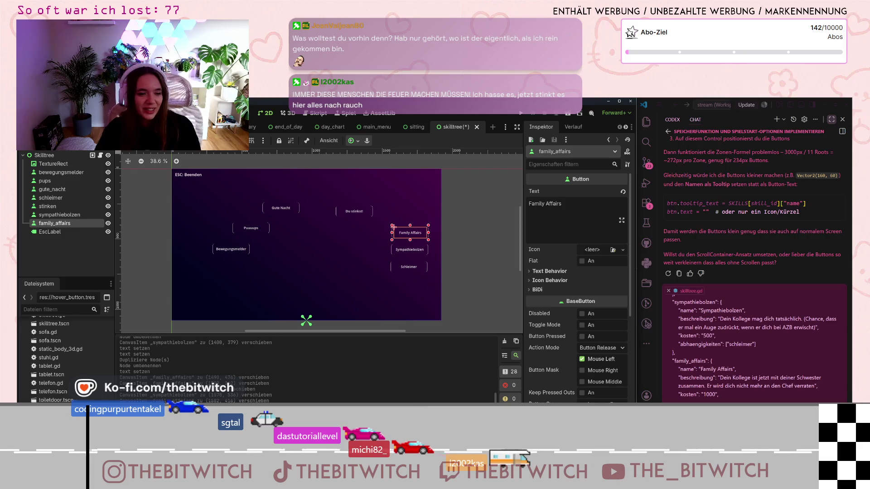
Shift Du stinkst! up-left and Gute Nacht down-left so they step up from Puuuups.
{"action": "mouse_move", "coordinate": [346, 215]}
{"action": "left_mouse_down"}
{"action": "mouse_move", "coordinate": [292, 197]}
{"action": "mouse_move", "coordinate": [301, 197]}
{"action": "left_mouse_up"}
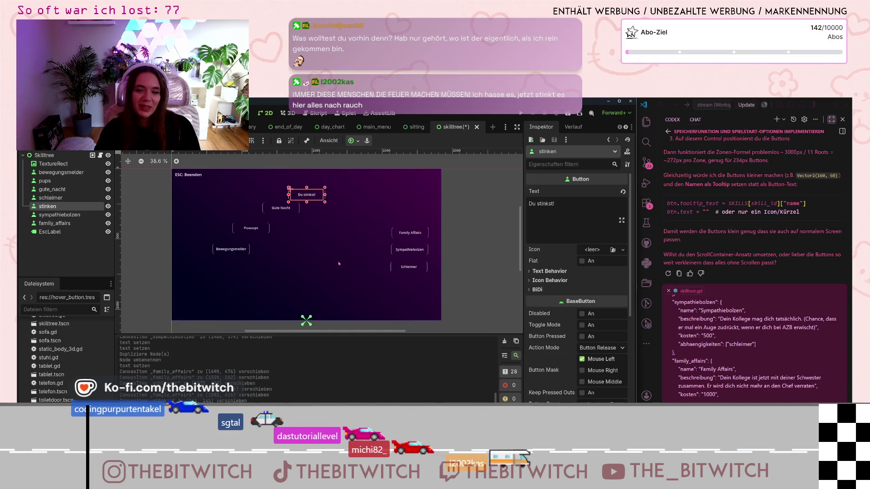
{"action": "mouse_move", "coordinate": [285, 209]}
{"action": "left_mouse_down"}
{"action": "mouse_move", "coordinate": [257, 240]}
{"action": "mouse_move", "coordinate": [272, 225]}
{"action": "left_mouse_up"}
{"action": "left_click", "coordinate": [256, 232]}
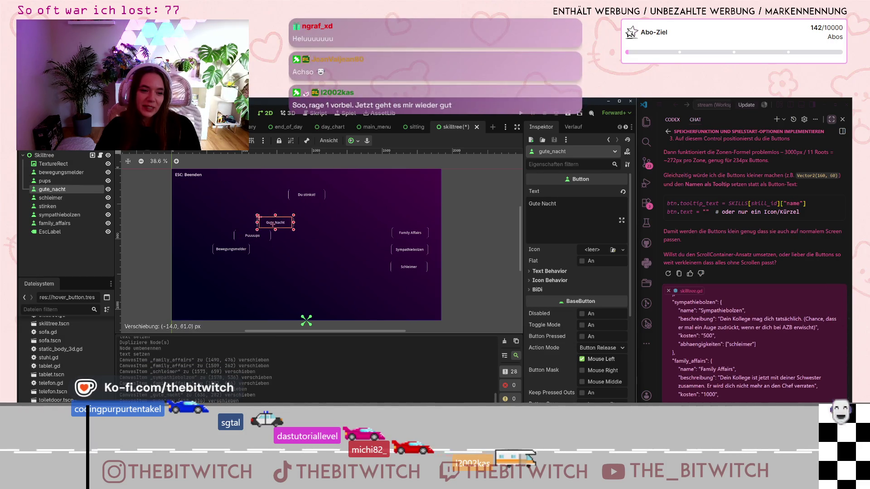
{"action": "left_click_drag", "start_coordinate": [307, 195], "coordinate": [303, 210]}
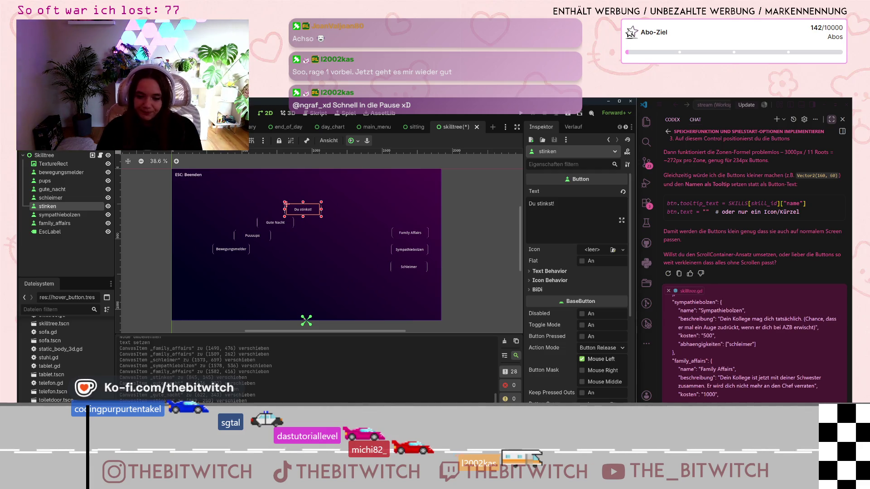
{"action": "scroll", "coordinate": [753, 343], "scroll_direction": "down", "scroll_amount": 4}
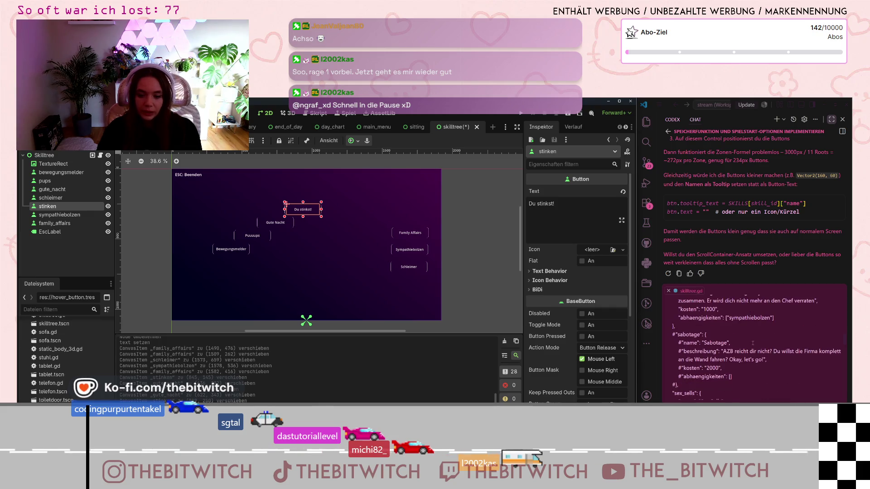
{"action": "left_click", "coordinate": [56, 223]}
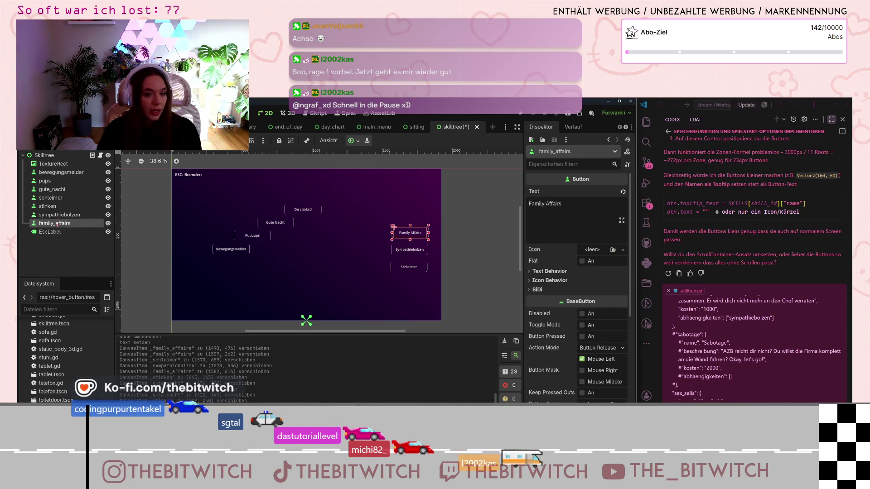
Duplicate the Family Affairs button and change the copy's label text to Sabotage.
{"action": "right_click", "coordinate": [63, 223]}
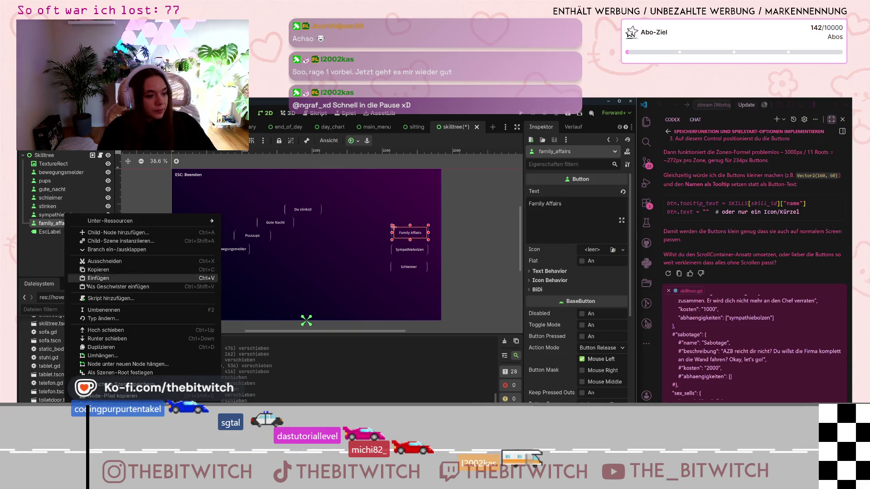
{"action": "left_click", "coordinate": [94, 348]}
{"action": "left_click_drag", "start_coordinate": [410, 233], "coordinate": [357, 215]}
{"action": "left_click", "coordinate": [547, 214]}
{"action": "key", "text": "ctrl+a"}
{"action": "type", "text": "Sab"}
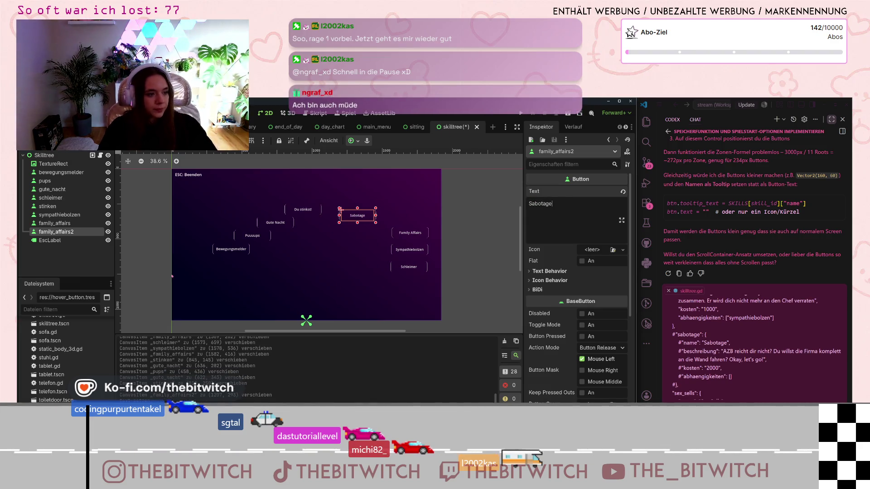
Rename the copied node to sabotage and place it above and right of Du stinkst!
{"action": "double_click", "coordinate": [67, 231]}
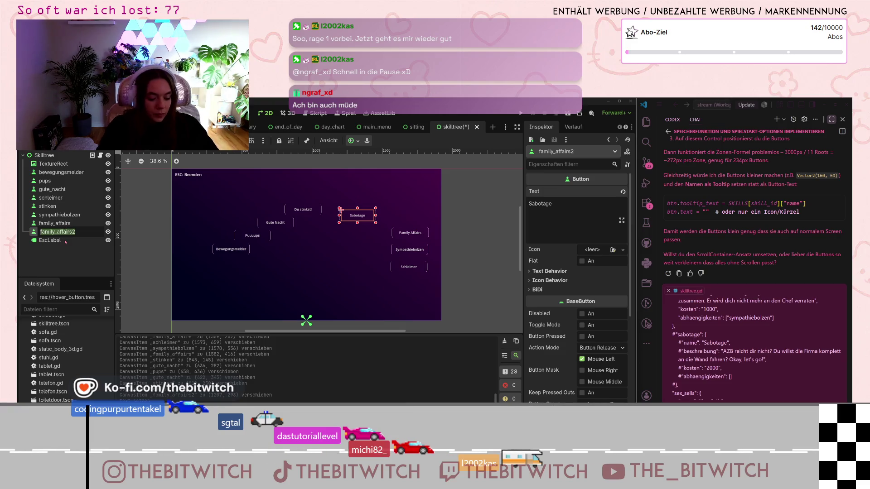
{"action": "type", "text": "sabotage"}
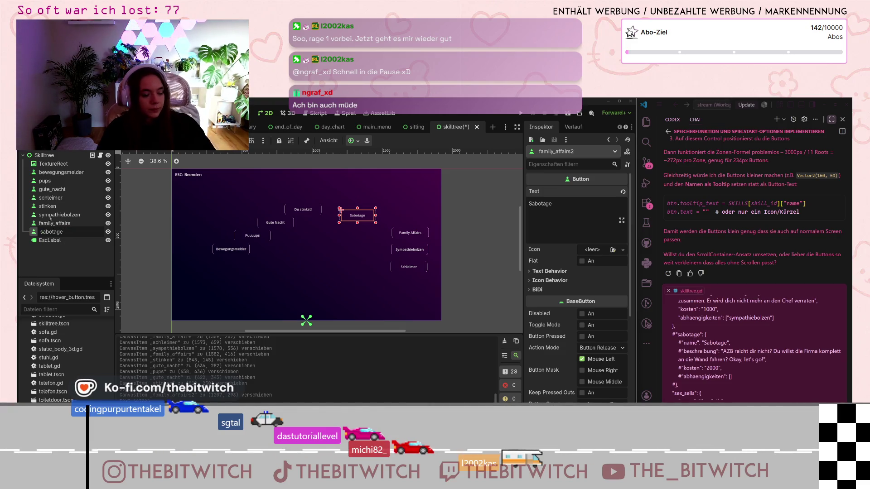
{"action": "key", "text": "Return"}
{"action": "left_click_drag", "start_coordinate": [352, 216], "coordinate": [327, 197]}
{"action": "scroll", "coordinate": [717, 341], "scroll_direction": "down", "scroll_amount": 4}
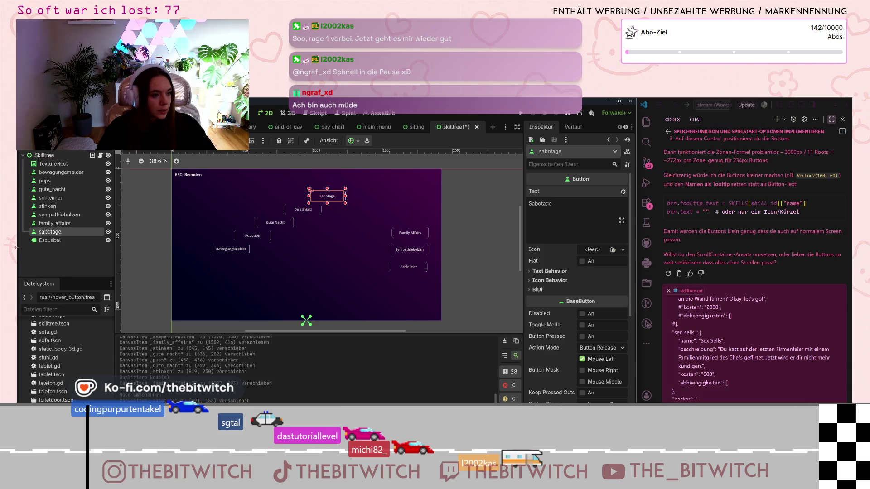
Duplicate the sabotage node and rename the copy sex_sells.
{"action": "right_click", "coordinate": [45, 231]}
{"action": "right_click", "coordinate": [45, 231]}
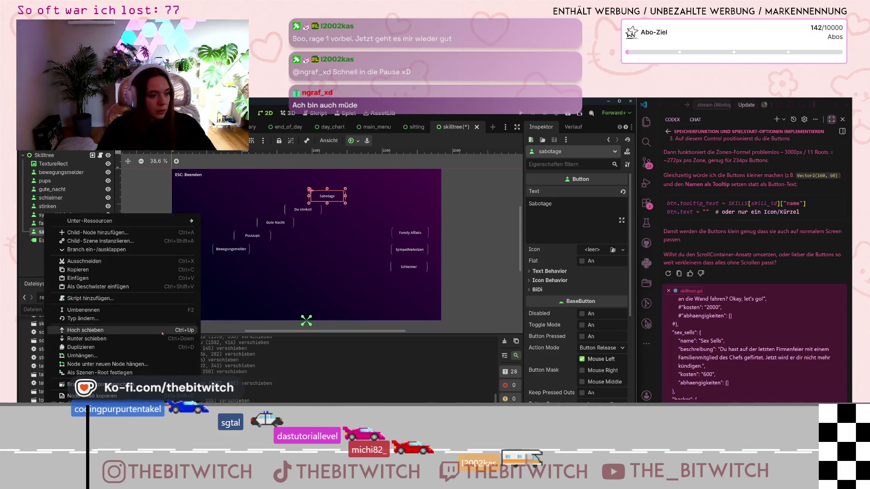
{"action": "left_click", "coordinate": [145, 347]}
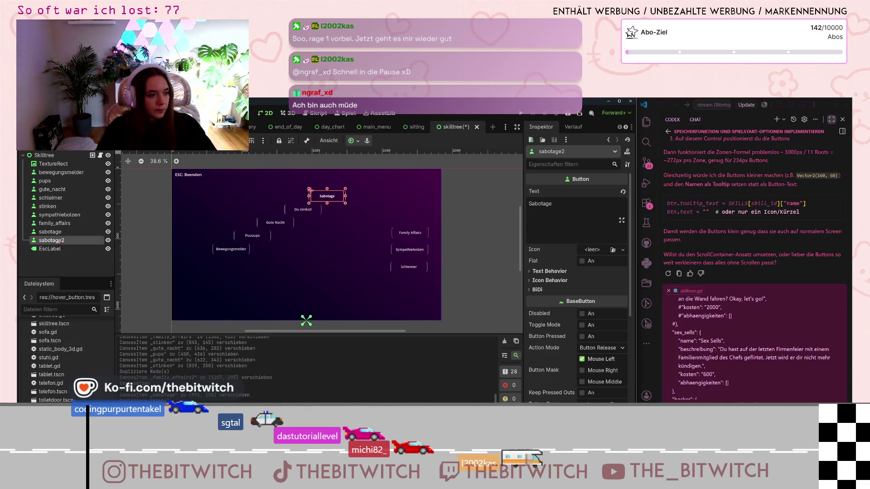
{"action": "double_click", "coordinate": [59, 241]}
{"action": "type", "text": "sex_sells"}
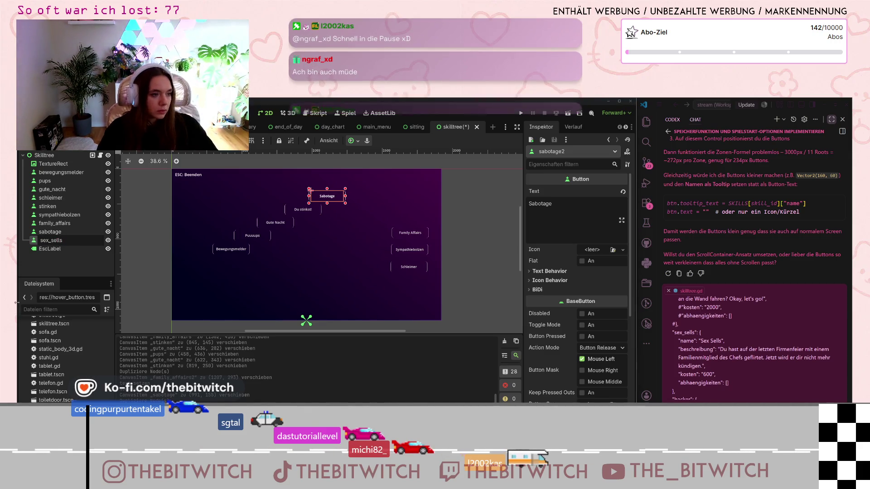
{"action": "key", "text": "Return"}
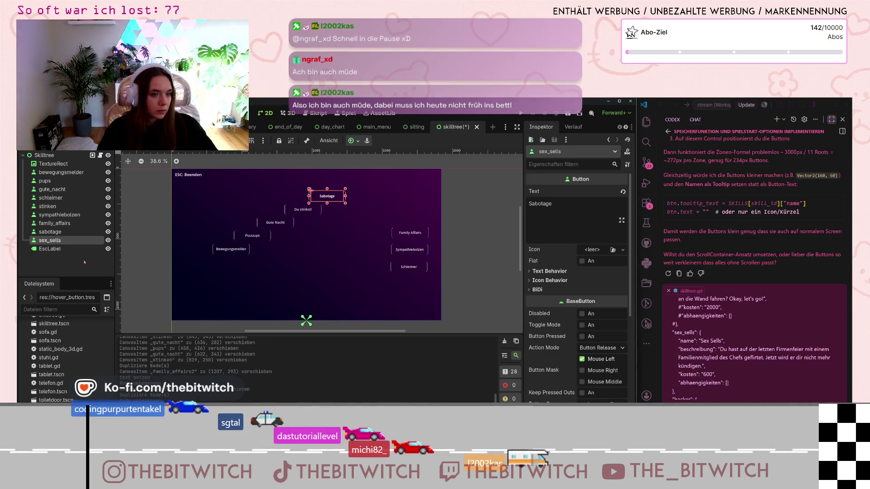
Label the copy Sex Sells and move it to the top of the staircase above Sabotage.
{"action": "left_click_drag", "start_coordinate": [332, 191], "coordinate": [339, 217]}
{"action": "double_click", "coordinate": [539, 203]}
{"action": "type", "text": "Sex"}
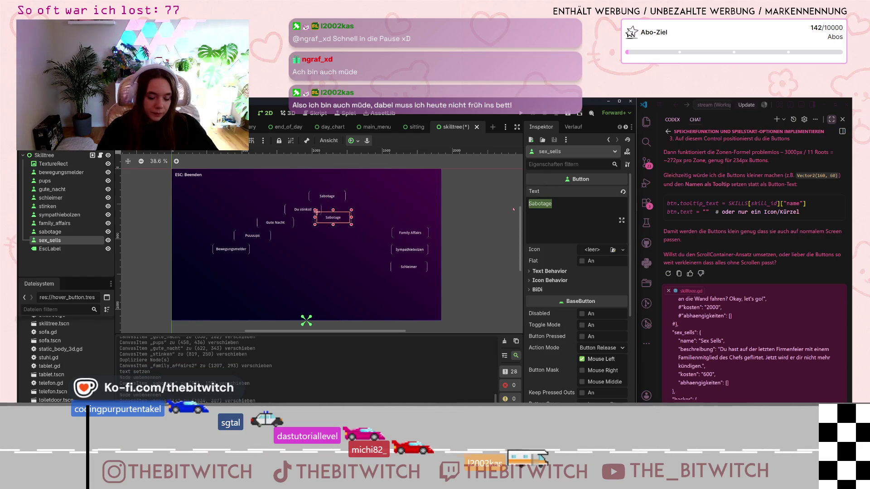
{"action": "type", "text": " Sells"}
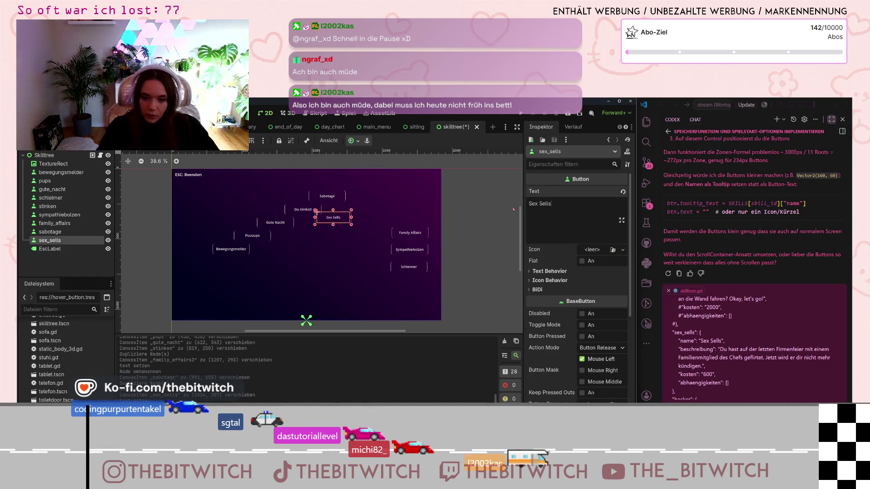
{"action": "scroll", "coordinate": [844, 322], "scroll_direction": "down", "scroll_amount": 2}
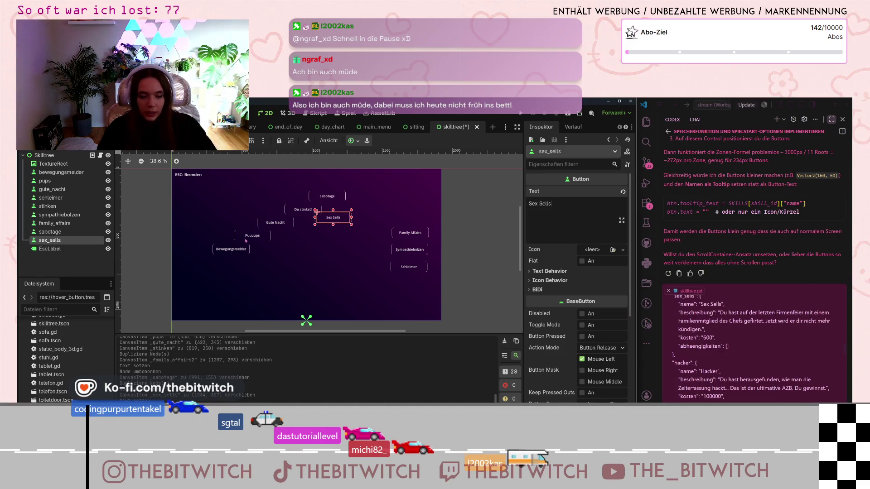
{"action": "left_click", "coordinate": [356, 244]}
{"action": "left_click", "coordinate": [329, 218]}
{"action": "mouse_move", "coordinate": [329, 217]}
{"action": "left_mouse_down"}
{"action": "mouse_move", "coordinate": [360, 188]}
{"action": "mouse_move", "coordinate": [349, 184]}
{"action": "left_mouse_up"}
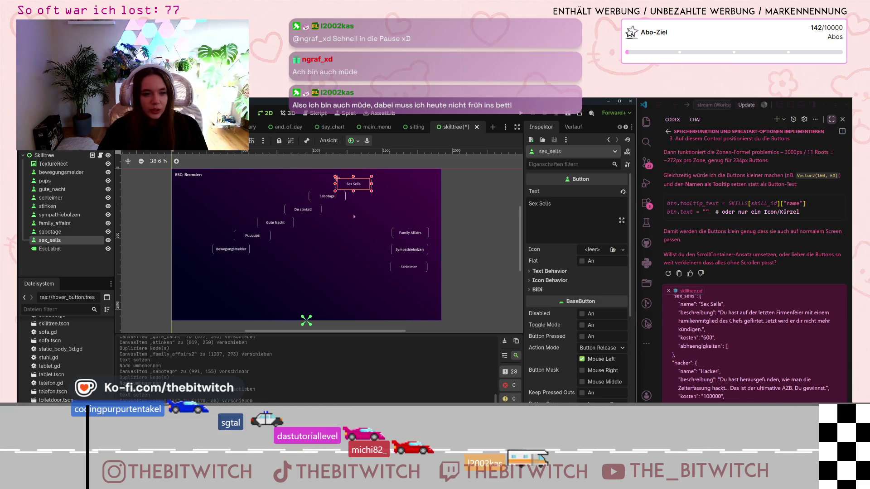
{"action": "left_click", "coordinate": [235, 251]}
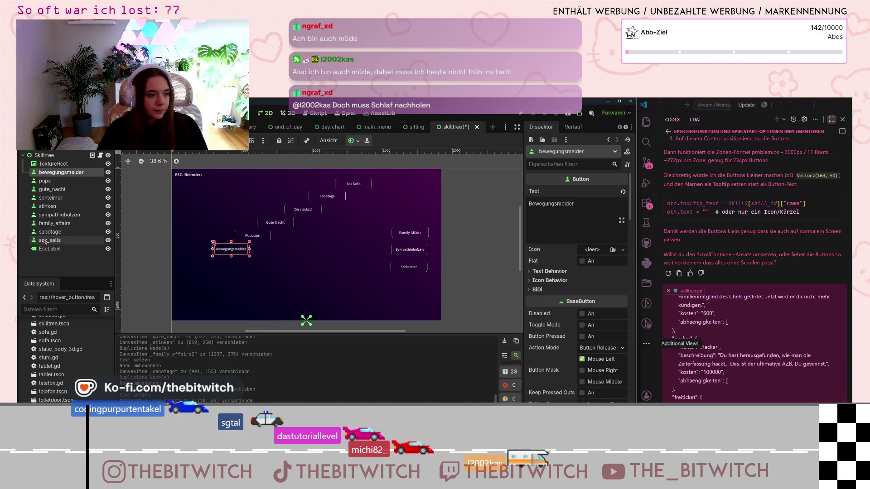
Duplicate the sex_sells node and rename the copy hacker.
{"action": "left_click", "coordinate": [51, 240]}
{"action": "right_click", "coordinate": [45, 241]}
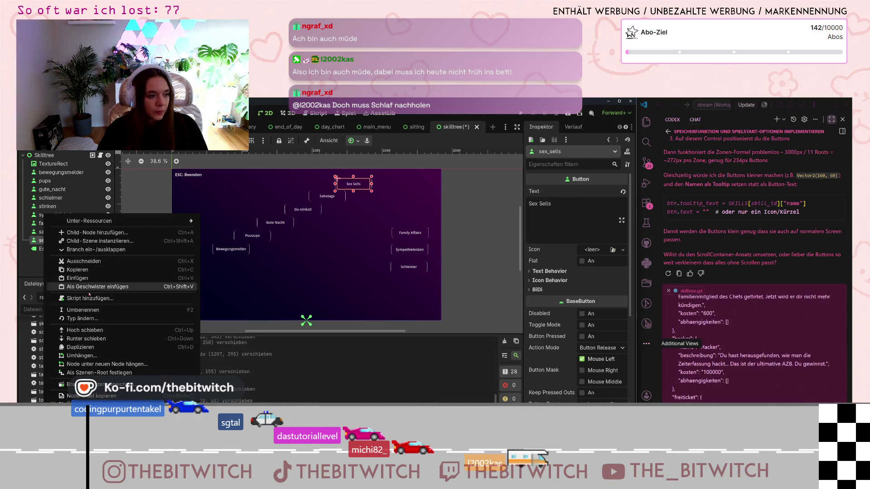
{"action": "left_click", "coordinate": [84, 347]}
{"action": "right_click", "coordinate": [58, 249]}
{"action": "left_click", "coordinate": [79, 272]}
{"action": "type", "text": "hacker"}
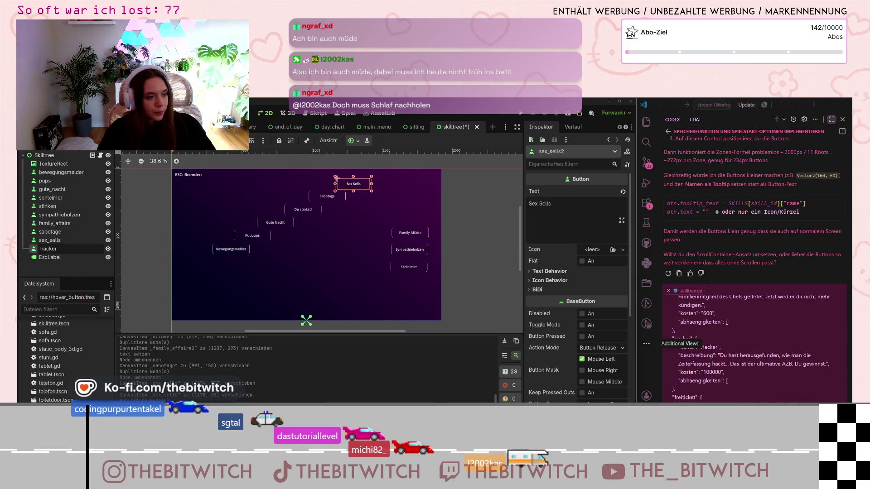
{"action": "key", "text": "Return"}
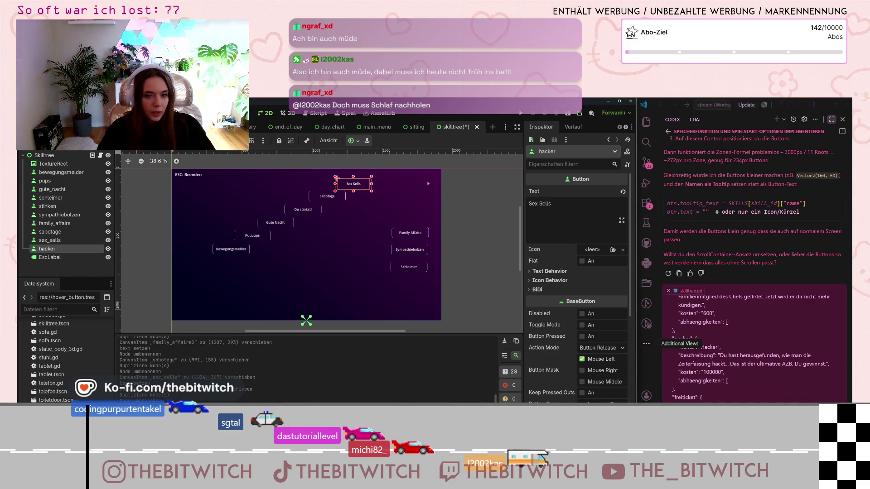
Relabel the copy Hacker and move it to the canvas centre, left of Family Affairs.
{"action": "left_click", "coordinate": [590, 212]}
{"action": "key", "text": "ctrl+a"}
{"action": "type", "text": "Hacker"}
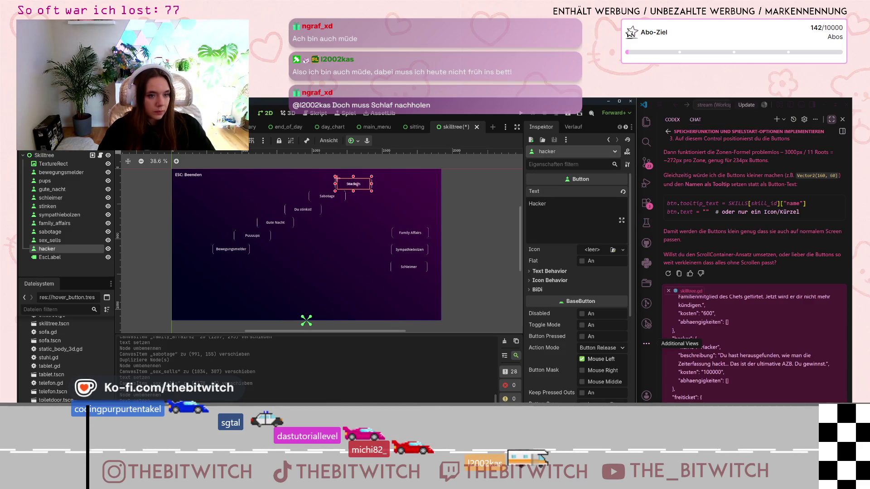
{"action": "left_click_drag", "start_coordinate": [337, 178], "coordinate": [313, 226]}
{"action": "scroll", "coordinate": [728, 356], "scroll_direction": "down", "scroll_amount": 3}
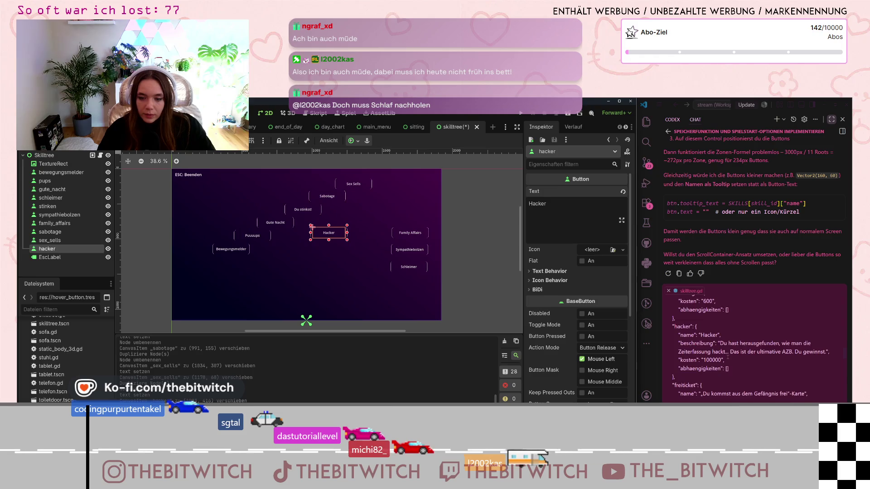
{"action": "scroll", "coordinate": [729, 356], "scroll_direction": "down", "scroll_amount": 3}
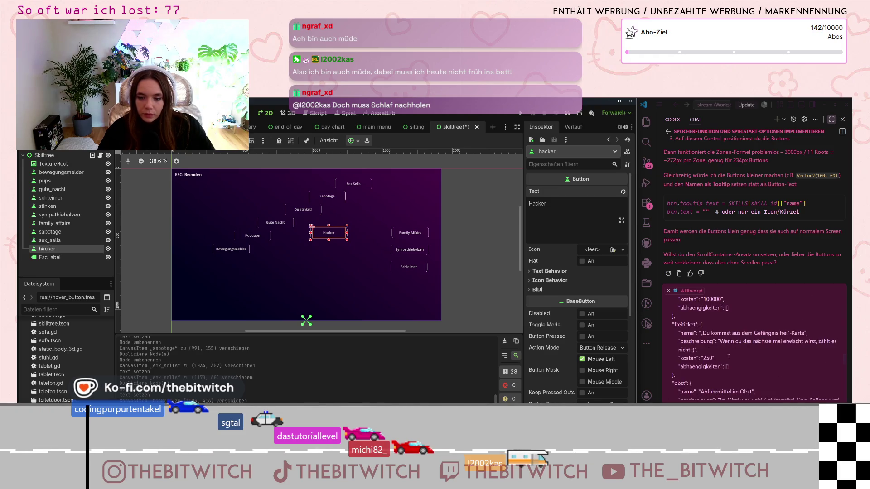
{"action": "right_click", "coordinate": [56, 249]}
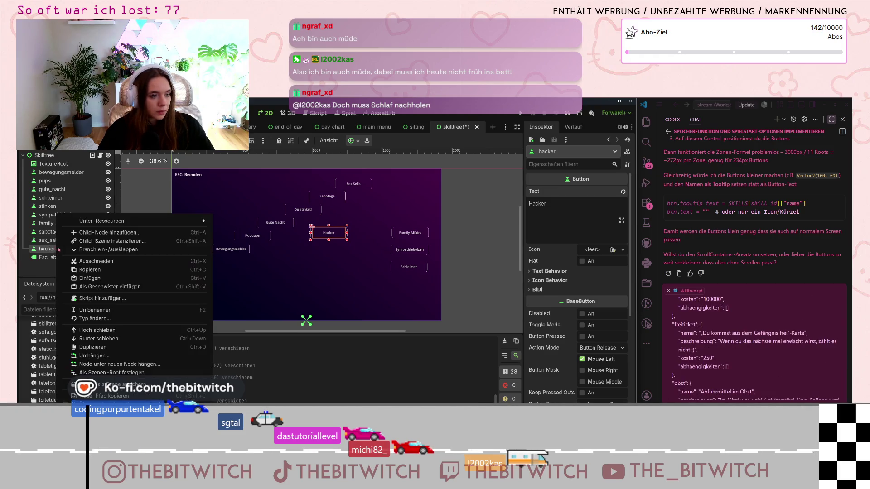
Duplicate the Hacker button and rename the hacker2 copy freiticket.
{"action": "left_click", "coordinate": [118, 348]}
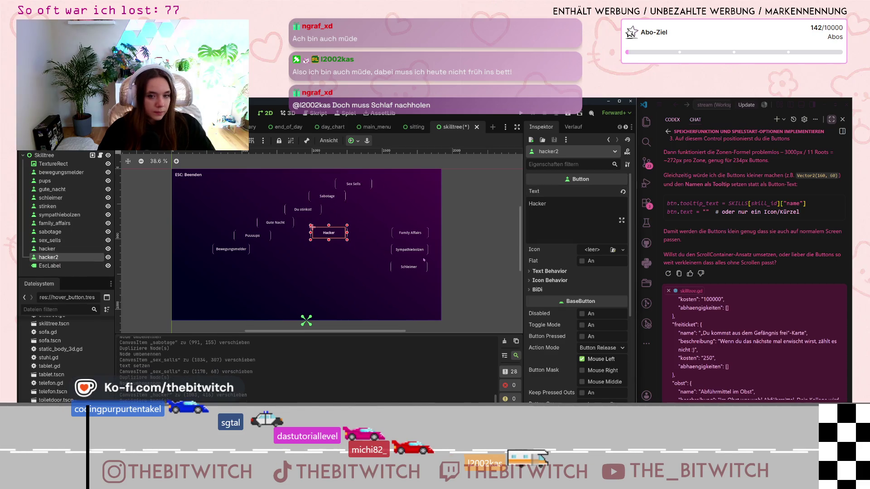
{"action": "right_click", "coordinate": [55, 261]}
{"action": "key", "text": "Escape"}
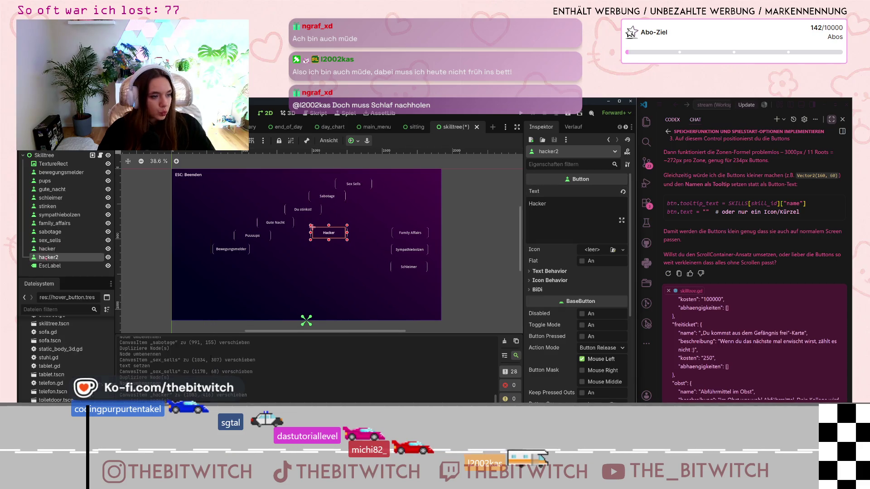
{"action": "key", "text": "F2"}
{"action": "type", "text": "freit"}
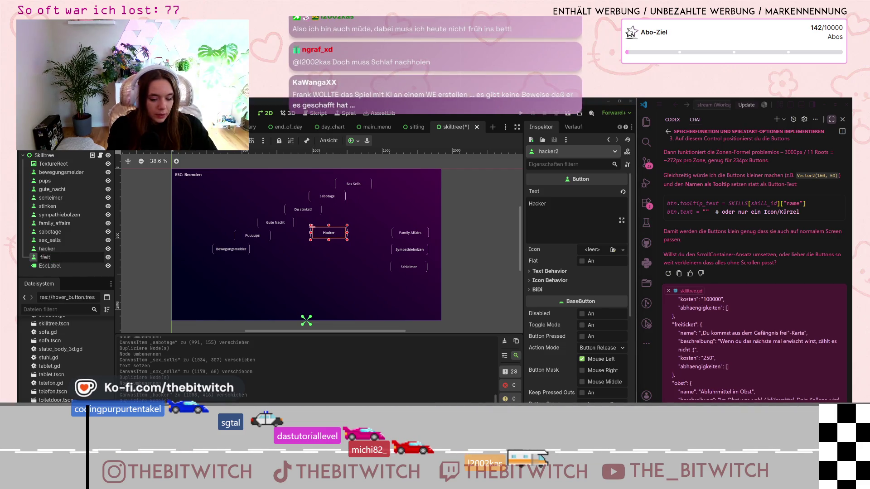
{"action": "type", "text": "icket"}
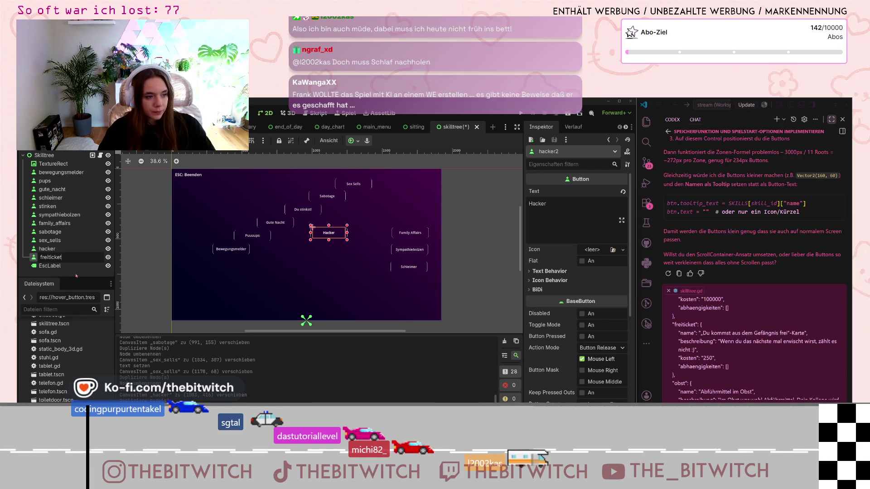
{"action": "key", "text": "Return"}
Label freiticket Gefängnis-Frei-Karte, move it down-left below Hacker, and narrow it to fit.
{"action": "left_click_drag", "start_coordinate": [547, 203], "coordinate": [529, 203]}
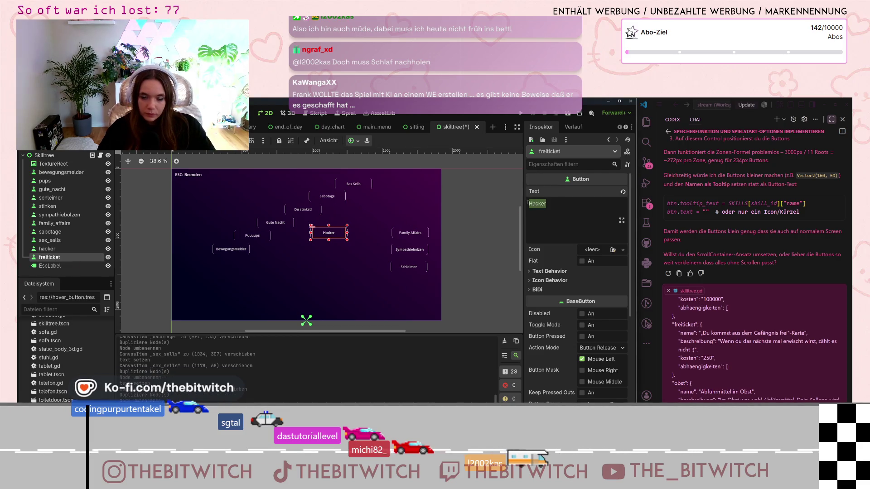
{"action": "type", "text": "Du kommst aus dem Gefä"}
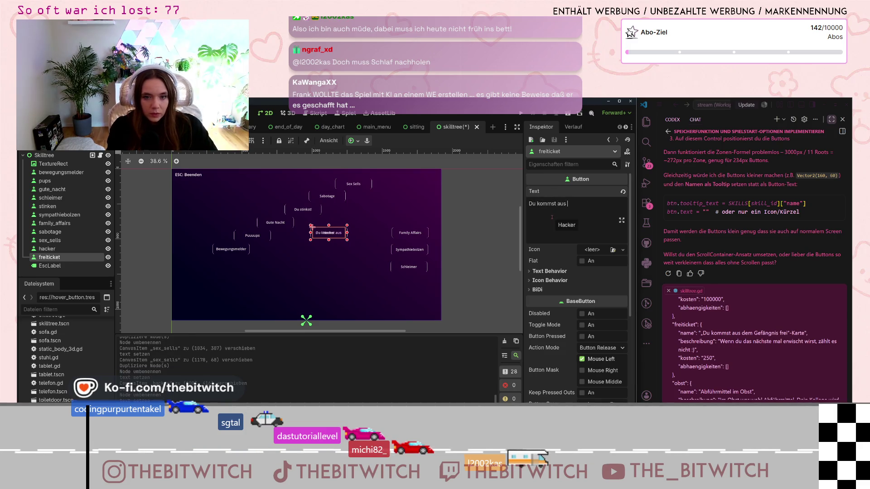
{"action": "type", "text": "ngnis frei"}
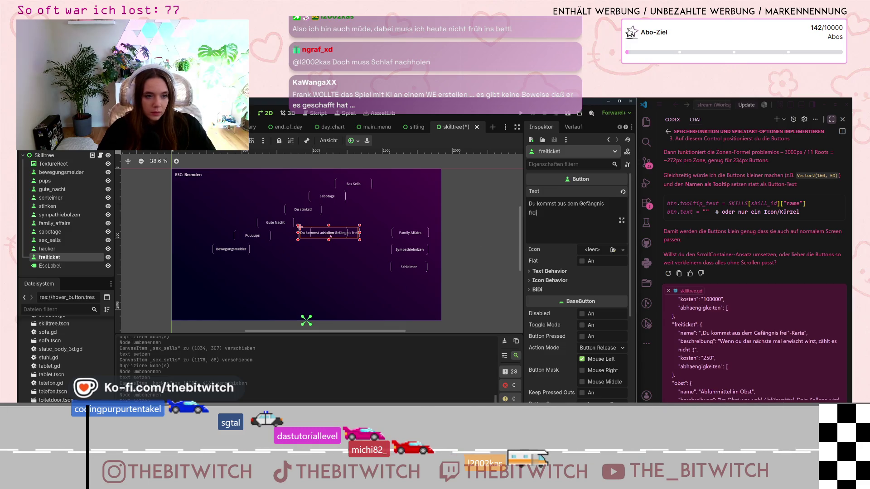
{"action": "left_click_drag", "start_coordinate": [335, 233], "coordinate": [308, 263]}
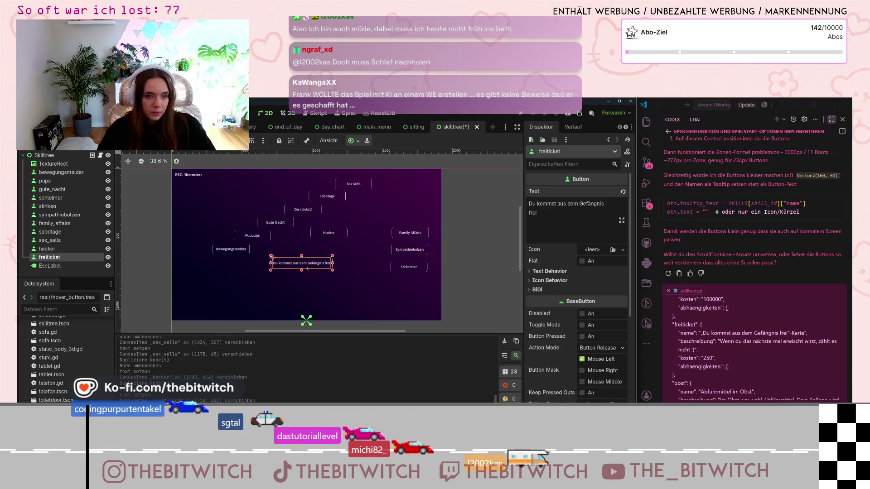
{"action": "key", "text": "ctrl+a"}
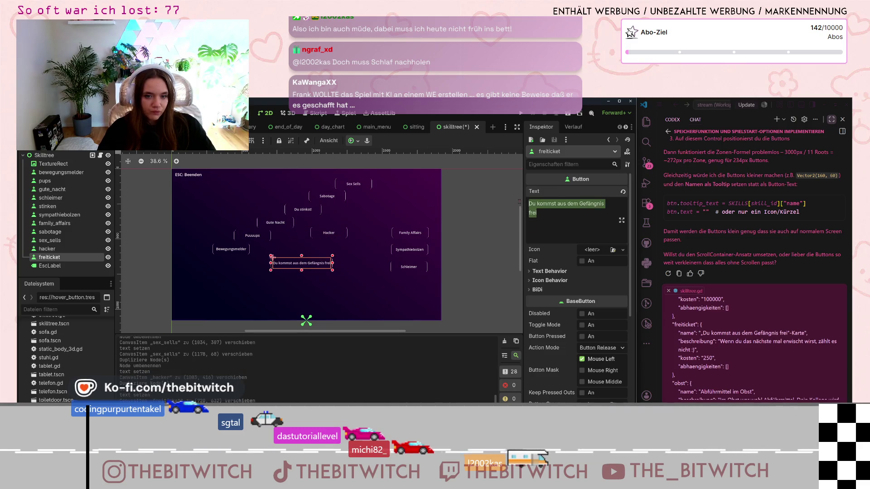
{"action": "type", "text": "Gefänd"}
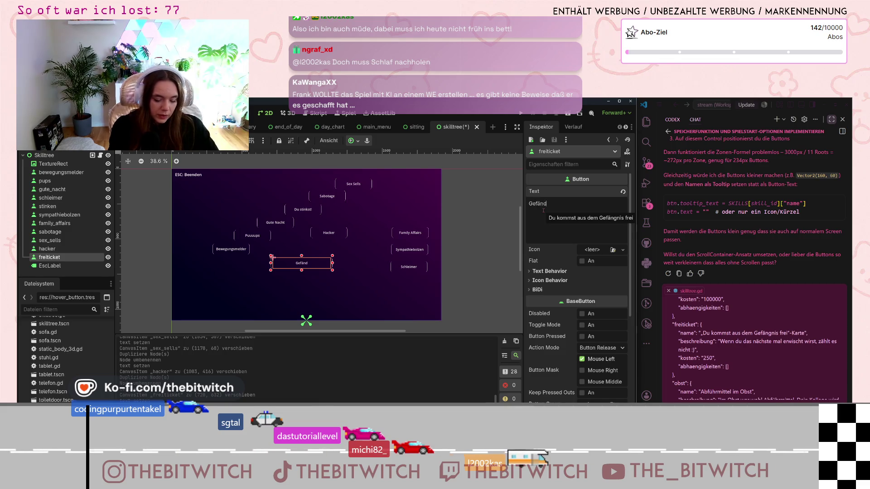
{"action": "key", "text": "BackSpace"}
{"action": "type", "text": "gnis-"}
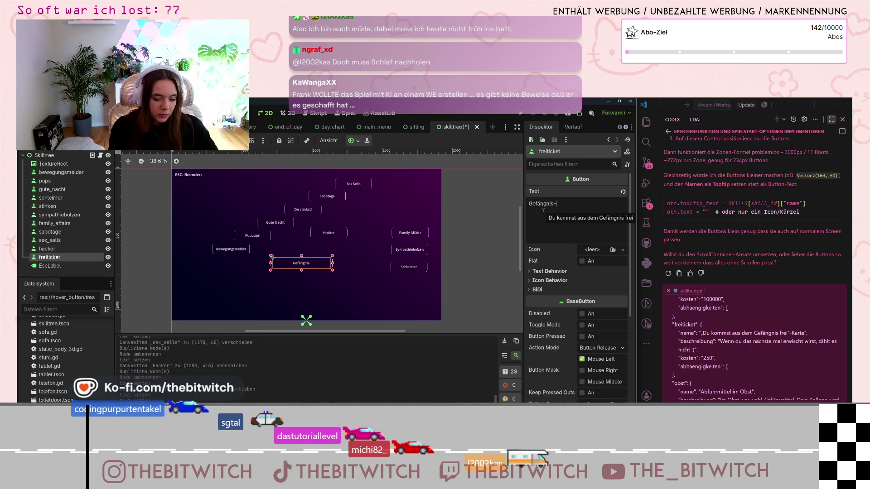
{"action": "type", "text": "Frei-Karte"}
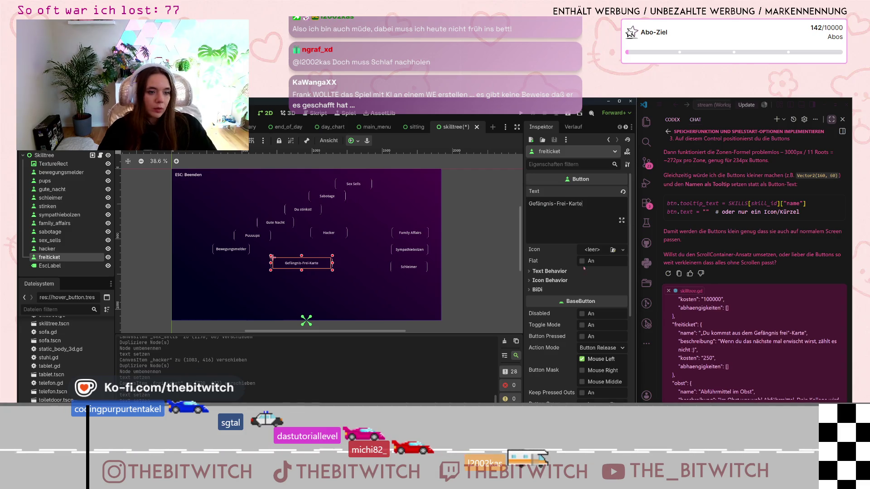
{"action": "left_click", "coordinate": [337, 268]}
{"action": "left_click", "coordinate": [330, 265]}
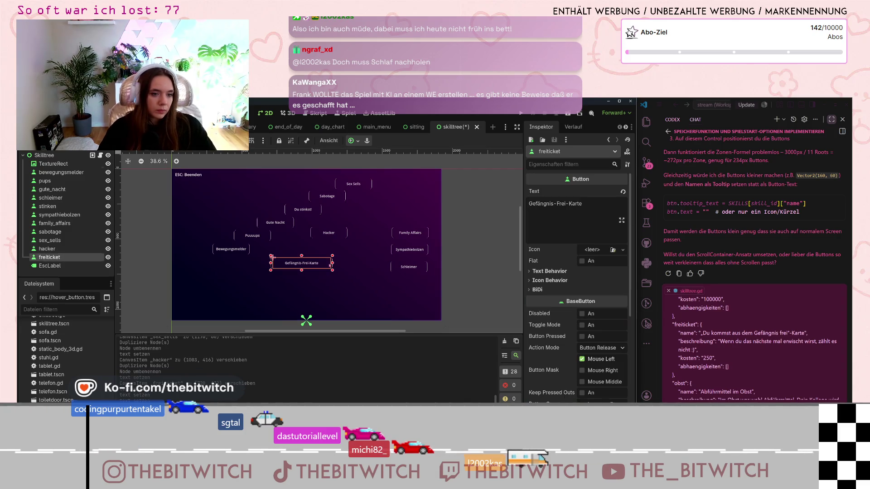
{"action": "left_click_drag", "start_coordinate": [333, 265], "coordinate": [307, 255]}
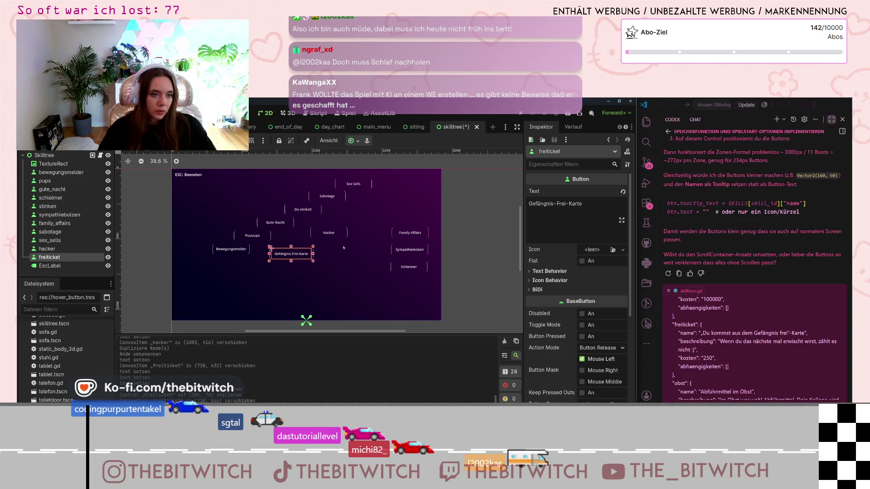
{"action": "left_click", "coordinate": [337, 271]}
Narrow the Hacker, Sex Sells, Sabotage and Du stinkst! buttons.
{"action": "left_click", "coordinate": [330, 234]}
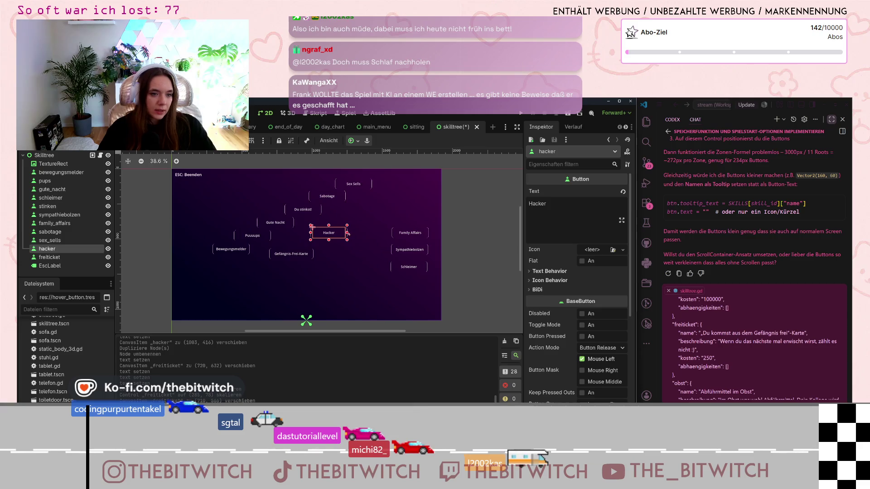
{"action": "left_click_drag", "start_coordinate": [347, 233], "coordinate": [338, 233]}
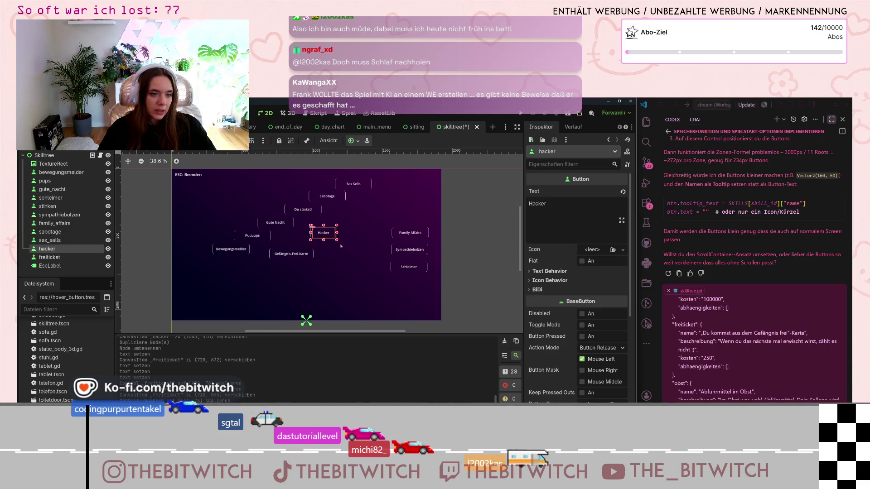
{"action": "left_click", "coordinate": [363, 186]}
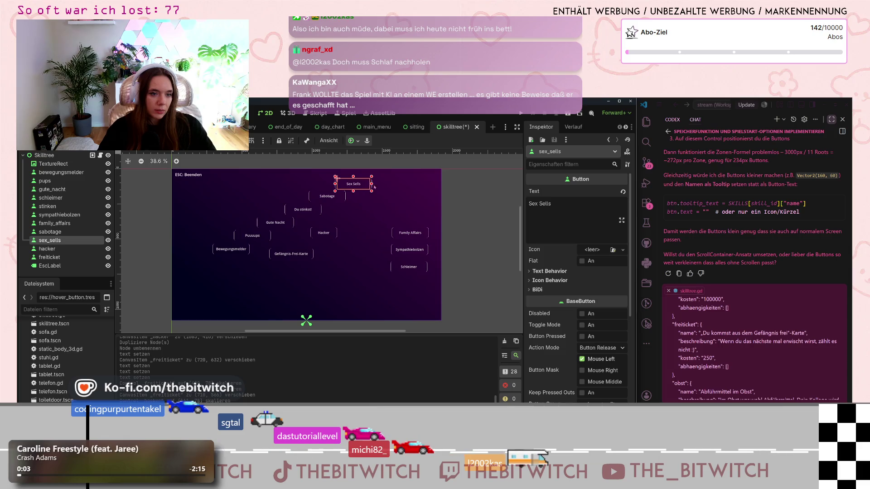
{"action": "left_click_drag", "start_coordinate": [366, 183], "coordinate": [265, 235]}
{"action": "left_click", "coordinate": [338, 196]}
{"action": "left_click", "coordinate": [312, 209]}
{"action": "left_click", "coordinate": [293, 223]}
Check Puuuups, Schleimer and Sympathiebolzen, and slightly narrow the Family Affairs button.
{"action": "left_click", "coordinate": [257, 235]}
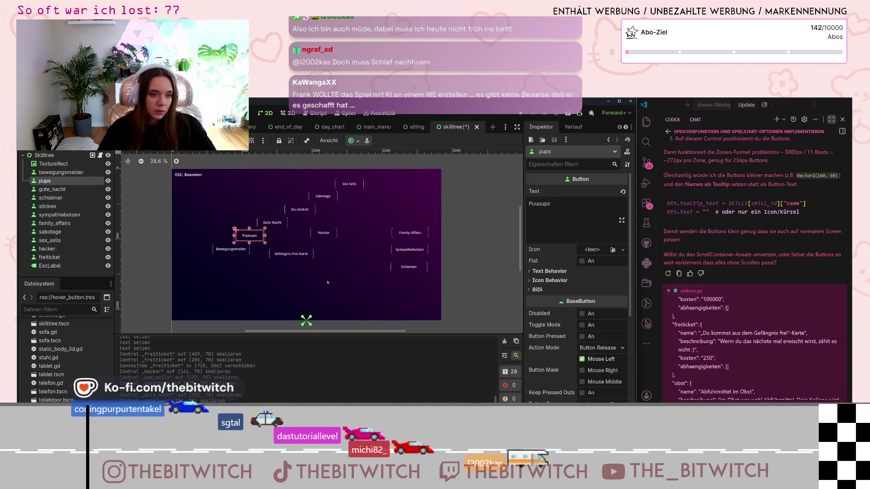
{"action": "left_click", "coordinate": [410, 267]}
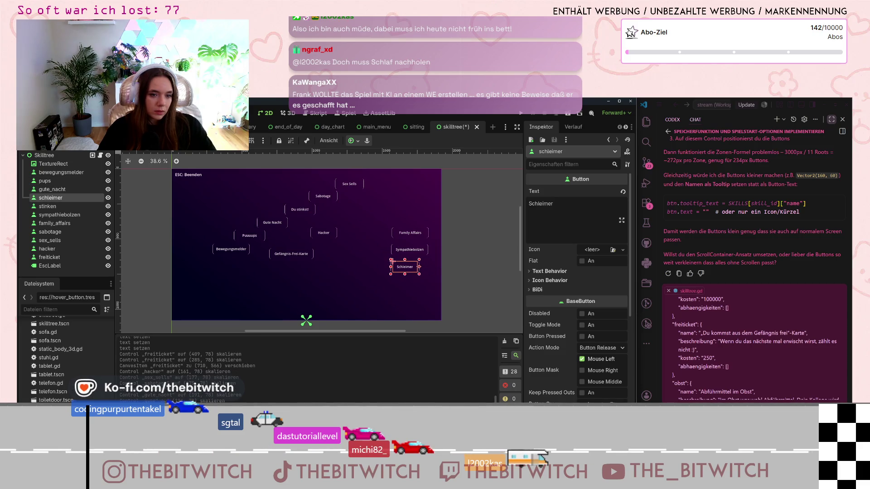
{"action": "left_click", "coordinate": [393, 247]}
{"action": "left_click", "coordinate": [426, 233]}
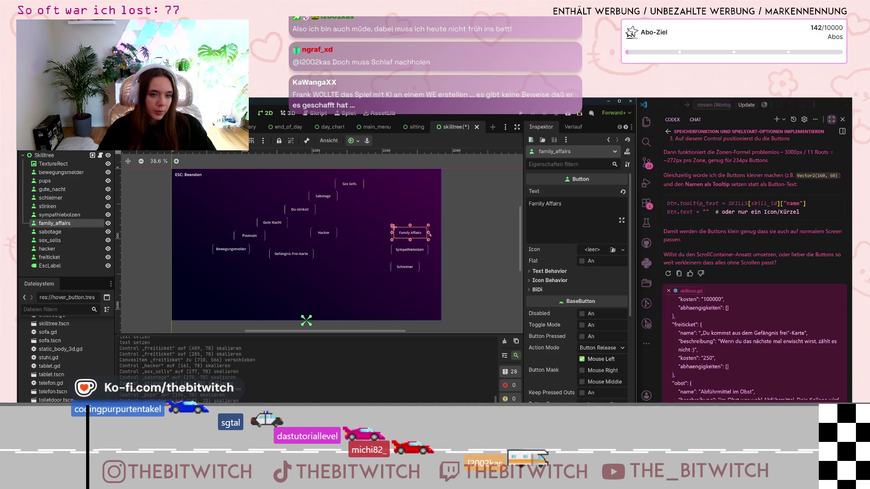
{"action": "left_click_drag", "start_coordinate": [426, 233], "coordinate": [424, 234]}
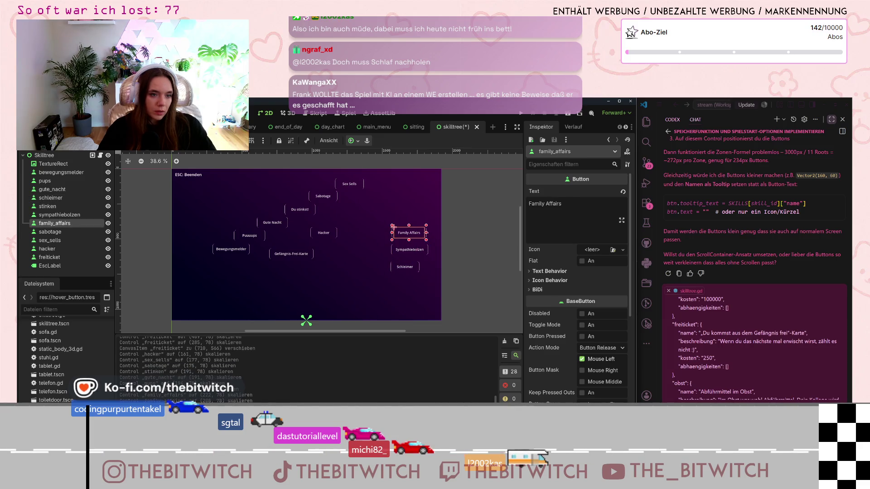
{"action": "left_click", "coordinate": [363, 185]}
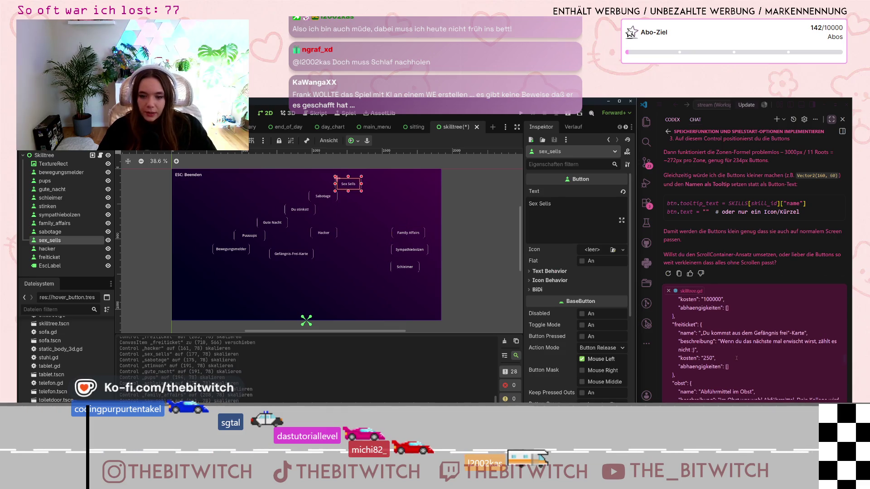
{"action": "scroll", "coordinate": [745, 359], "scroll_direction": "down", "scroll_amount": 3}
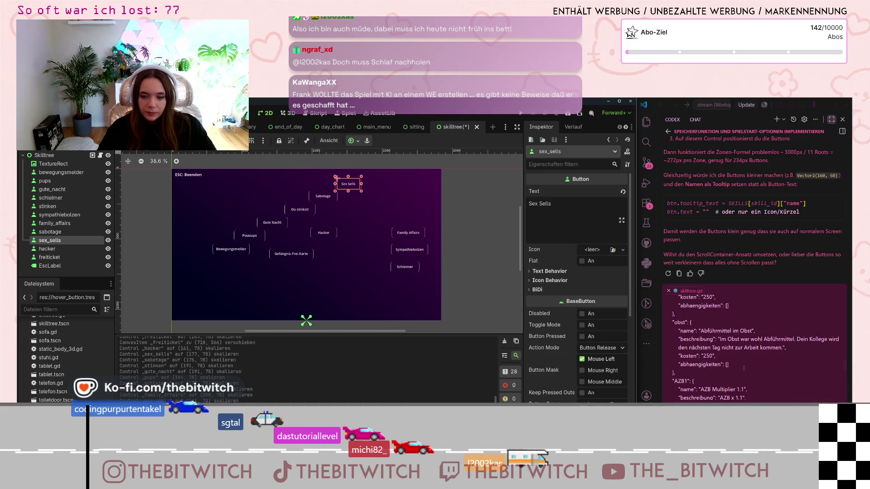
{"action": "left_click", "coordinate": [50, 257]}
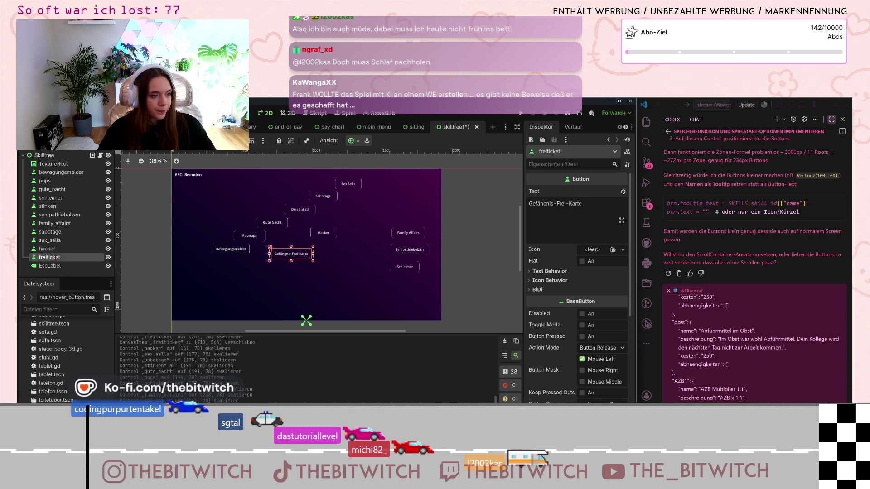
Duplicate the freiticket button and rename the copy obst.
{"action": "right_click", "coordinate": [54, 258]}
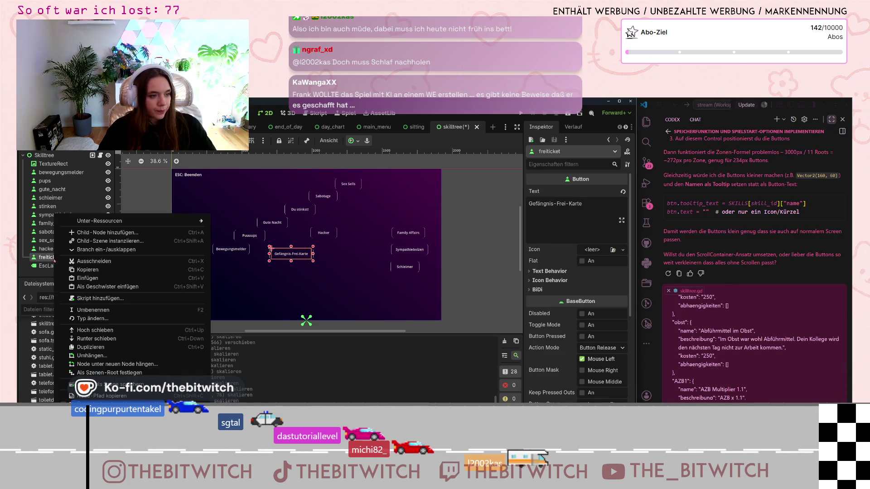
{"action": "left_click", "coordinate": [90, 347]}
{"action": "double_click", "coordinate": [61, 268]}
{"action": "type", "text": "obst"}
{"action": "key", "text": "Return"}
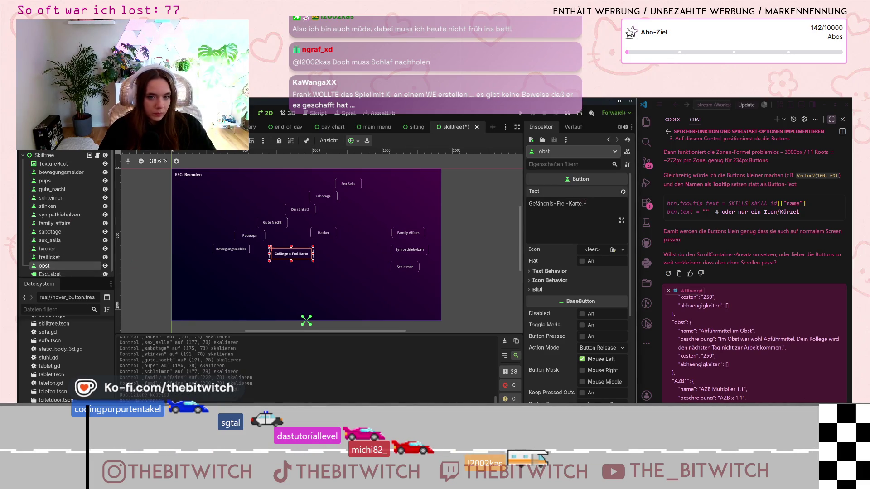
Label the obst button Abführmittel im Obst and move it up-right above Hacker.
{"action": "left_click_drag", "start_coordinate": [583, 203], "coordinate": [528, 203]}
{"action": "type", "text": "Obst"}
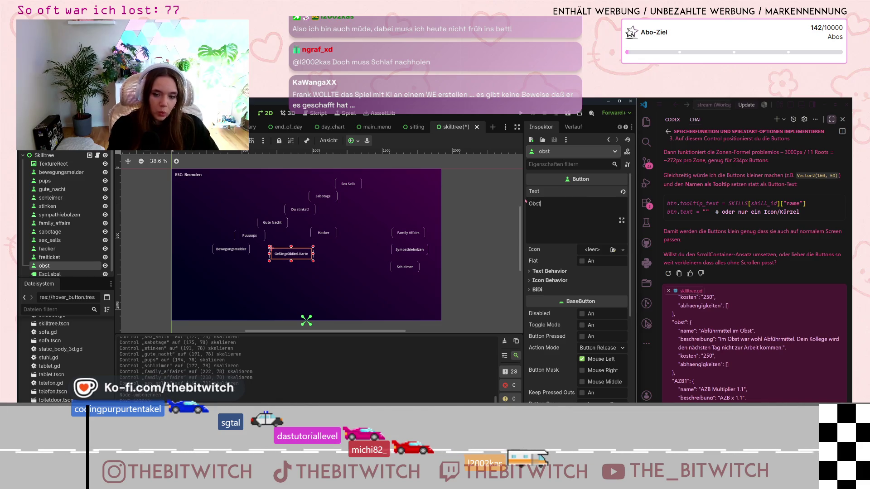
{"action": "key", "text": "ctrl+a"}
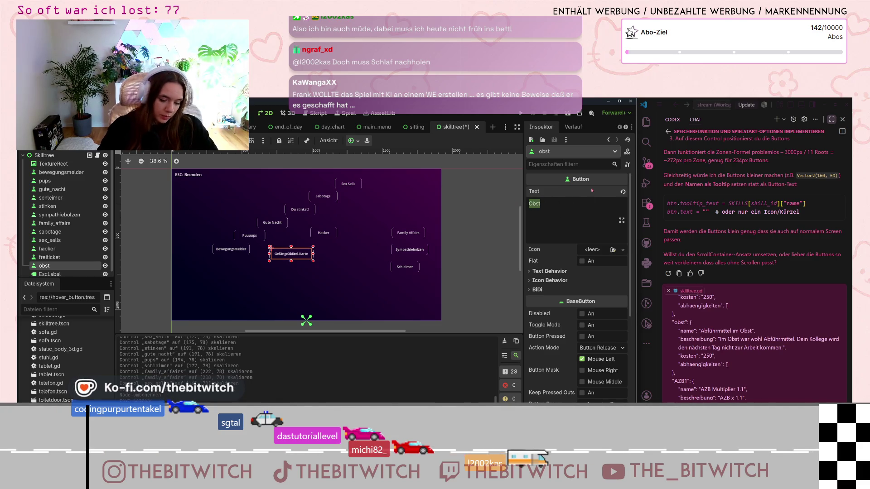
{"action": "type", "text": "Abführmitte"}
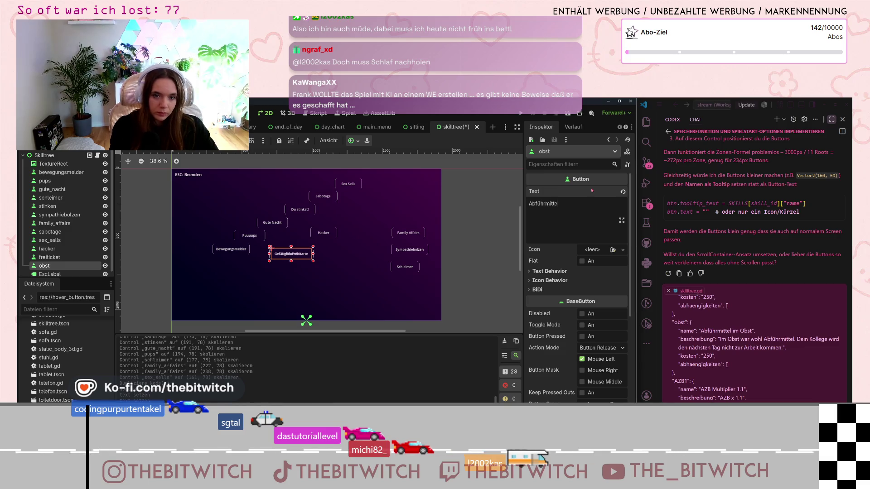
{"action": "type", "text": "l im Obst"}
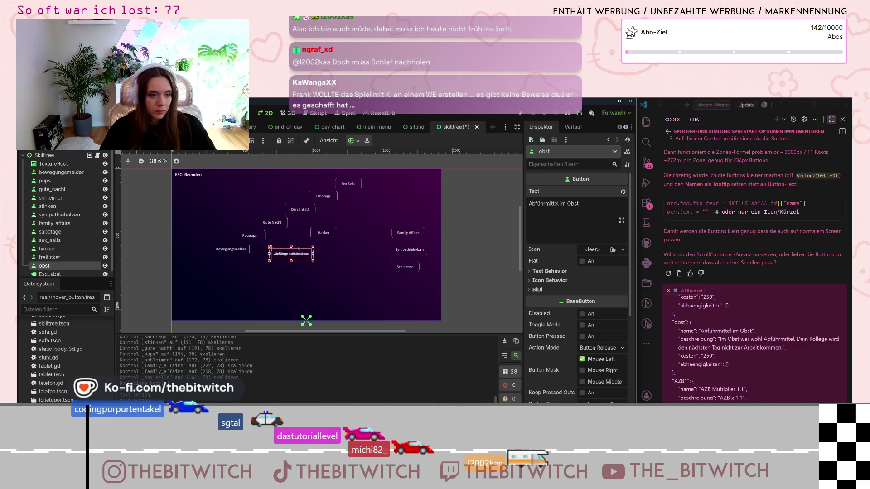
{"action": "mouse_move", "coordinate": [289, 255]}
{"action": "left_mouse_down"}
{"action": "mouse_move", "coordinate": [338, 254]}
{"action": "mouse_move", "coordinate": [367, 220]}
{"action": "mouse_move", "coordinate": [355, 222]}
{"action": "left_mouse_up"}
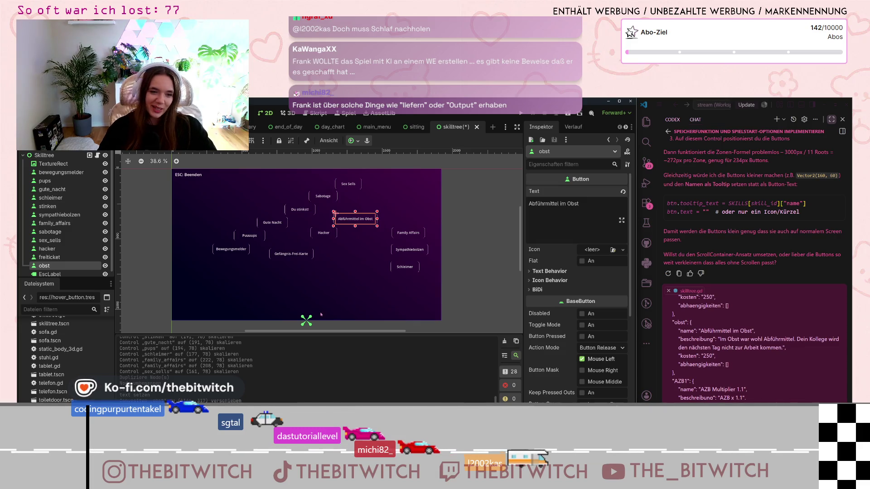
{"action": "right_click", "coordinate": [50, 266]}
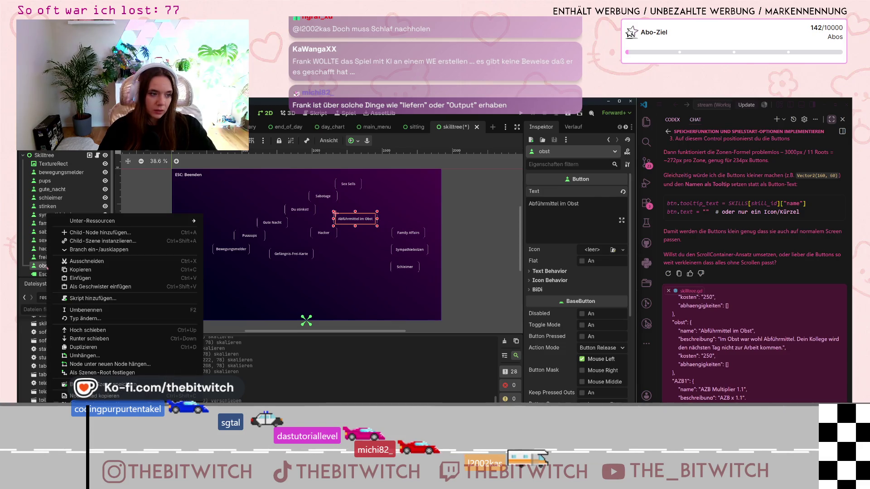
Duplicate the obst button and rename the copy AZB1.
{"action": "left_click", "coordinate": [86, 346]}
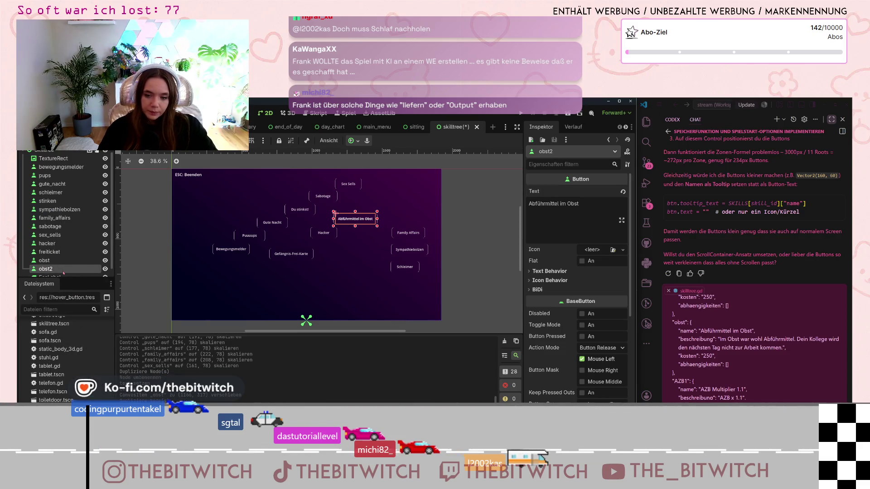
{"action": "scroll", "coordinate": [663, 313], "scroll_direction": "down", "scroll_amount": 3}
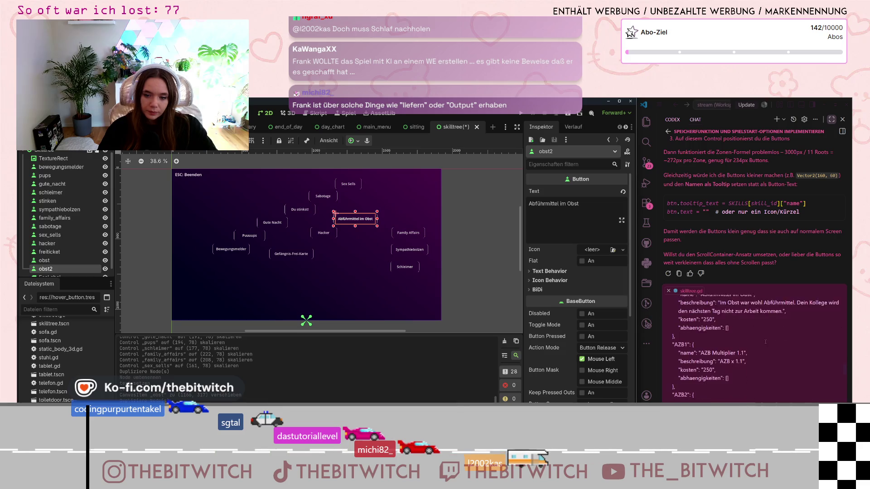
{"action": "double_click", "coordinate": [45, 269]}
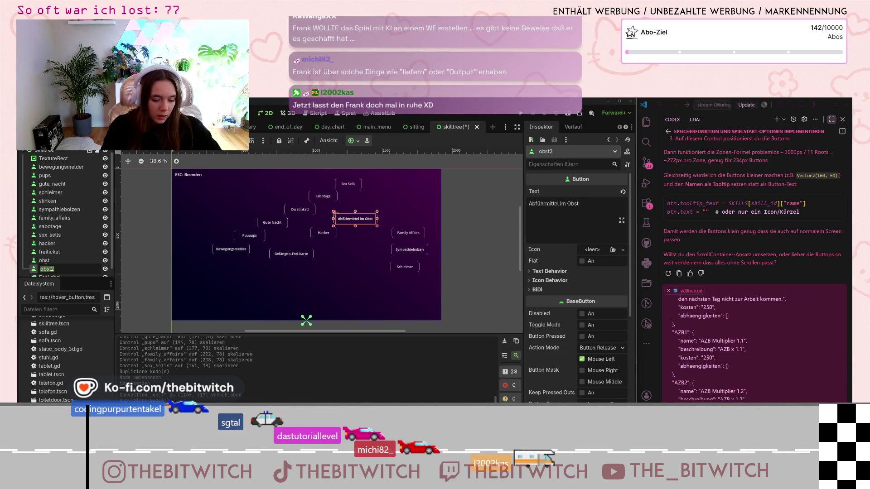
{"action": "type", "text": "AZB1"}
{"action": "key", "text": "Return"}
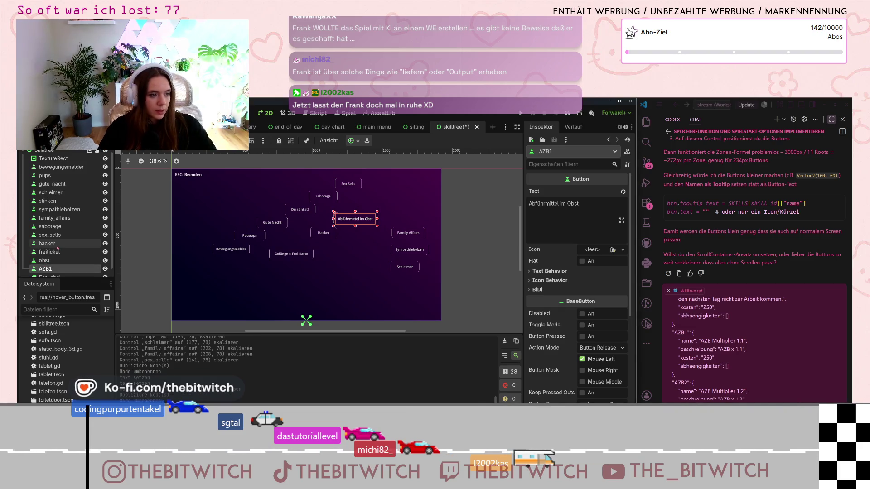
{"action": "scroll", "coordinate": [58, 248], "scroll_direction": "down", "scroll_amount": 1}
Label AZB1 as AZB x1.1 and move it to the lower left below Bewegungsmelder.
{"action": "left_click_drag", "start_coordinate": [593, 208], "coordinate": [544, 203]}
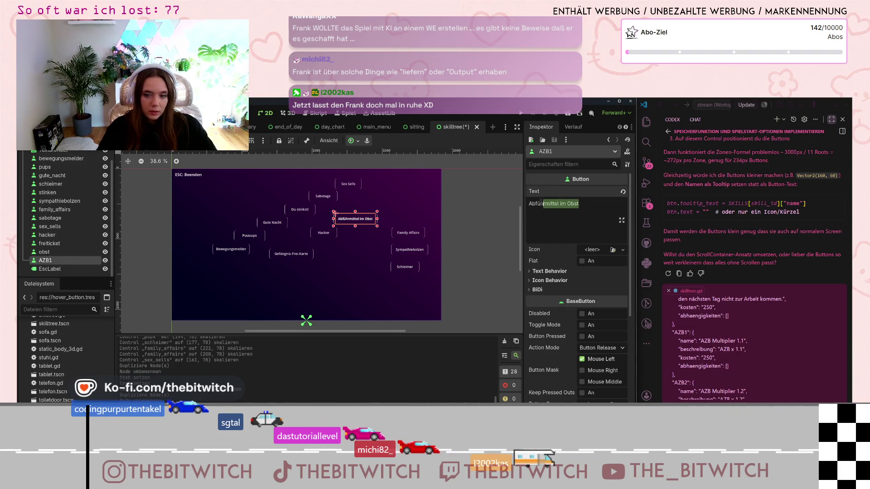
{"action": "type", "text": "AZB"}
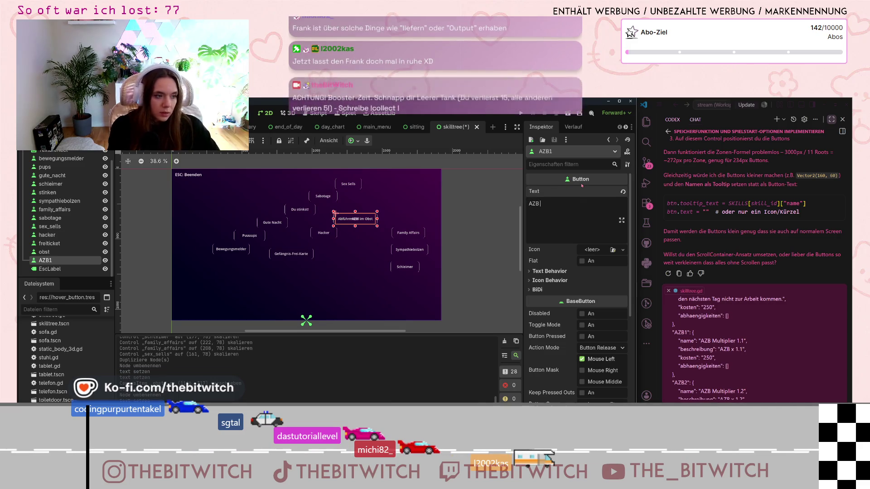
{"action": "type", "text": " x"}
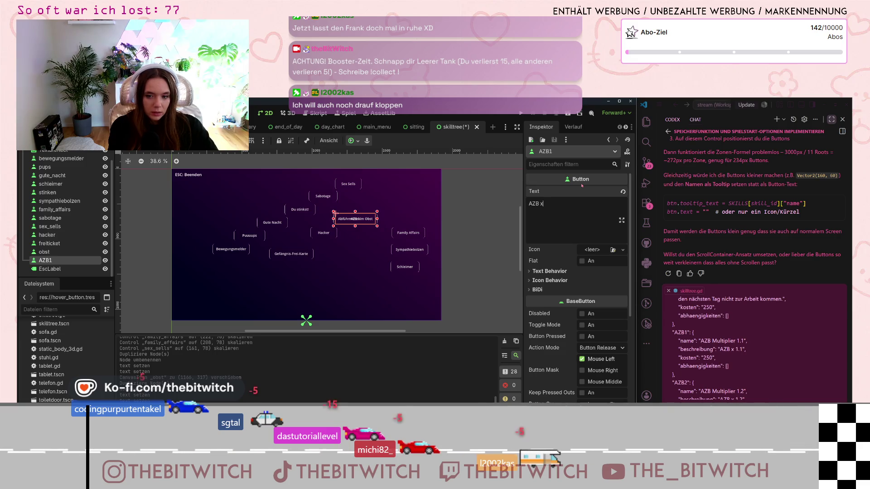
{"action": "type", "text": "1.1"}
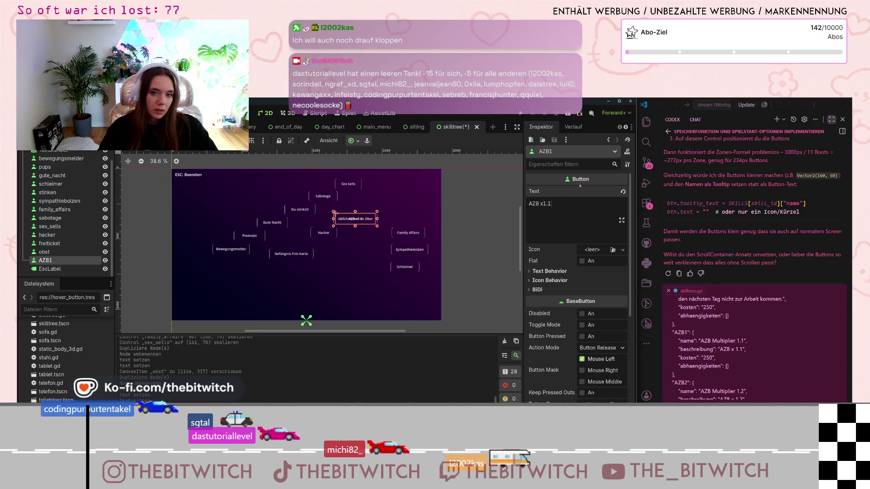
{"action": "left_click_drag", "start_coordinate": [361, 219], "coordinate": [367, 246]}
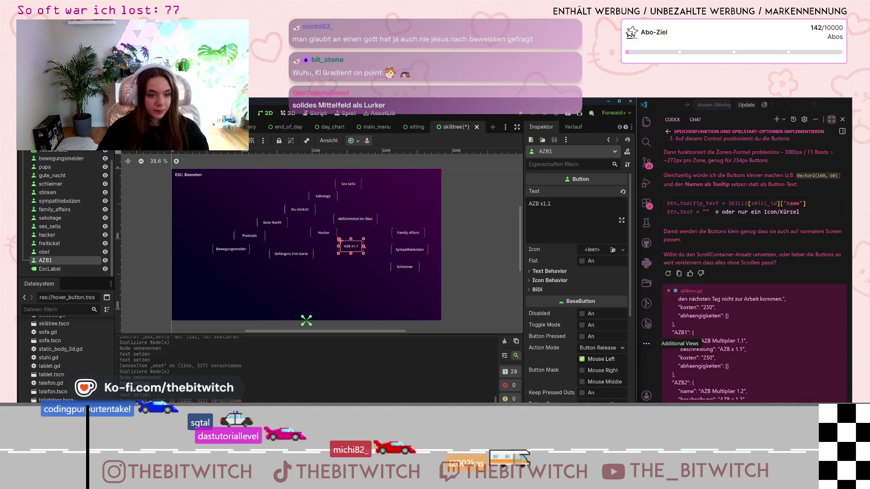
{"action": "mouse_move", "coordinate": [351, 246]}
{"action": "left_mouse_down"}
{"action": "mouse_move", "coordinate": [297, 243]}
{"action": "mouse_move", "coordinate": [255, 272]}
{"action": "mouse_move", "coordinate": [195, 275]}
{"action": "left_mouse_up"}
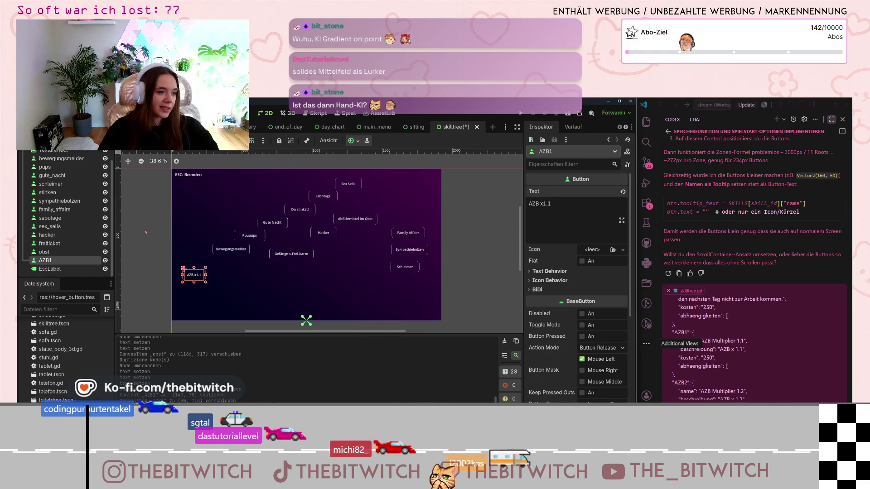
{"action": "right_click", "coordinate": [57, 264]}
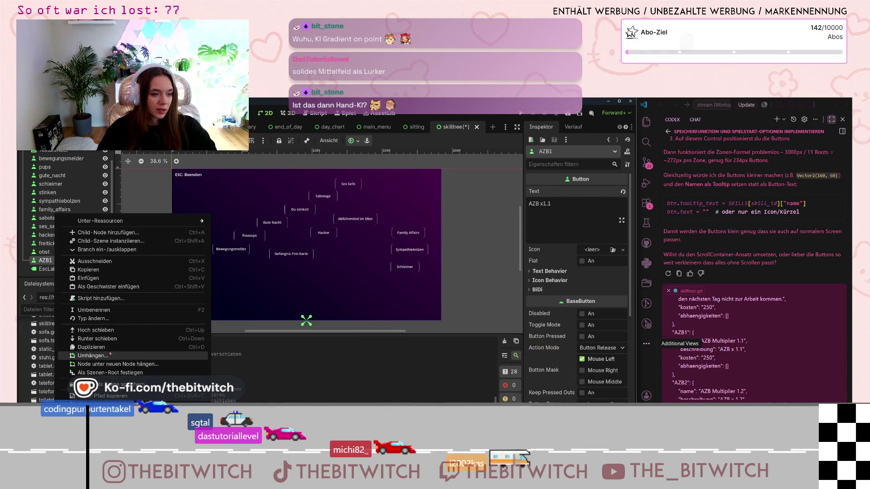
Duplicate AZB1 as AZB2, label it AZB x1.2 and stack it above AZB x1.1.
{"action": "left_click", "coordinate": [91, 348]}
{"action": "left_click_drag", "start_coordinate": [194, 274], "coordinate": [194, 262]}
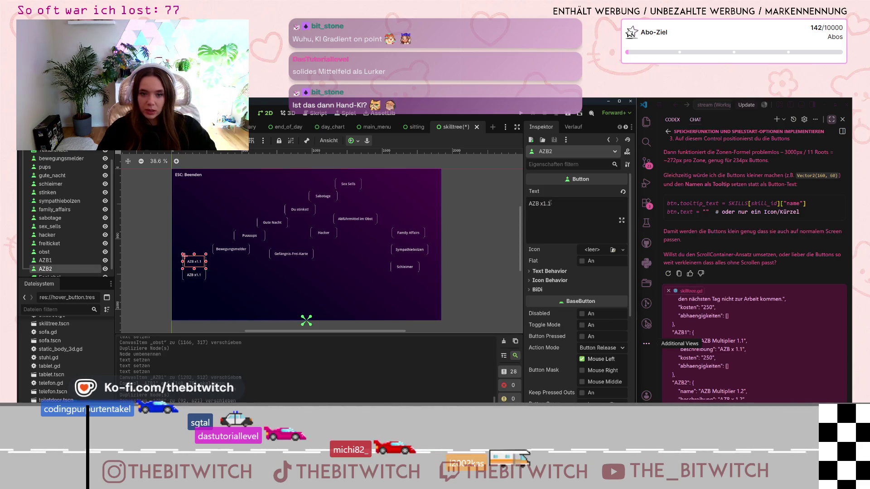
{"action": "scroll", "coordinate": [776, 357], "scroll_direction": "down", "scroll_amount": 1}
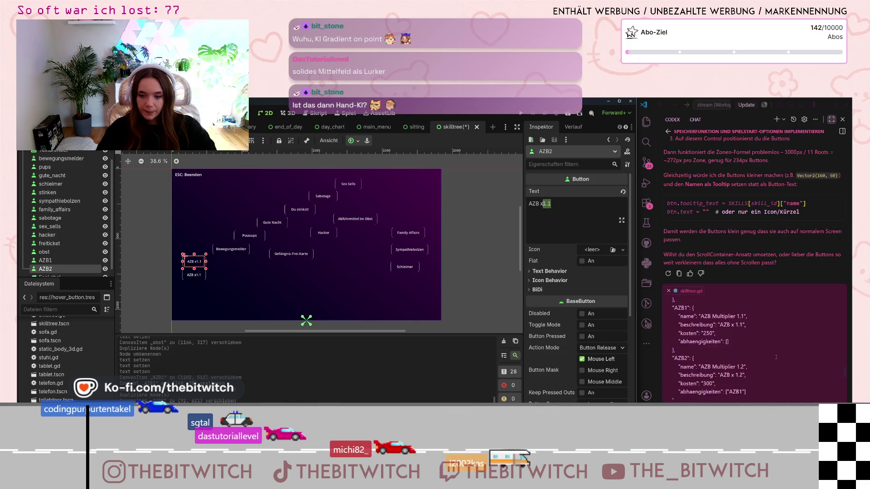
{"action": "left_click", "coordinate": [547, 204]}
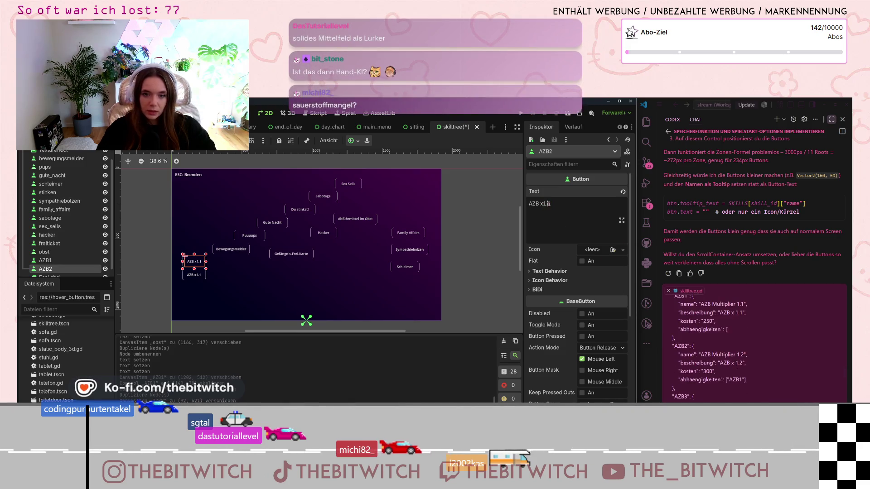
{"action": "type", "text": "2"}
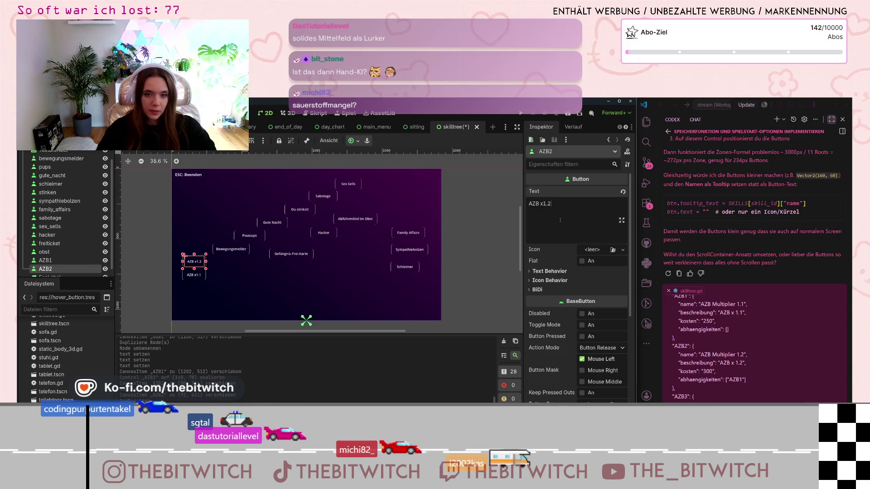
{"action": "left_click_drag", "start_coordinate": [189, 267], "coordinate": [188, 264]}
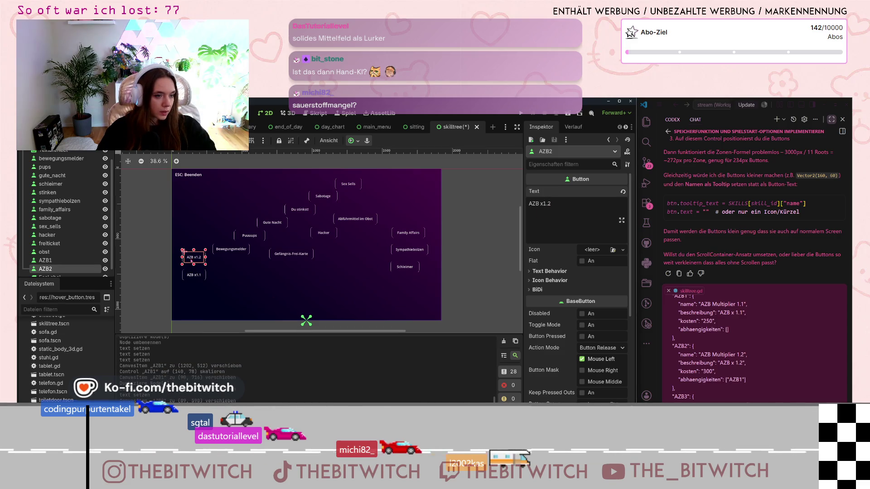
Duplicate AZB2 as AZB3, label it AZB x1.5 and stack it above AZB x1.2.
{"action": "right_click", "coordinate": [57, 268]}
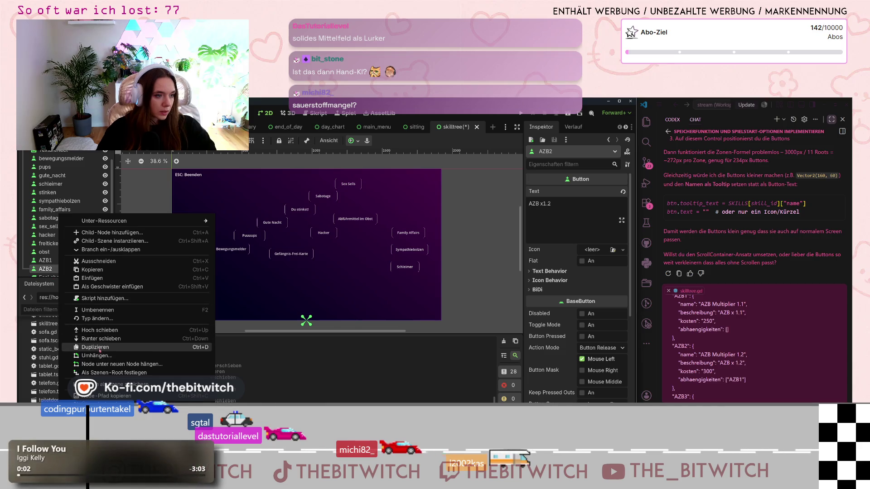
{"action": "left_click", "coordinate": [77, 352]}
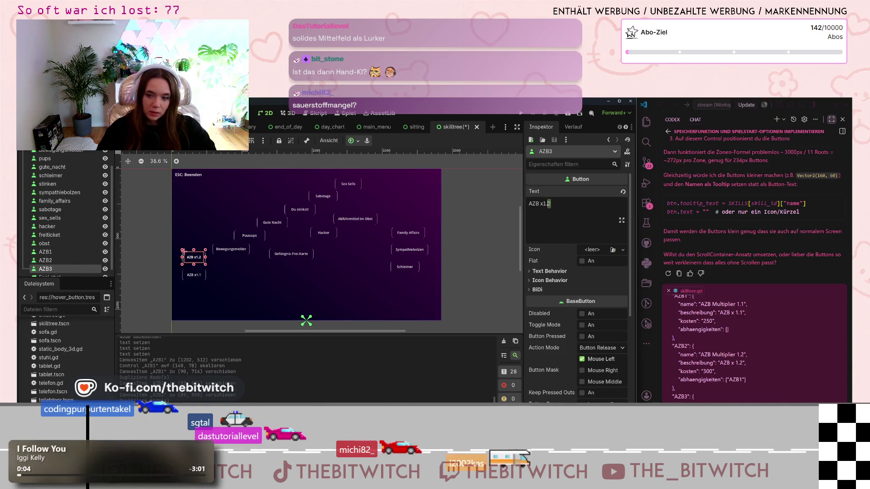
{"action": "scroll", "coordinate": [680, 358], "scroll_direction": "down", "scroll_amount": 2}
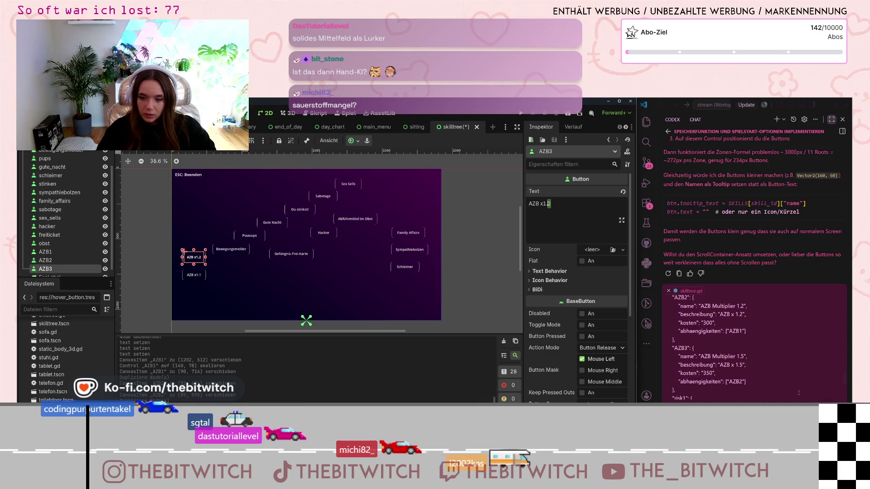
{"action": "type", "text": "5"}
{"action": "left_click_drag", "start_coordinate": [198, 261], "coordinate": [198, 243]}
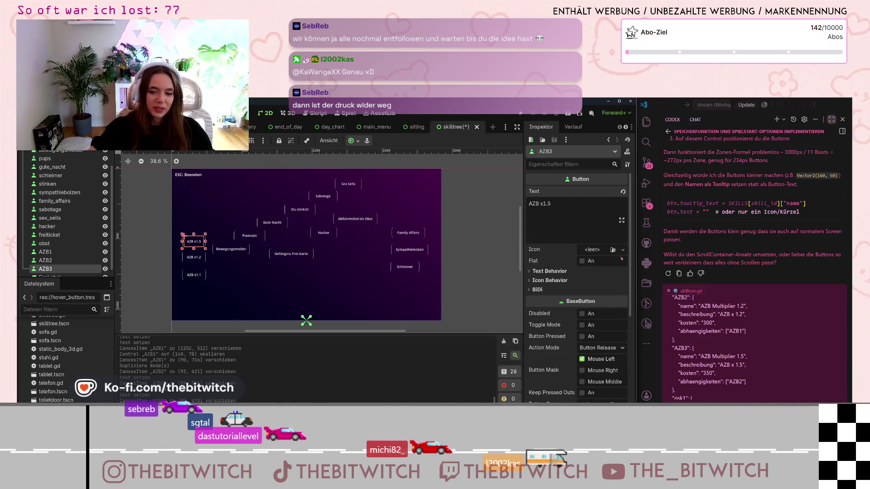
Duplicate AZB3 as risk1, move it right of AZB x1.1, and type the label Risiko x0.9.
{"action": "scroll", "coordinate": [787, 360], "scroll_direction": "down", "scroll_amount": 3}
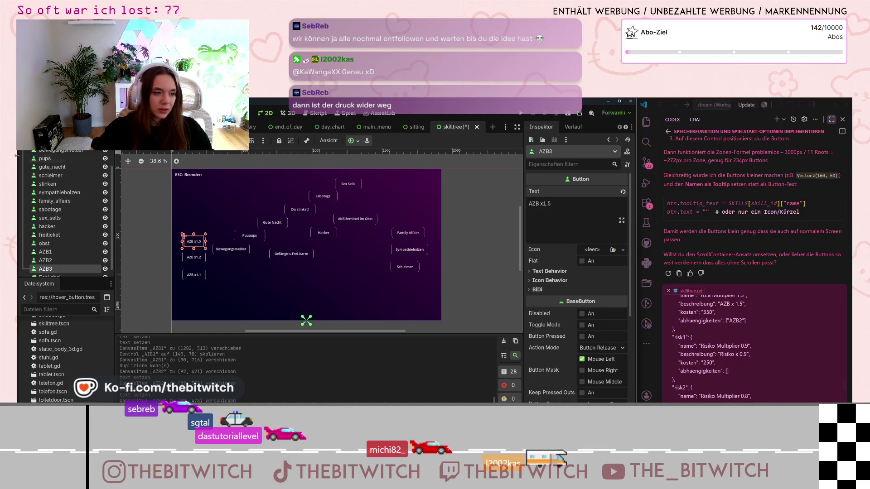
{"action": "scroll", "coordinate": [63, 240], "scroll_direction": "down", "scroll_amount": 1}
{"action": "right_click", "coordinate": [46, 260]}
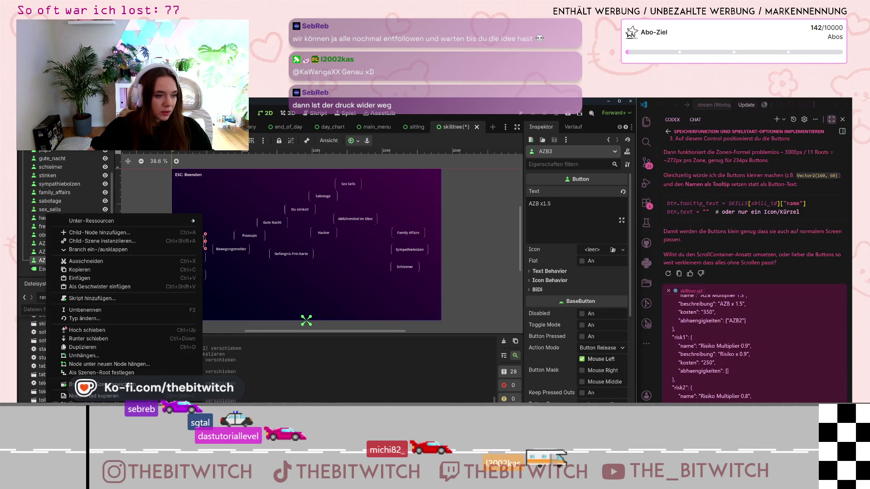
{"action": "left_click", "coordinate": [84, 347]}
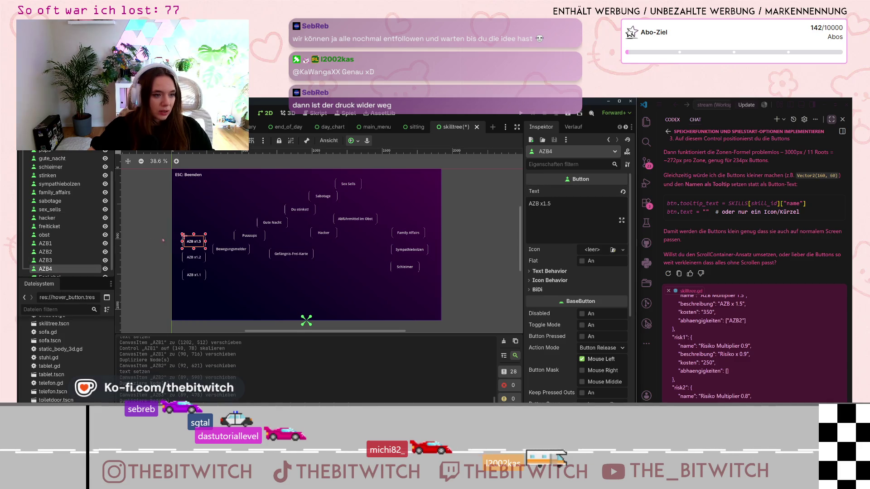
{"action": "double_click", "coordinate": [46, 269]}
{"action": "type", "text": "risk1"}
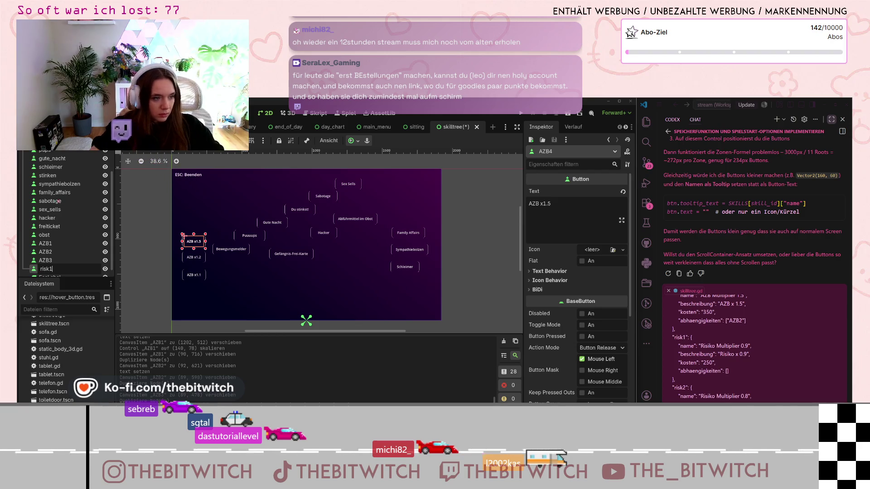
{"action": "key", "text": "Return"}
{"action": "left_click_drag", "start_coordinate": [195, 242], "coordinate": [220, 276]}
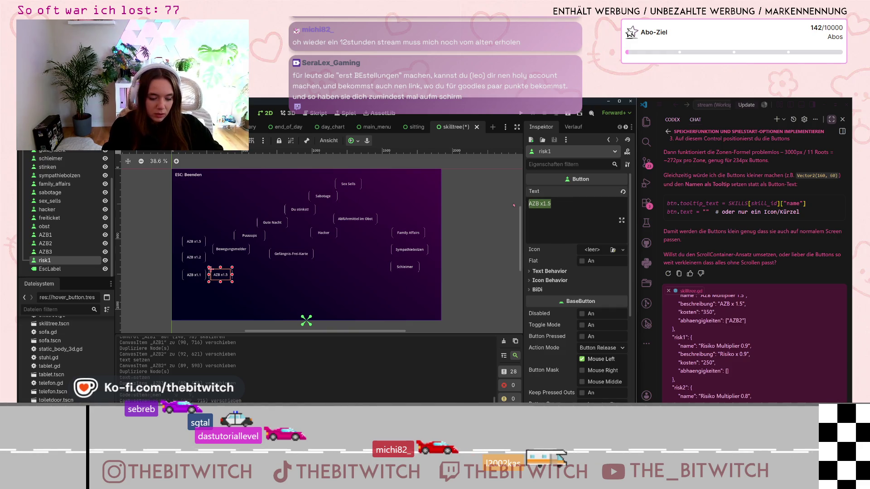
{"action": "type", "text": "Risiko "}
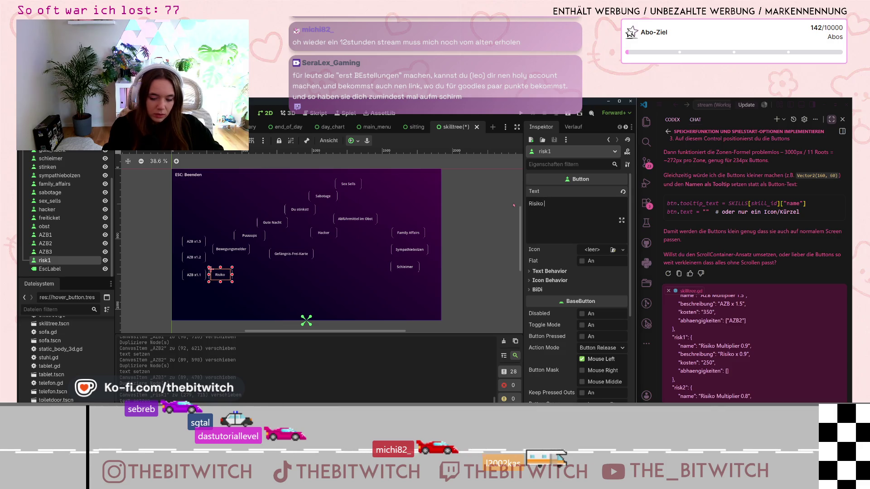
{"action": "type", "text": "x"}
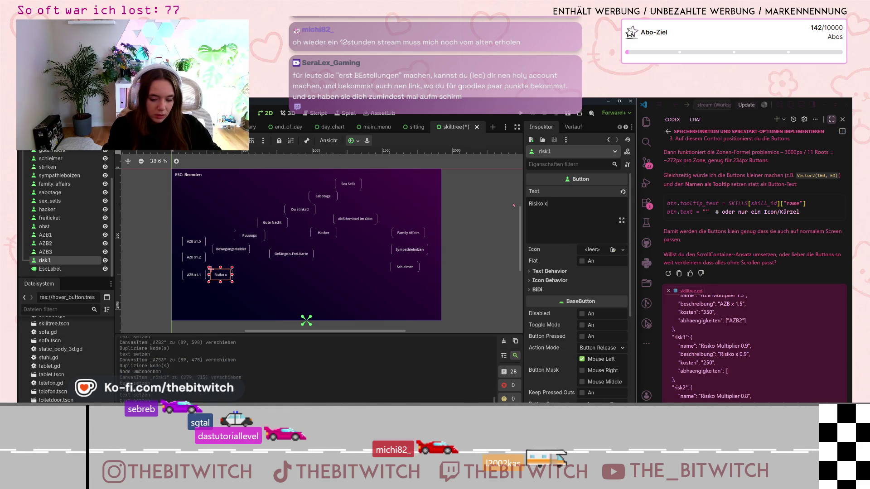
{"action": "type", "text": "0.9"}
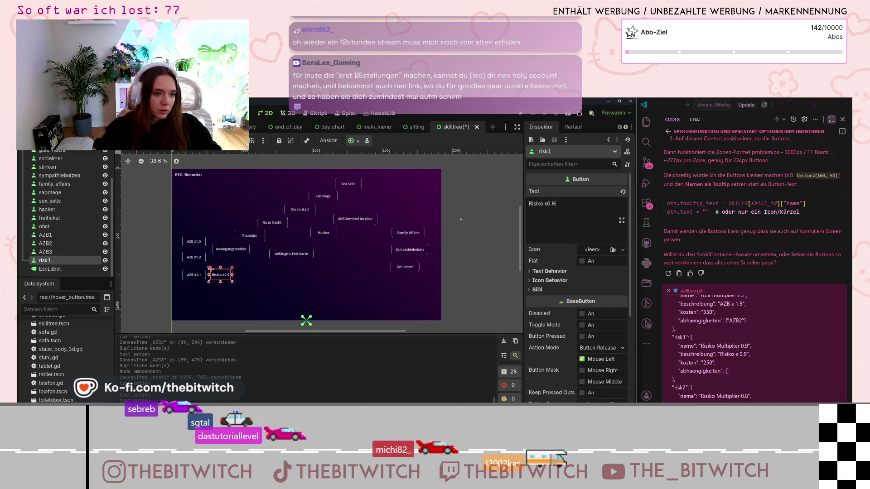
Duplicate risk1, place the copy above it labelled 'Risiko x0.8', and move Bewegungsmelder up-right.
{"action": "right_click", "coordinate": [63, 260]}
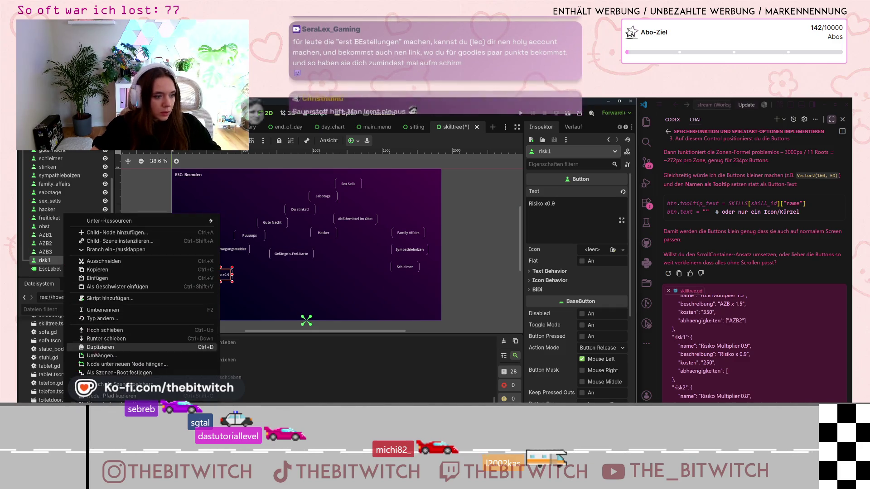
{"action": "left_click", "coordinate": [94, 348]}
{"action": "left_click_drag", "start_coordinate": [210, 268], "coordinate": [209, 253]}
{"action": "double_click", "coordinate": [560, 200]}
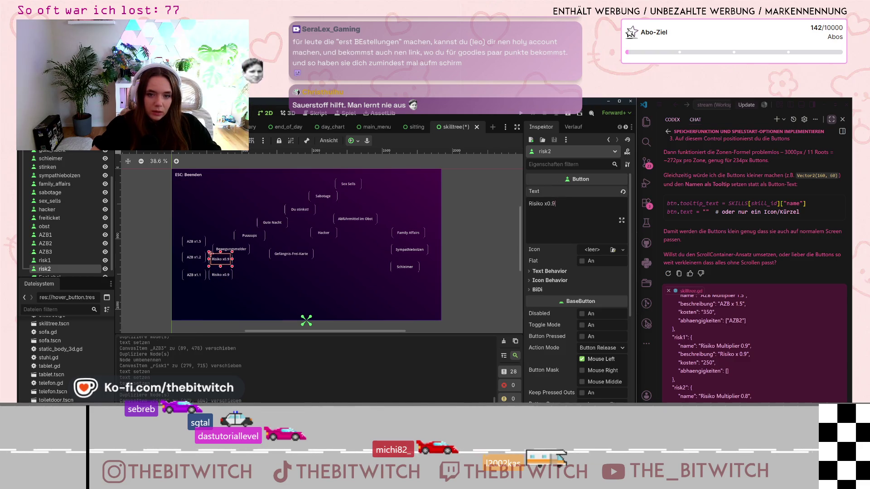
{"action": "scroll", "coordinate": [776, 343], "scroll_direction": "down", "scroll_amount": 1}
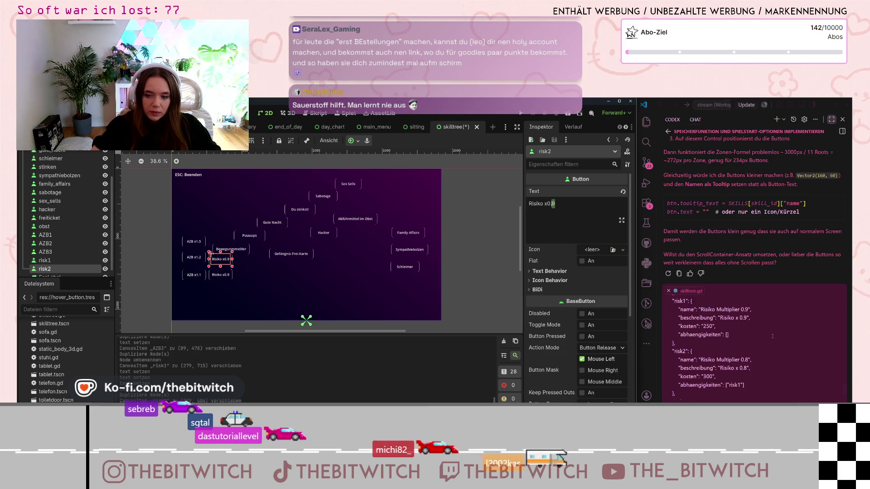
{"action": "scroll", "coordinate": [696, 307], "scroll_direction": "down", "scroll_amount": 2}
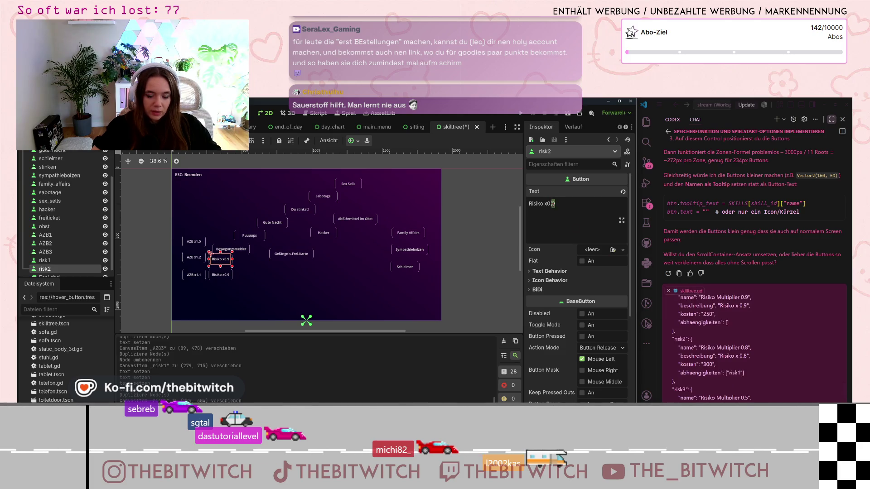
{"action": "type", "text": "8"}
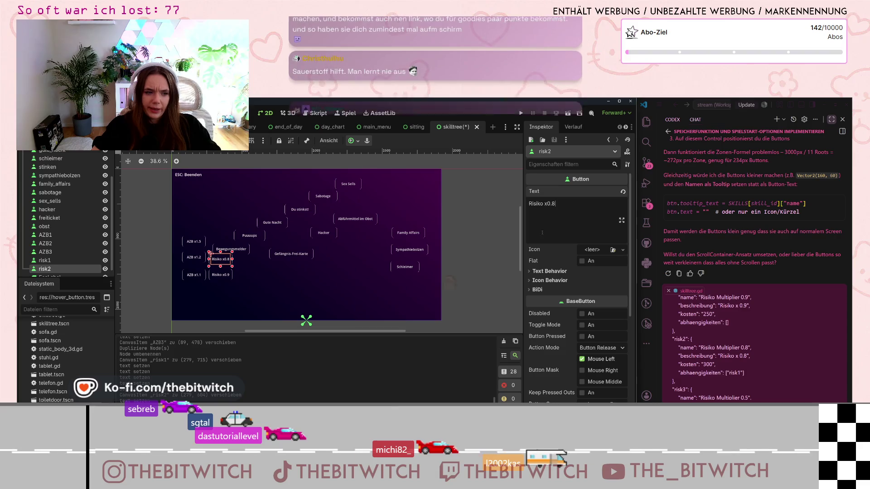
{"action": "left_click_drag", "start_coordinate": [243, 247], "coordinate": [281, 192]}
Duplicate risk2, place the copy above Risiko x0.8 and label it 'Risiko x0.5'.
{"action": "scroll", "coordinate": [51, 265], "scroll_direction": "down", "scroll_amount": 3}
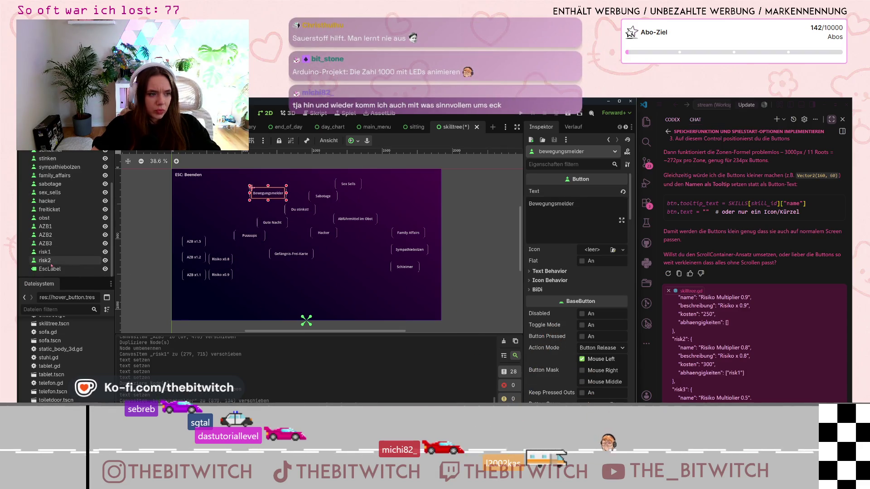
{"action": "right_click", "coordinate": [51, 265]}
{"action": "left_click", "coordinate": [70, 263]}
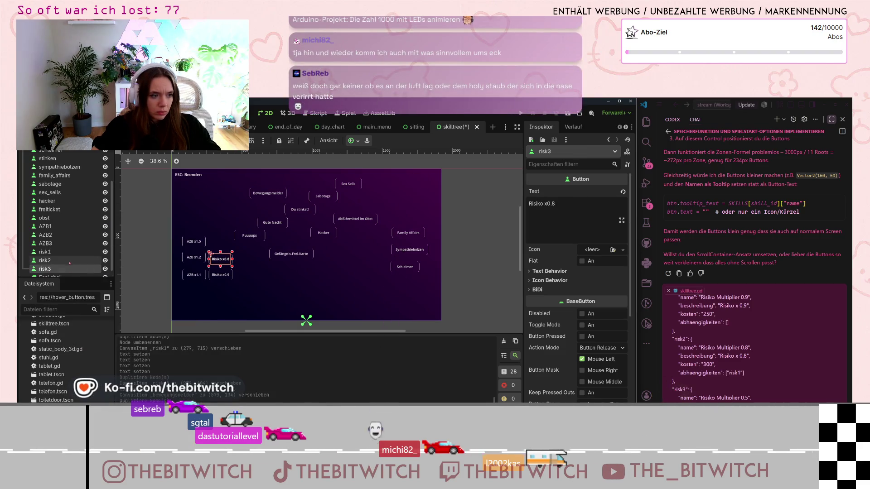
{"action": "left_click_drag", "start_coordinate": [219, 258], "coordinate": [218, 242]}
{"action": "double_click", "coordinate": [553, 203]}
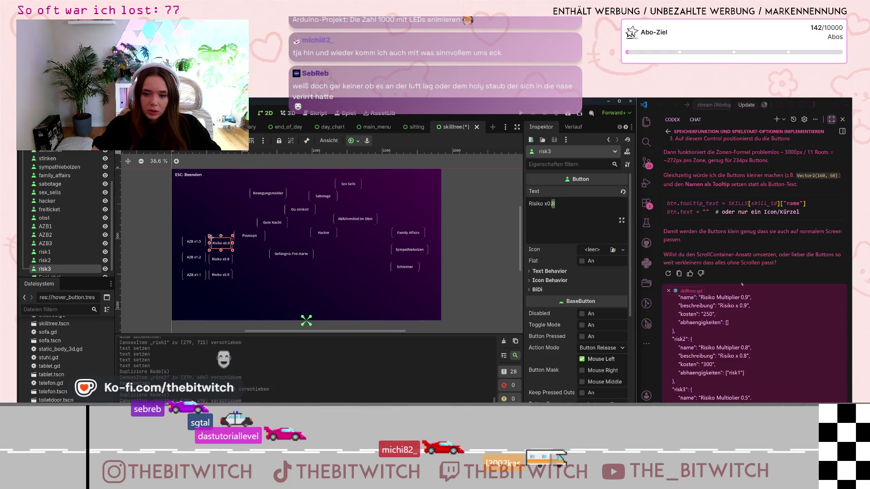
{"action": "scroll", "coordinate": [711, 344], "scroll_direction": "down", "scroll_amount": 1}
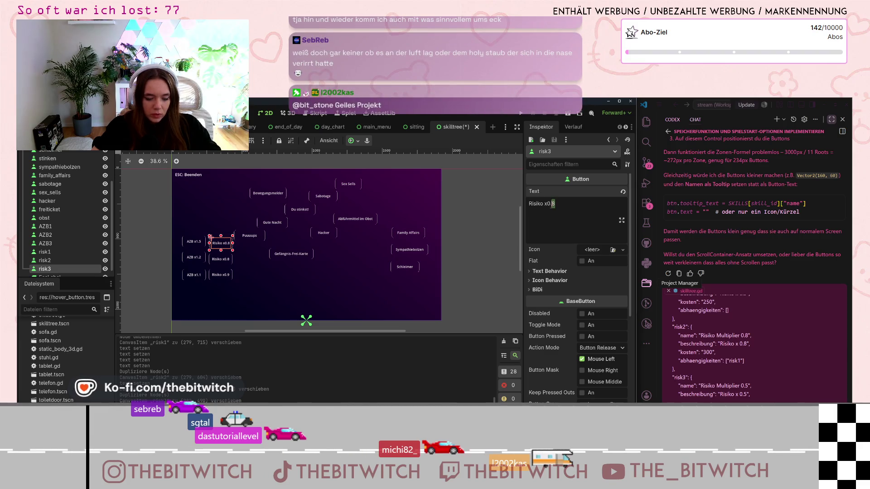
{"action": "type", "text": "5"}
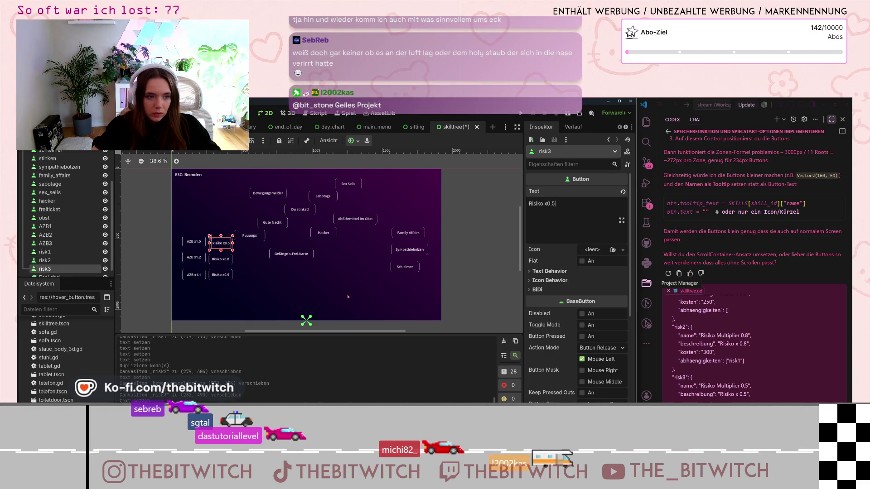
{"action": "left_click", "coordinate": [401, 317]}
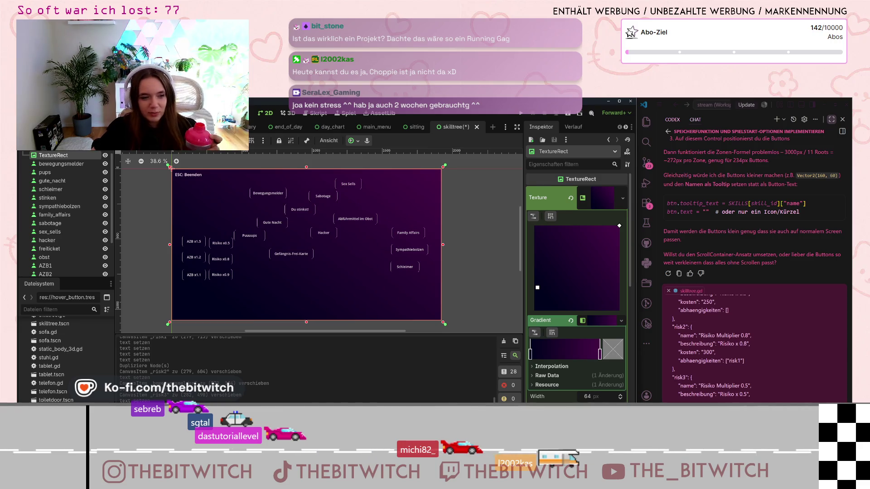
{"action": "left_click_drag", "start_coordinate": [250, 236], "coordinate": [390, 207]}
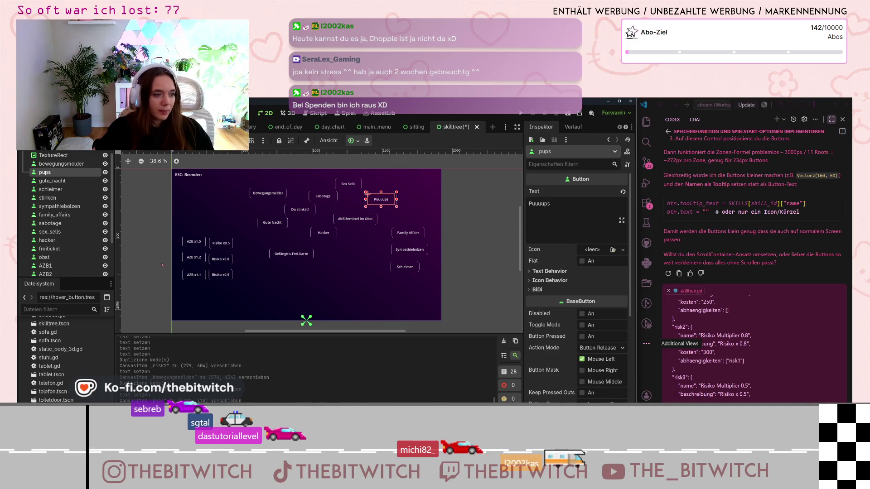
Move Gefängnis-Frei-Karte up, then place Schleimer, Sympathiebolzen and Family Affairs beside Risiko x0.9, x0.8 and x0.5.
{"action": "scroll", "coordinate": [64, 217], "scroll_direction": "down", "scroll_amount": 3}
{"action": "left_click", "coordinate": [64, 261]}
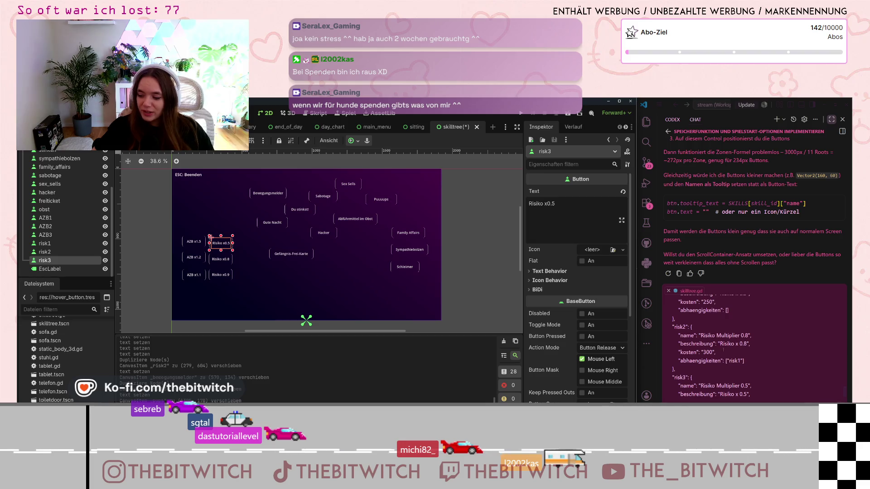
{"action": "scroll", "coordinate": [722, 347], "scroll_direction": "down", "scroll_amount": 3}
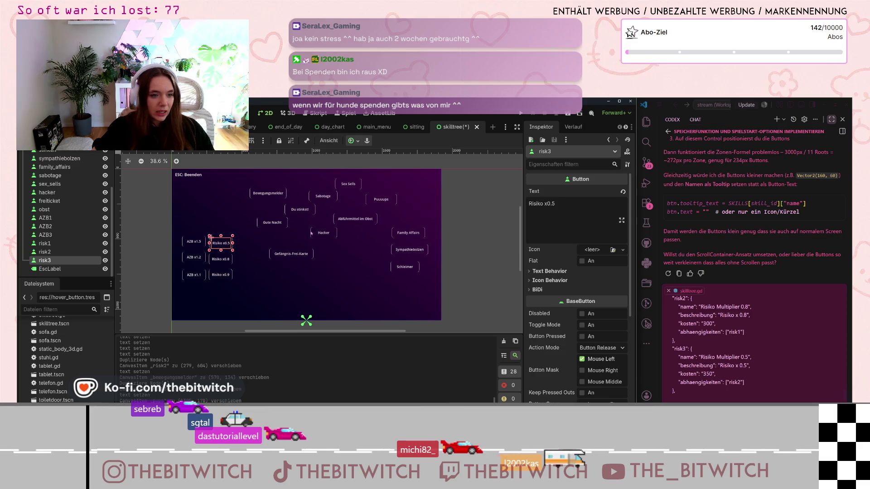
{"action": "left_click", "coordinate": [406, 271]}
{"action": "left_click_drag", "start_coordinate": [290, 256], "coordinate": [410, 216]}
{"action": "left_click_drag", "start_coordinate": [400, 267], "coordinate": [245, 276]}
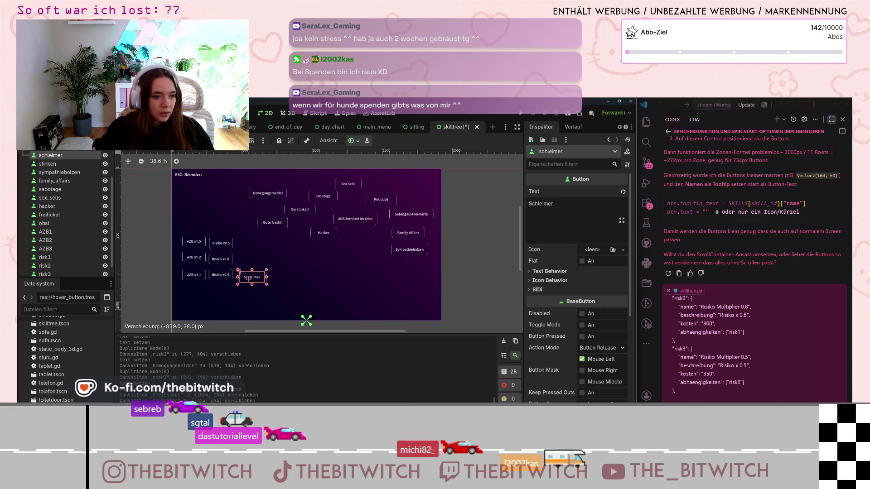
{"action": "left_click_drag", "start_coordinate": [397, 250], "coordinate": [241, 256]}
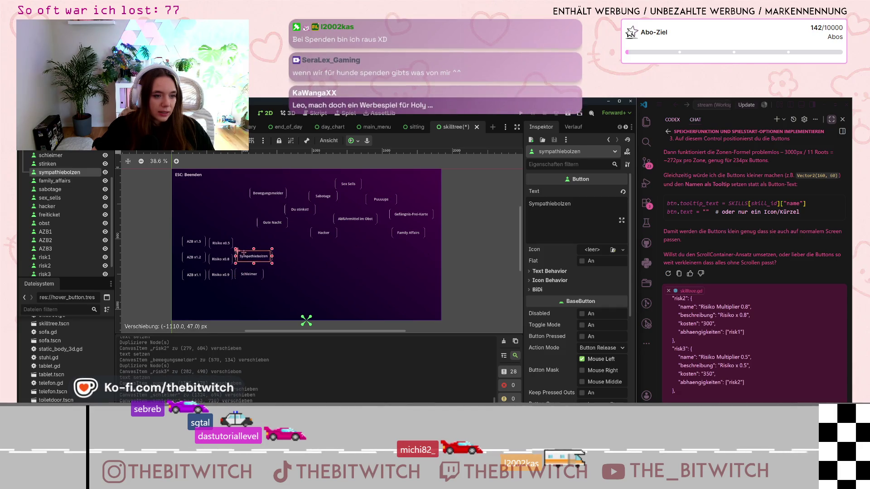
{"action": "mouse_move", "coordinate": [393, 238]}
{"action": "left_mouse_down"}
{"action": "mouse_move", "coordinate": [238, 246]}
{"action": "mouse_move", "coordinate": [398, 237]}
{"action": "left_mouse_up"}
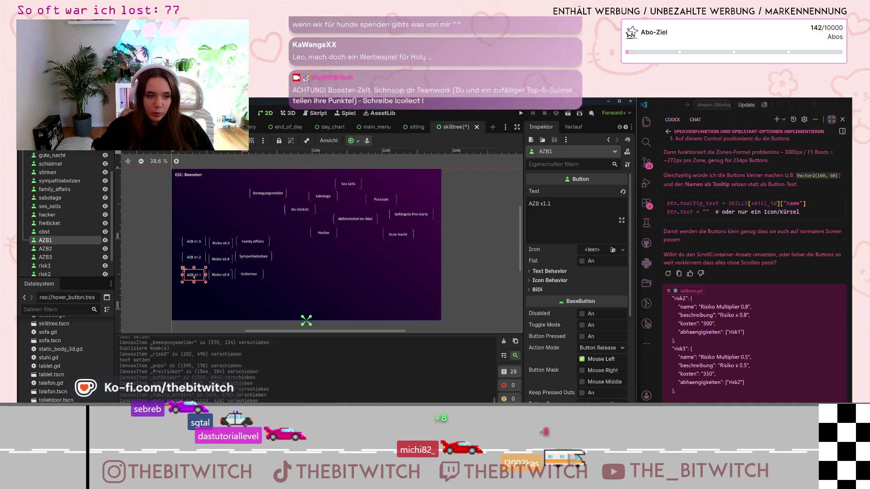
Move Schleimer, Sympathiebolzen and Family Affairs back right and nudge the AZB x1.2 and Risiko buttons.
{"action": "mouse_move", "coordinate": [200, 256]}
{"action": "left_mouse_down"}
{"action": "mouse_move", "coordinate": [189, 265]}
{"action": "mouse_move", "coordinate": [194, 248]}
{"action": "left_mouse_up"}
{"action": "left_click_drag", "start_coordinate": [255, 274], "coordinate": [426, 281]}
{"action": "left_click_drag", "start_coordinate": [257, 259], "coordinate": [421, 266]}
{"action": "left_click_drag", "start_coordinate": [258, 242], "coordinate": [429, 252]}
{"action": "left_click_drag", "start_coordinate": [220, 275], "coordinate": [232, 280]}
{"action": "mouse_move", "coordinate": [221, 260]}
{"action": "left_mouse_down"}
{"action": "mouse_move", "coordinate": [236, 265]}
{"action": "mouse_move", "coordinate": [225, 249]}
{"action": "left_mouse_up"}
{"action": "left_click_drag", "start_coordinate": [228, 280], "coordinate": [229, 283]}
Move Hacker to the top and reposition Bewegungsmelder, Du stinkst!, Sabotage and Abführmittel im Obst.
{"action": "mouse_move", "coordinate": [327, 241]}
{"action": "left_mouse_down"}
{"action": "mouse_move", "coordinate": [274, 276]}
{"action": "mouse_move", "coordinate": [247, 189]}
{"action": "mouse_move", "coordinate": [249, 231]}
{"action": "left_mouse_up"}
{"action": "left_click_drag", "start_coordinate": [269, 196], "coordinate": [277, 250]}
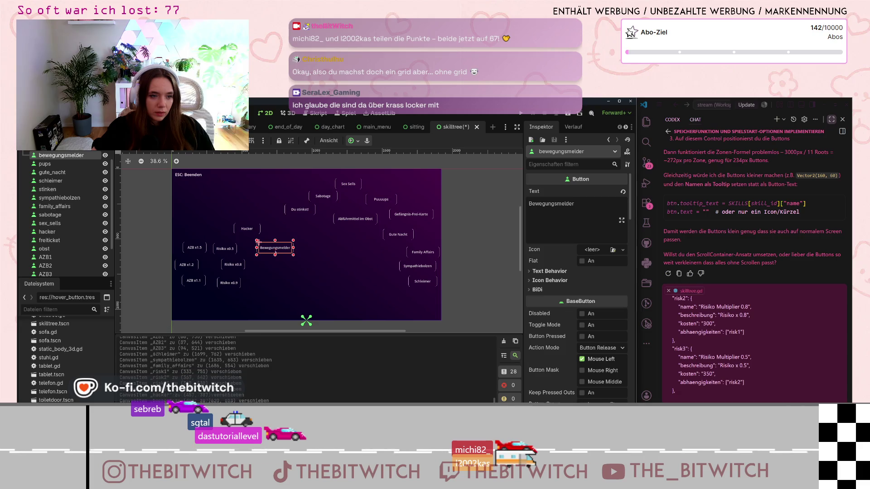
{"action": "mouse_move", "coordinate": [296, 206]}
{"action": "left_mouse_down"}
{"action": "mouse_move", "coordinate": [292, 229]}
{"action": "mouse_move", "coordinate": [294, 212]}
{"action": "mouse_move", "coordinate": [326, 249]}
{"action": "left_mouse_up"}
{"action": "mouse_move", "coordinate": [352, 219]}
{"action": "left_mouse_down"}
{"action": "mouse_move", "coordinate": [346, 271]}
{"action": "mouse_move", "coordinate": [340, 263]}
{"action": "left_mouse_up"}
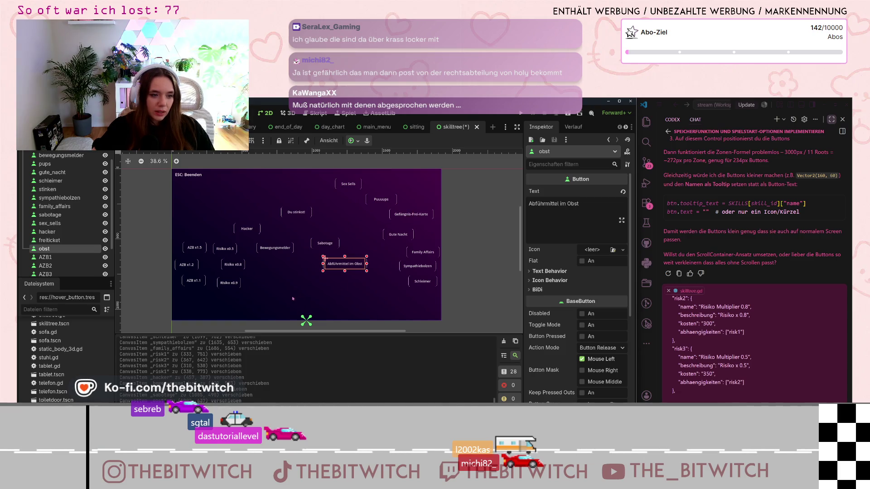
{"action": "mouse_move", "coordinate": [274, 248]}
{"action": "left_mouse_down"}
{"action": "mouse_move", "coordinate": [255, 227]}
{"action": "mouse_move", "coordinate": [256, 211]}
{"action": "mouse_move", "coordinate": [318, 184]}
{"action": "left_mouse_up"}
{"action": "left_click_drag", "start_coordinate": [269, 250], "coordinate": [257, 243]}
{"action": "left_click_drag", "start_coordinate": [325, 243], "coordinate": [278, 252]}
{"action": "left_click_drag", "start_coordinate": [352, 265], "coordinate": [319, 275]}
Move Bewegungsmelder near Risiko x0.9 and bring Puuuups and Gute Nacht into the centre.
{"action": "scroll", "coordinate": [739, 361], "scroll_direction": "up", "scroll_amount": 10}
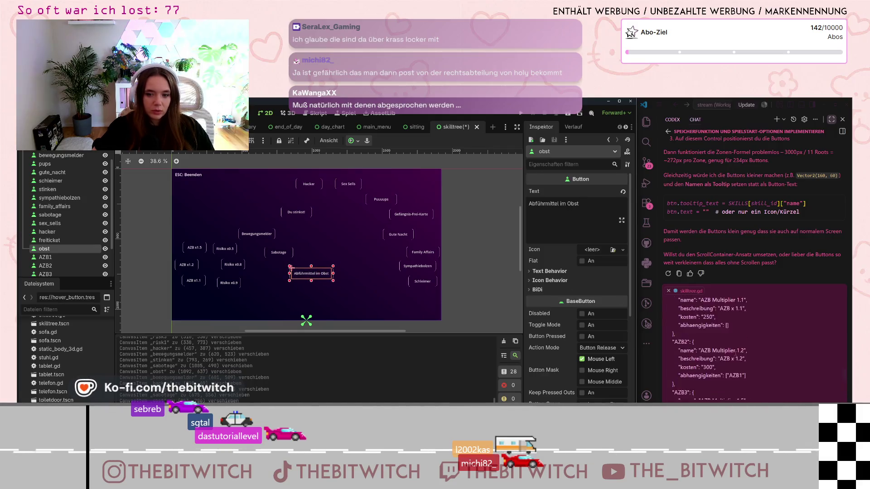
{"action": "scroll", "coordinate": [738, 361], "scroll_direction": "up", "scroll_amount": 10}
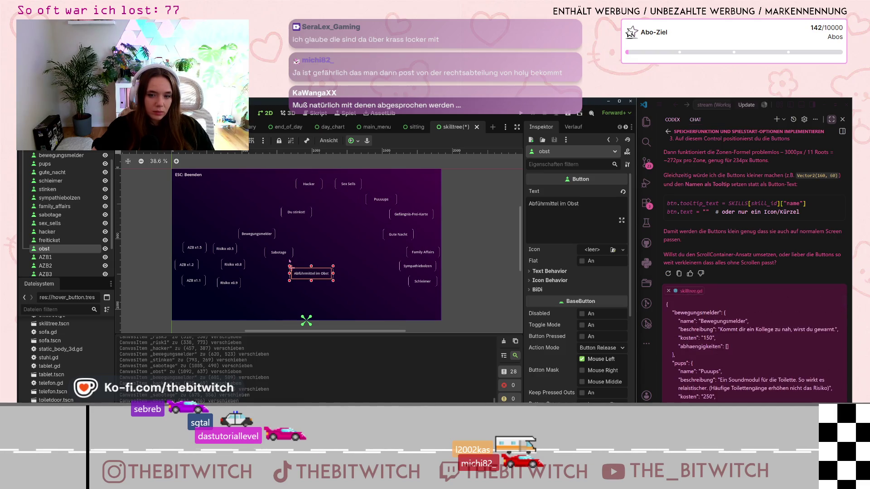
{"action": "mouse_move", "coordinate": [263, 237]}
{"action": "left_mouse_down"}
{"action": "mouse_move", "coordinate": [280, 285]}
{"action": "mouse_move", "coordinate": [313, 272]}
{"action": "mouse_move", "coordinate": [329, 237]}
{"action": "mouse_move", "coordinate": [335, 267]}
{"action": "mouse_move", "coordinate": [351, 260]}
{"action": "mouse_move", "coordinate": [354, 243]}
{"action": "left_mouse_up"}
{"action": "left_click_drag", "start_coordinate": [381, 199], "coordinate": [313, 261]}
{"action": "scroll", "coordinate": [755, 334], "scroll_direction": "down", "scroll_amount": 5}
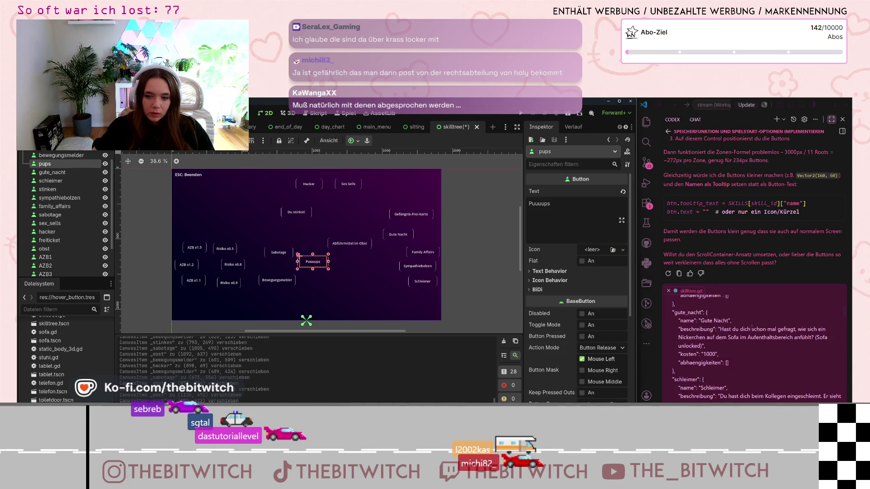
{"action": "mouse_move", "coordinate": [398, 234]}
{"action": "left_mouse_down"}
{"action": "mouse_move", "coordinate": [293, 228]}
{"action": "mouse_move", "coordinate": [315, 210]}
{"action": "left_mouse_up"}
{"action": "left_click_drag", "start_coordinate": [285, 254], "coordinate": [270, 251]}
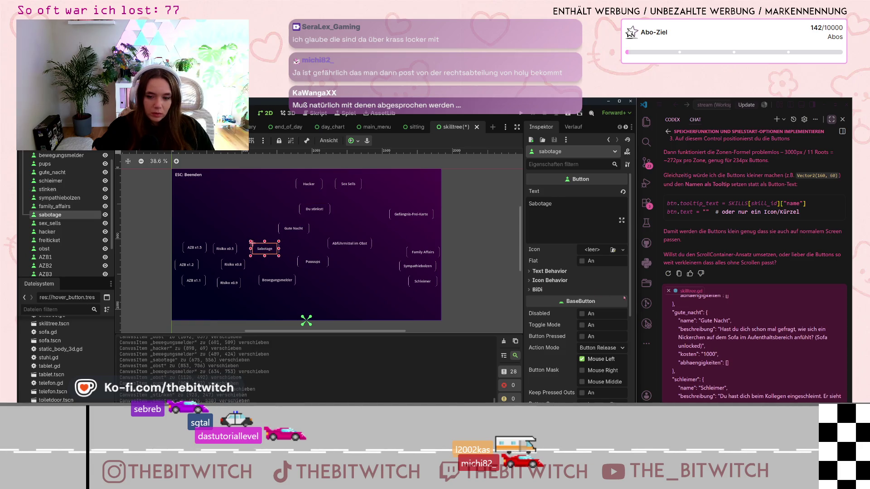
Delete the Sabotage skill button node.
{"action": "scroll", "coordinate": [709, 345], "scroll_direction": "down", "scroll_amount": 1}
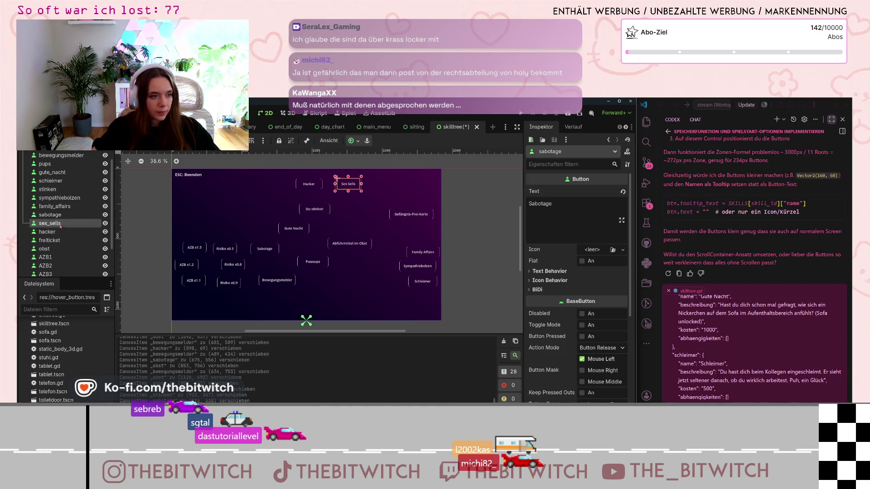
{"action": "scroll", "coordinate": [741, 353], "scroll_direction": "down", "scroll_amount": 5}
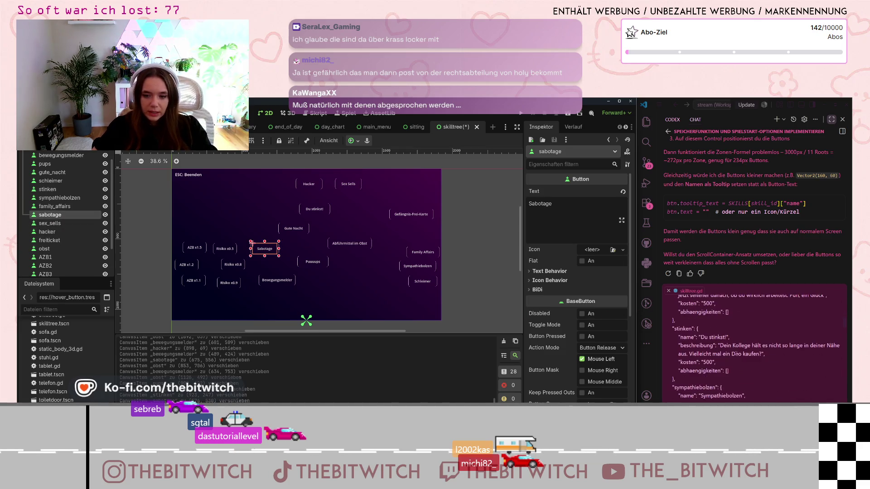
{"action": "scroll", "coordinate": [741, 353], "scroll_direction": "down", "scroll_amount": 3}
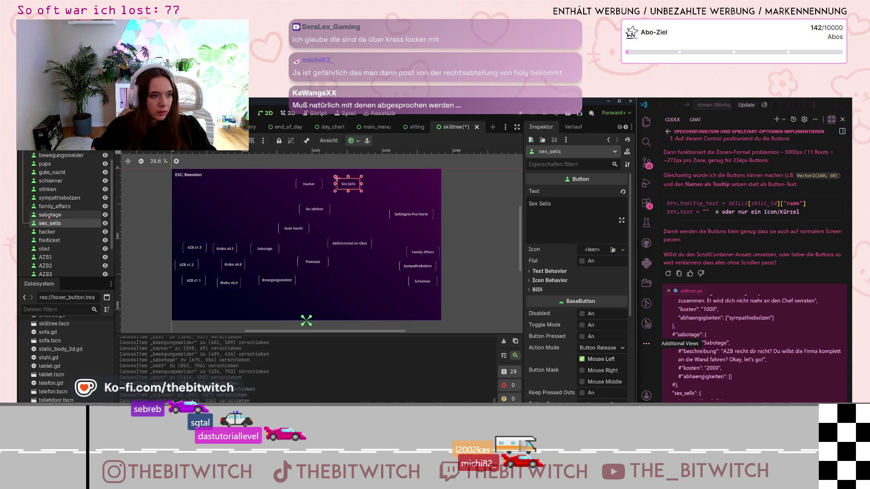
{"action": "key", "text": "Delete"}
{"action": "left_click", "coordinate": [414, 278]}
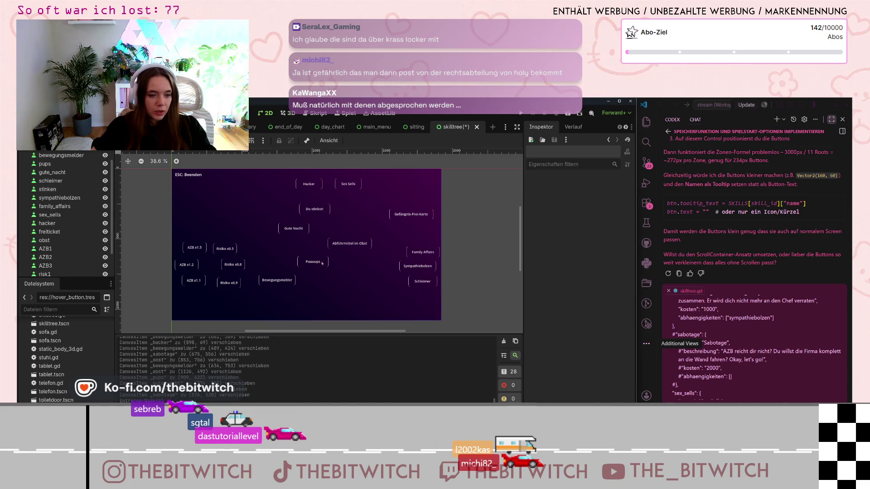
Rearrange Abführmittel im Obst and Gefängnis-Frei-Karte, and move Schleimer, Sympathiebolzen and Family Affairs left.
{"action": "left_click_drag", "start_coordinate": [345, 249], "coordinate": [364, 279]}
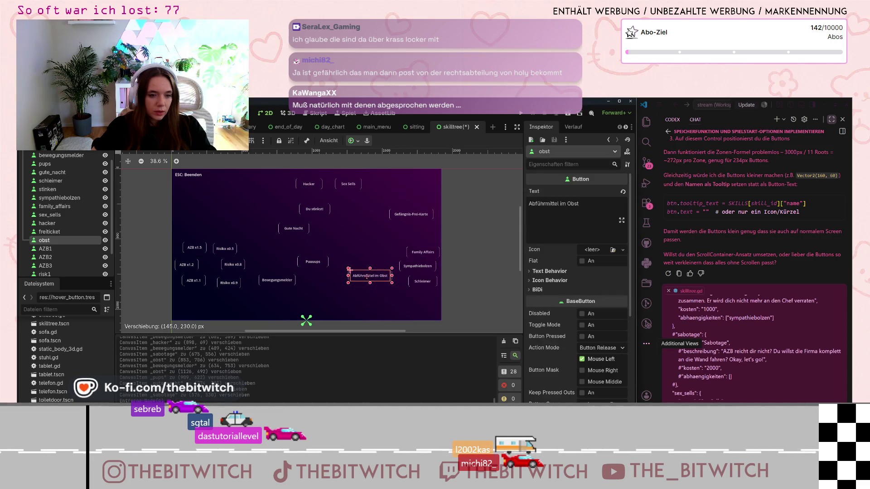
{"action": "mouse_move", "coordinate": [412, 214]}
{"action": "left_mouse_down"}
{"action": "mouse_move", "coordinate": [369, 218]}
{"action": "mouse_move", "coordinate": [389, 217]}
{"action": "left_mouse_up"}
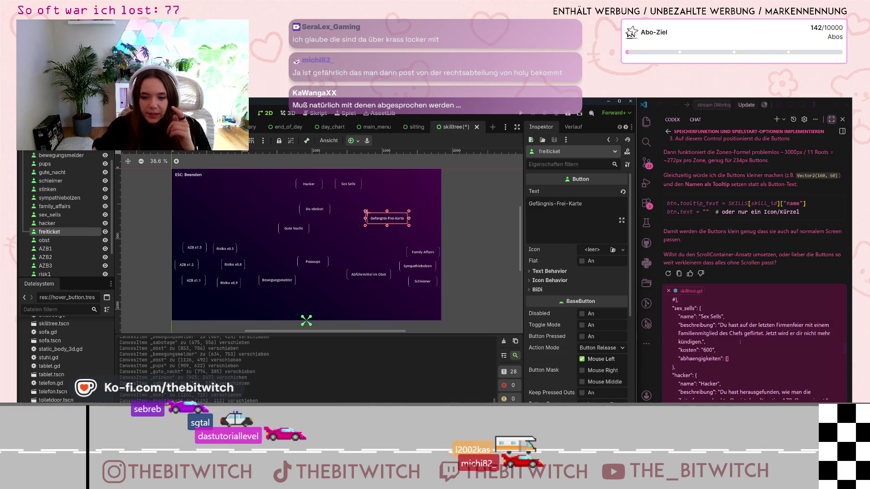
{"action": "mouse_move", "coordinate": [272, 281]}
{"action": "left_mouse_down"}
{"action": "mouse_move", "coordinate": [404, 297]}
{"action": "mouse_move", "coordinate": [257, 279]}
{"action": "left_mouse_up"}
{"action": "left_click_drag", "start_coordinate": [400, 270], "coordinate": [254, 256]}
{"action": "left_click_drag", "start_coordinate": [414, 256], "coordinate": [250, 249]}
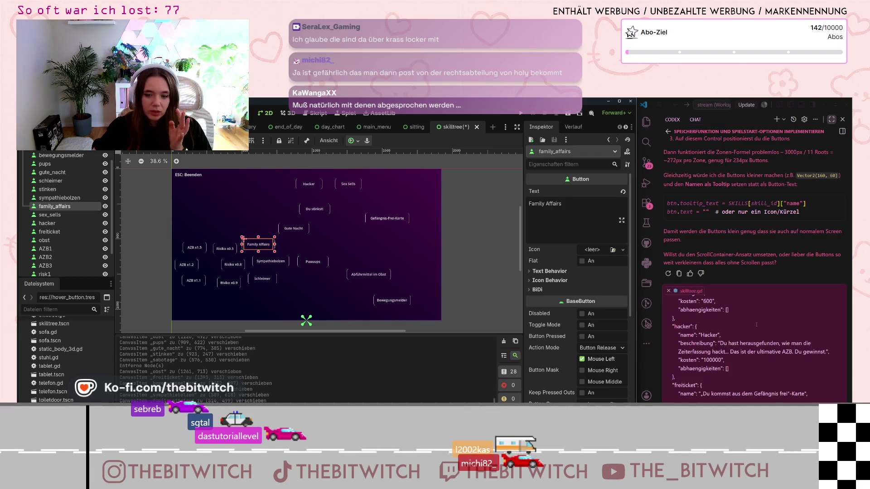
{"action": "scroll", "coordinate": [738, 355], "scroll_direction": "down", "scroll_amount": 2}
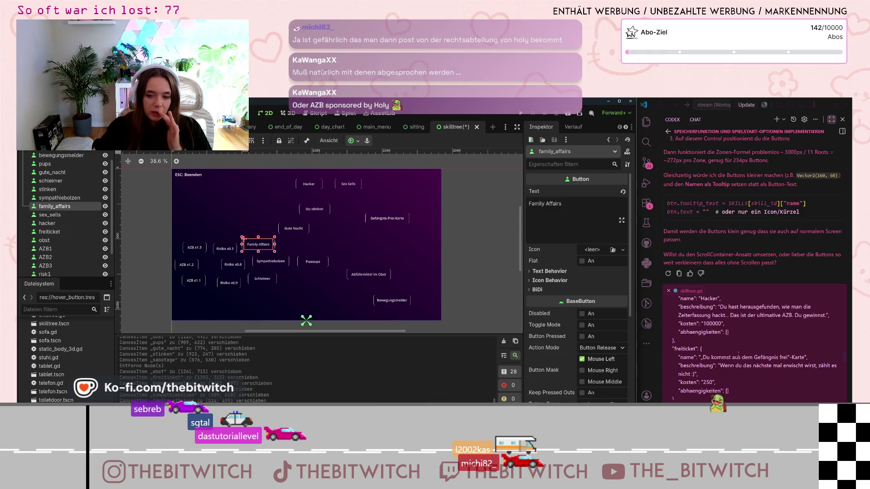
{"action": "scroll", "coordinate": [739, 355], "scroll_direction": "down", "scroll_amount": 1}
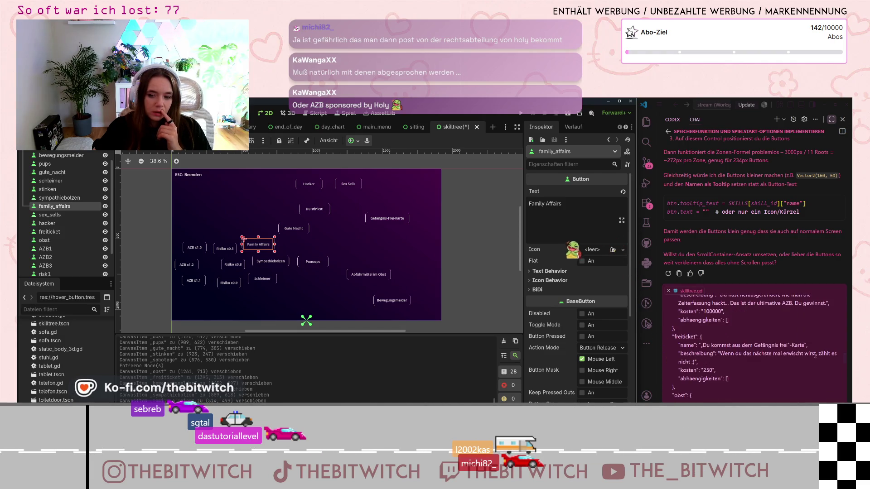
{"action": "mouse_move", "coordinate": [377, 221]}
{"action": "left_mouse_down"}
{"action": "mouse_move", "coordinate": [405, 279]}
{"action": "mouse_move", "coordinate": [370, 229]}
{"action": "left_mouse_up"}
{"action": "mouse_move", "coordinate": [394, 300]}
{"action": "left_mouse_down"}
{"action": "mouse_move", "coordinate": [400, 286]}
{"action": "mouse_move", "coordinate": [365, 284]}
{"action": "mouse_move", "coordinate": [367, 275]}
{"action": "mouse_move", "coordinate": [419, 266]}
{"action": "mouse_move", "coordinate": [412, 261]}
{"action": "left_mouse_up"}
{"action": "left_click_drag", "start_coordinate": [358, 284], "coordinate": [382, 278]}
Move Puuuups, Schleimer and Family Affairs right, and Gute Nacht and Du stinkst! left.
{"action": "mouse_move", "coordinate": [318, 262]}
{"action": "left_mouse_down"}
{"action": "mouse_move", "coordinate": [360, 260]}
{"action": "mouse_move", "coordinate": [352, 262]}
{"action": "left_mouse_up"}
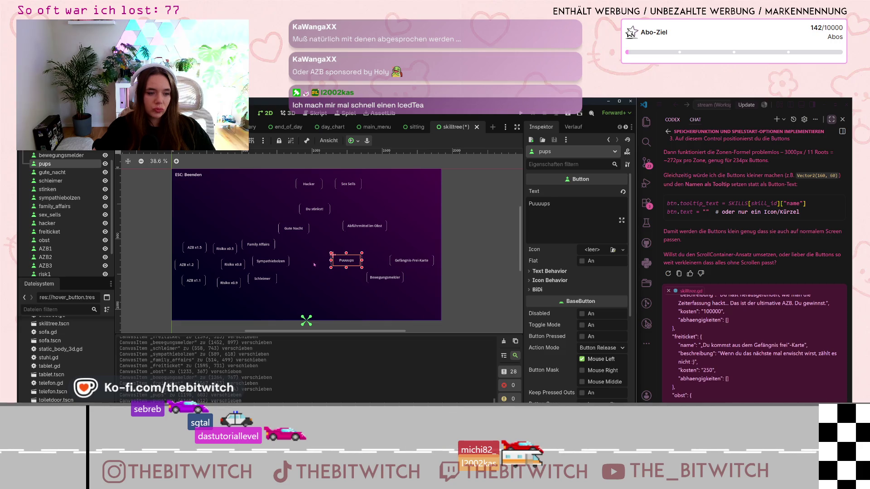
{"action": "mouse_move", "coordinate": [263, 278]}
{"action": "left_mouse_down"}
{"action": "mouse_move", "coordinate": [414, 293]}
{"action": "mouse_move", "coordinate": [420, 285]}
{"action": "mouse_move", "coordinate": [336, 249]}
{"action": "left_mouse_up"}
{"action": "mouse_move", "coordinate": [274, 261]}
{"action": "left_mouse_down"}
{"action": "mouse_move", "coordinate": [426, 271]}
{"action": "mouse_move", "coordinate": [370, 248]}
{"action": "left_mouse_up"}
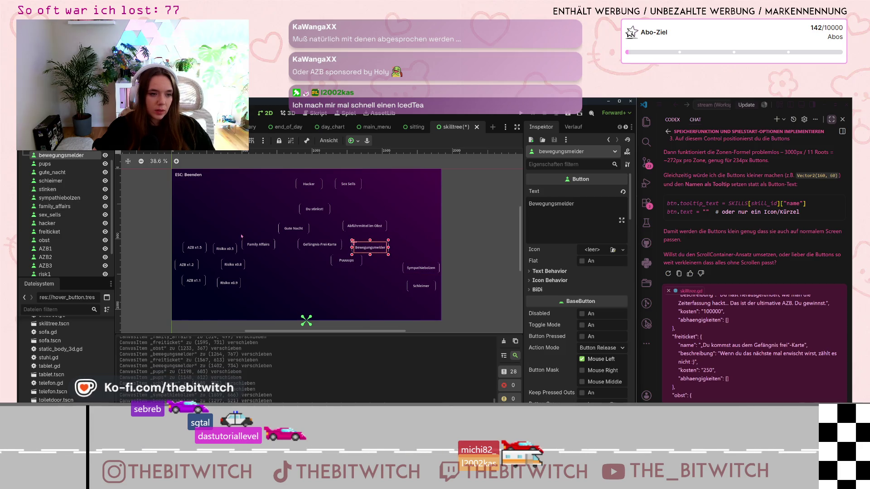
{"action": "left_click_drag", "start_coordinate": [257, 244], "coordinate": [420, 249]}
{"action": "left_click_drag", "start_coordinate": [294, 230], "coordinate": [245, 229]}
{"action": "mouse_move", "coordinate": [314, 209]}
{"action": "left_mouse_down"}
{"action": "mouse_move", "coordinate": [264, 215]}
{"action": "mouse_move", "coordinate": [268, 206]}
{"action": "left_mouse_up"}
{"action": "left_click_drag", "start_coordinate": [308, 183], "coordinate": [317, 188]}
Fine-tune positions of Gefängnis-Frei-Karte, Sex Sells, Abführmittel im Obst, Bewegungsmelder and Puuuups.
{"action": "left_click_drag", "start_coordinate": [299, 240], "coordinate": [277, 226]}
{"action": "left_click_drag", "start_coordinate": [348, 184], "coordinate": [361, 194]}
{"action": "mouse_move", "coordinate": [367, 225]}
{"action": "left_mouse_down"}
{"action": "mouse_move", "coordinate": [381, 273]}
{"action": "mouse_move", "coordinate": [370, 281]}
{"action": "mouse_move", "coordinate": [337, 234]}
{"action": "mouse_move", "coordinate": [335, 210]}
{"action": "left_mouse_up"}
{"action": "left_click_drag", "start_coordinate": [371, 251], "coordinate": [395, 233]}
{"action": "left_click_drag", "start_coordinate": [367, 278], "coordinate": [374, 268]}
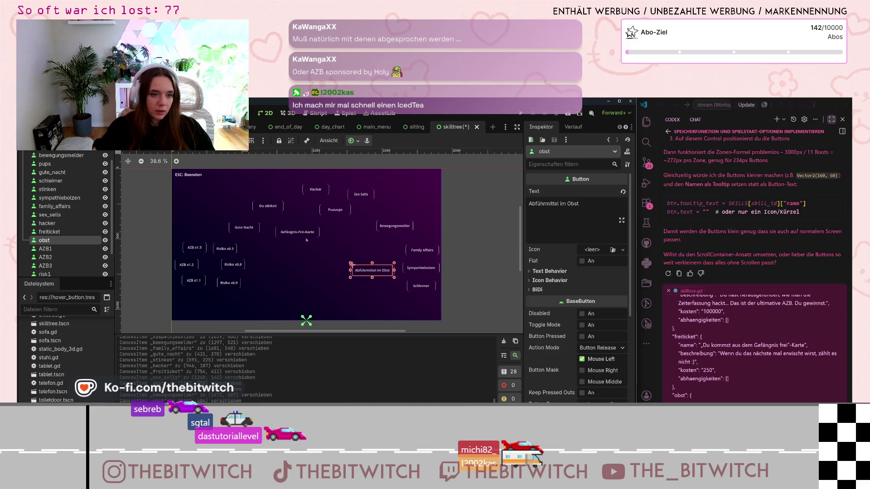
{"action": "left_click_drag", "start_coordinate": [295, 232], "coordinate": [288, 244]}
{"action": "left_click_drag", "start_coordinate": [332, 211], "coordinate": [334, 219]}
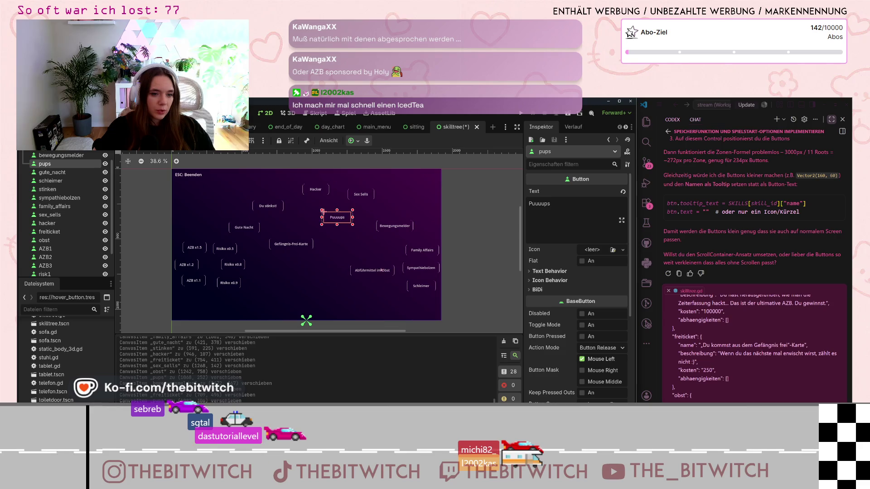
{"action": "left_click_drag", "start_coordinate": [382, 270], "coordinate": [374, 270]}
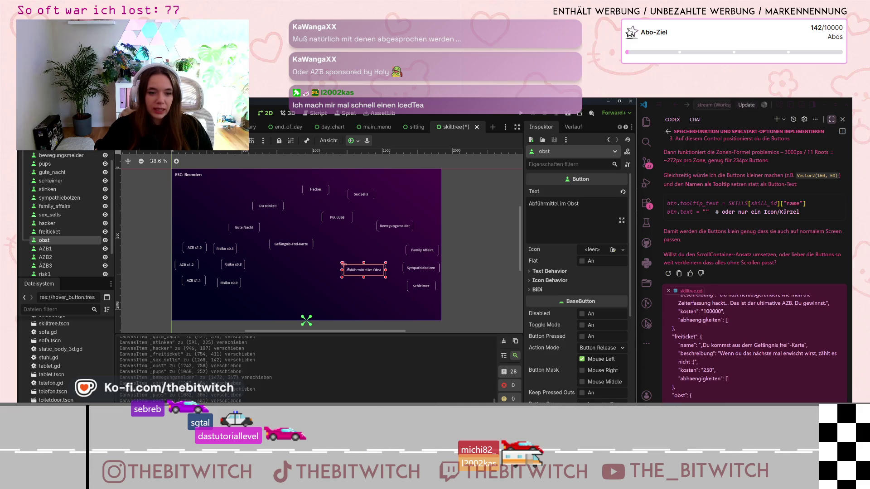
Drag the AZB x1.5 button up and to the right.
{"action": "mouse_move", "coordinate": [192, 249]}
{"action": "left_mouse_down"}
{"action": "mouse_move", "coordinate": [184, 262]}
{"action": "mouse_move", "coordinate": [194, 279]}
{"action": "mouse_move", "coordinate": [234, 287]}
{"action": "mouse_move", "coordinate": [244, 267]}
{"action": "mouse_move", "coordinate": [221, 245]}
{"action": "mouse_move", "coordinate": [251, 232]}
{"action": "left_mouse_up"}
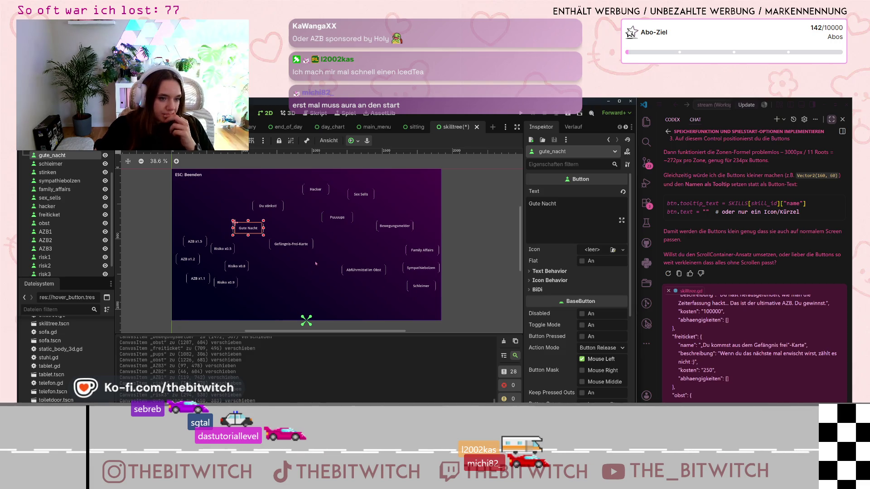
{"action": "scroll", "coordinate": [264, 245], "scroll_direction": "up", "scroll_amount": 2}
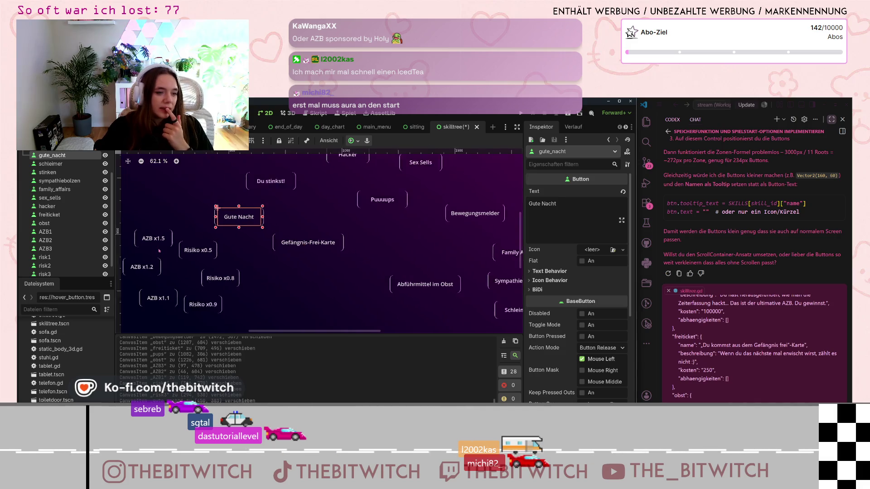
{"action": "scroll", "coordinate": [159, 250], "scroll_direction": "up", "scroll_amount": 2}
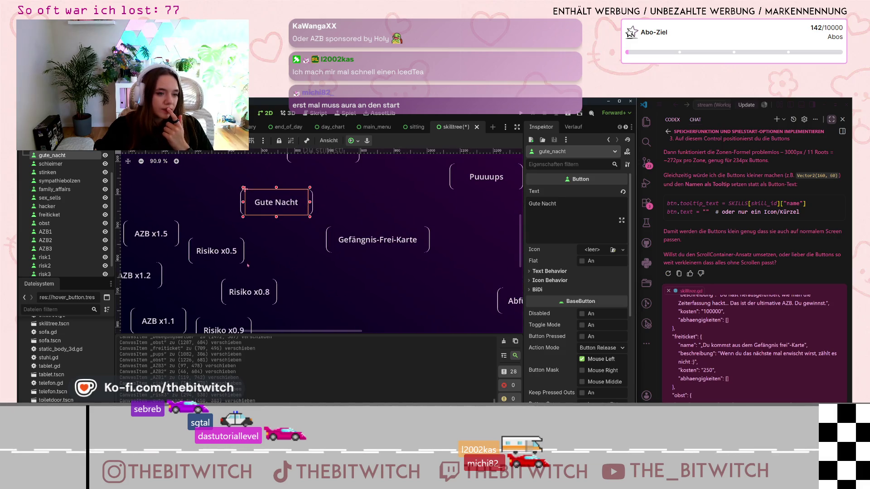
{"action": "left_click", "coordinate": [204, 264]}
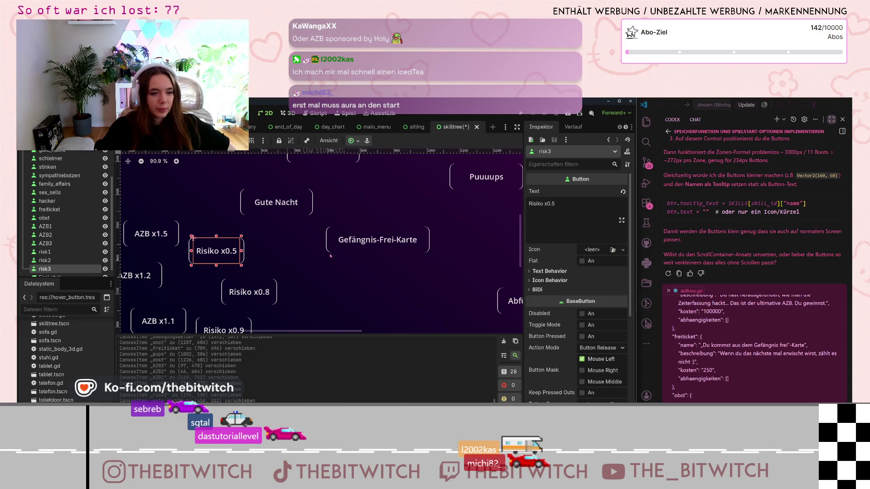
{"action": "scroll", "coordinate": [322, 273], "scroll_direction": "down", "scroll_amount": 7}
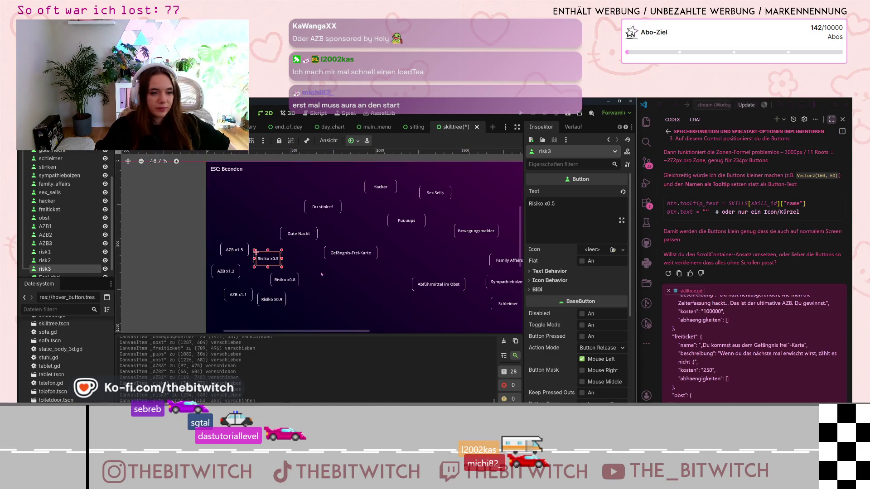
{"action": "scroll", "coordinate": [260, 258], "scroll_direction": "down", "scroll_amount": 1}
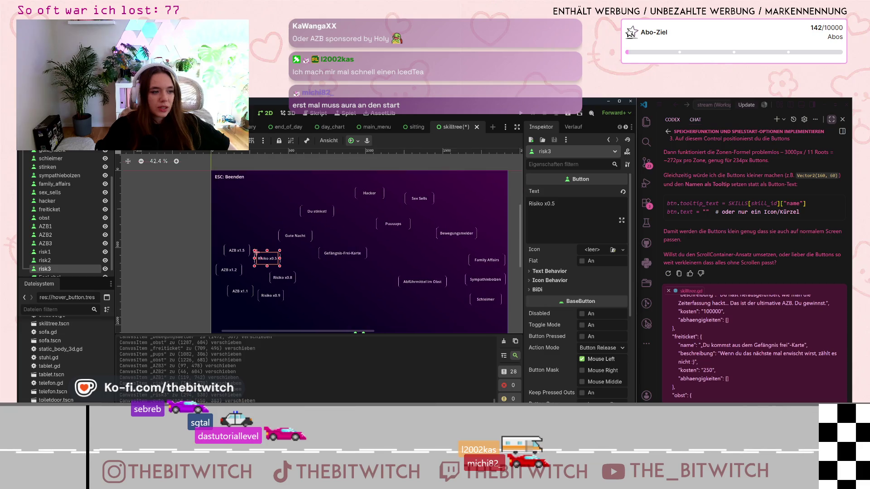
{"action": "scroll", "coordinate": [260, 257], "scroll_direction": "down", "scroll_amount": 1}
{"action": "scroll", "coordinate": [53, 199], "scroll_direction": "up", "scroll_amount": 3}
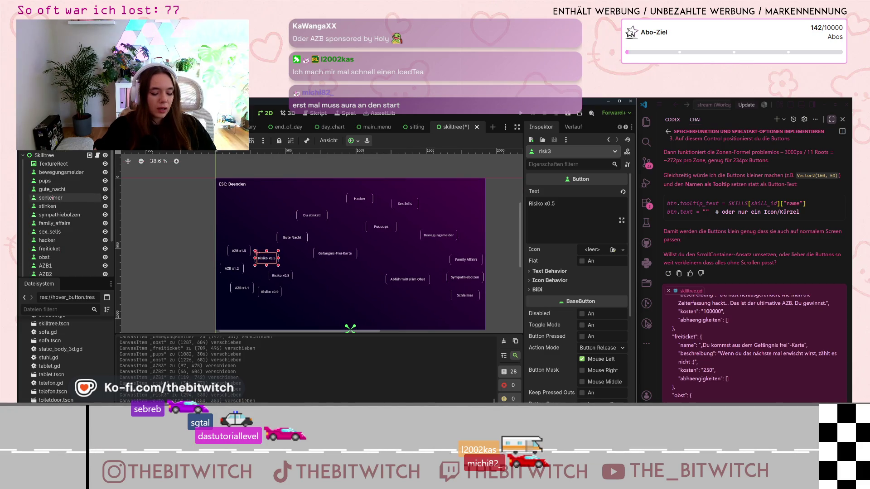
Select all skill buttons and open their Normal theme style box override.
{"action": "left_click", "coordinate": [53, 172], "text": "shift"}
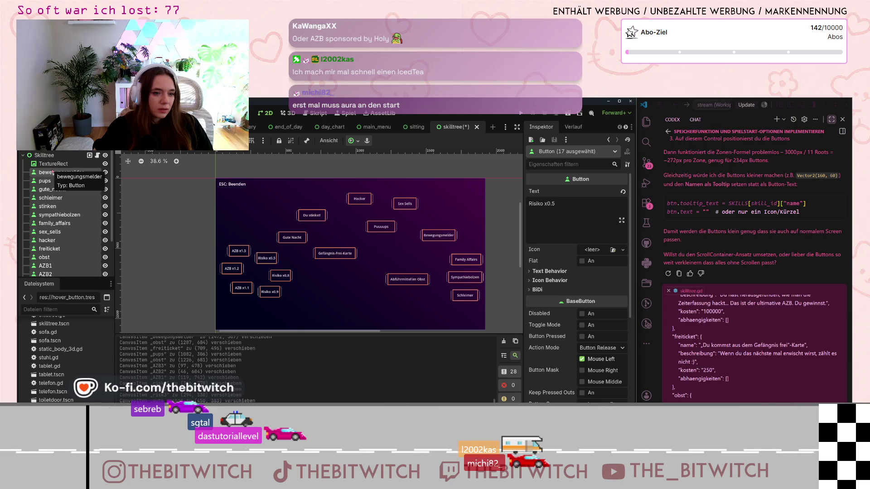
{"action": "scroll", "coordinate": [604, 269], "scroll_direction": "down", "scroll_amount": 5}
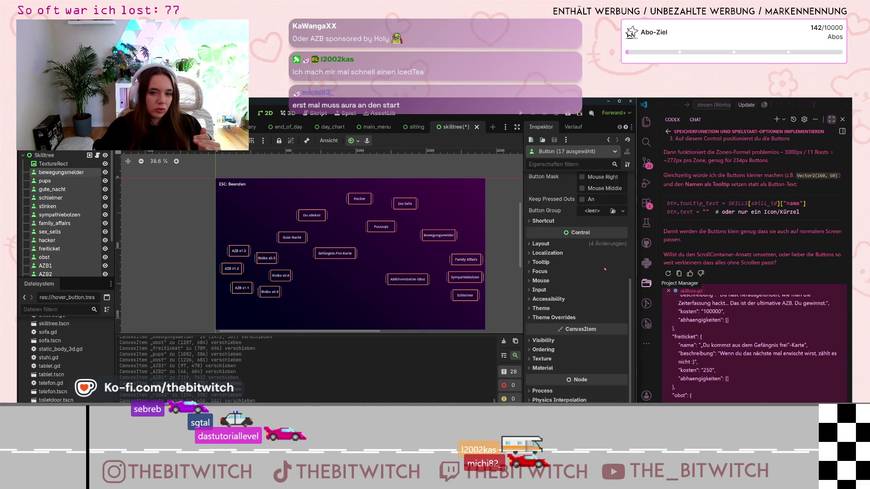
{"action": "scroll", "coordinate": [612, 270], "scroll_direction": "down", "scroll_amount": 1}
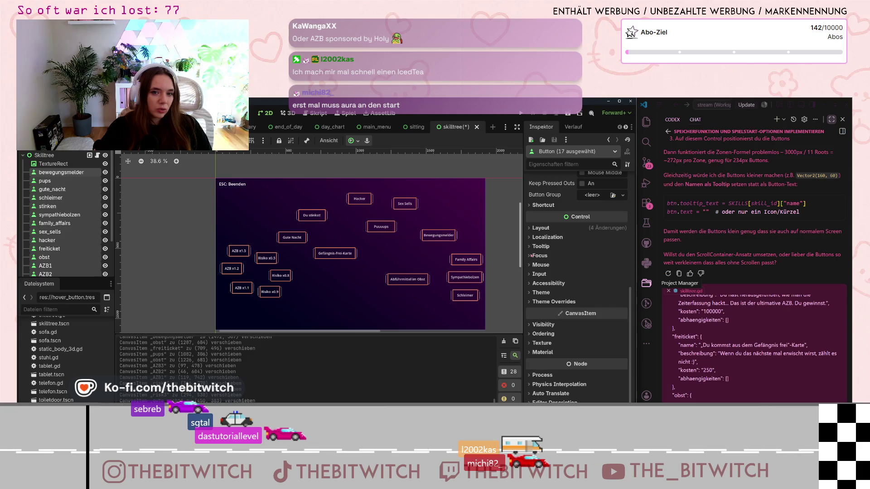
{"action": "left_click", "coordinate": [615, 151]}
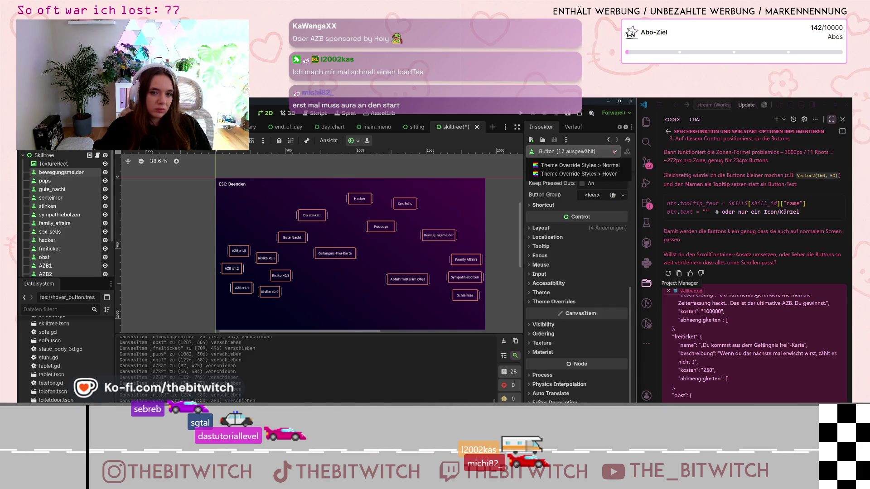
{"action": "left_click", "coordinate": [599, 166]}
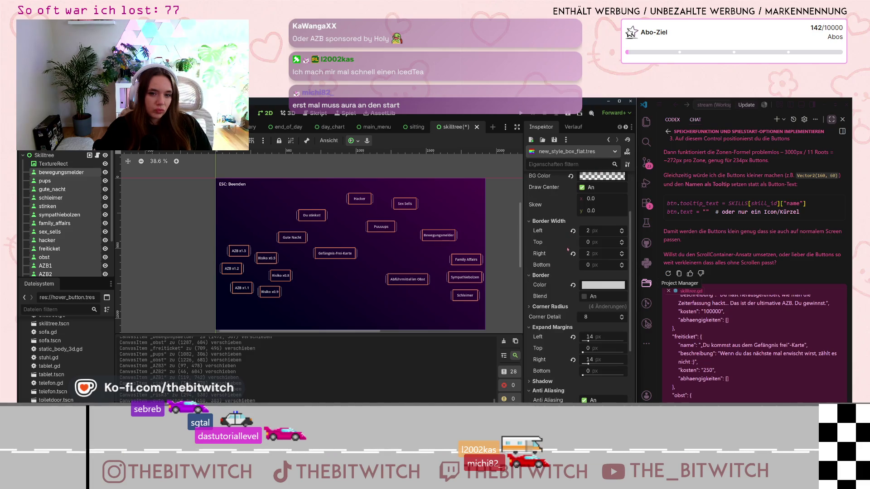
Raise the style box's bottom border width from 0 to 1 px.
{"action": "scroll", "coordinate": [567, 250], "scroll_direction": "up", "scroll_amount": 2}
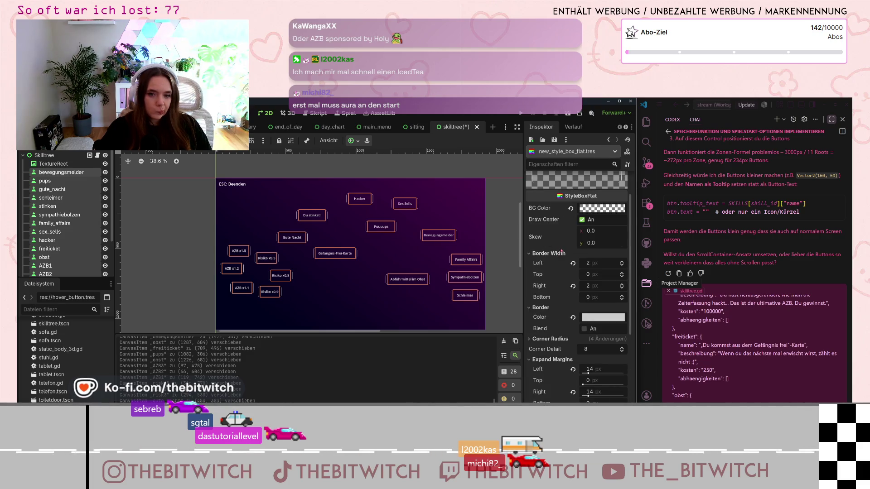
{"action": "scroll", "coordinate": [561, 251], "scroll_direction": "down", "scroll_amount": 5}
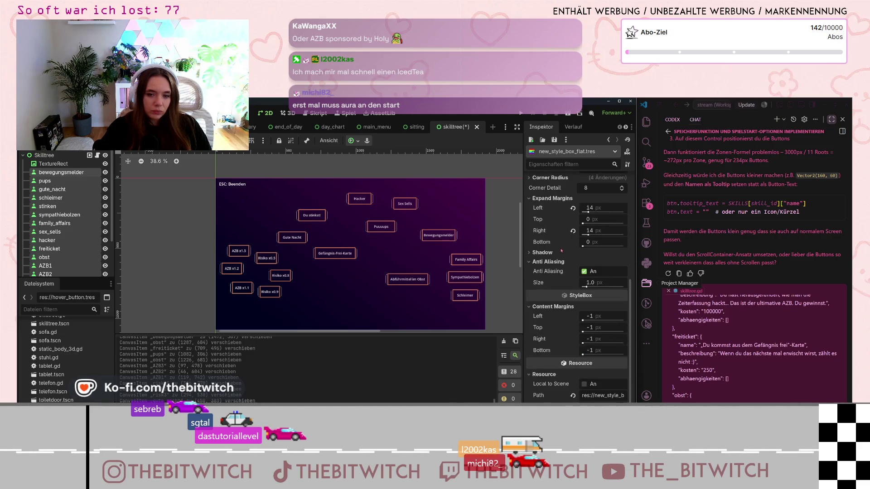
{"action": "scroll", "coordinate": [561, 251], "scroll_direction": "down", "scroll_amount": 1}
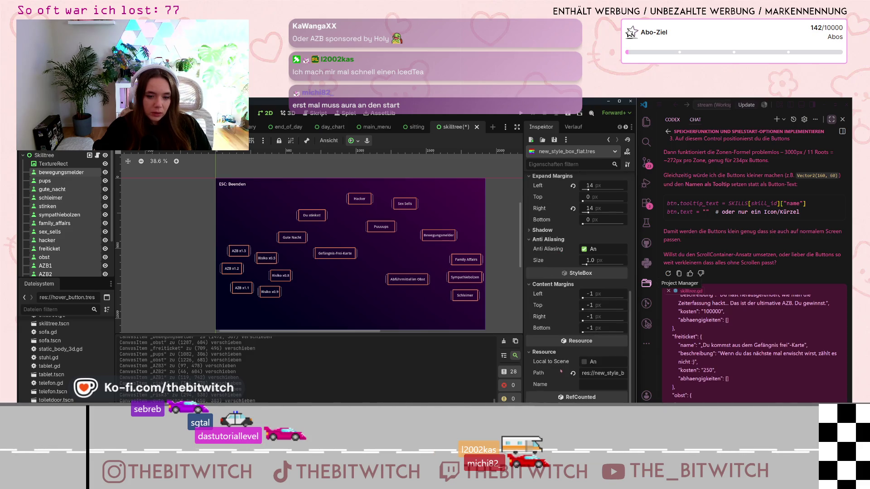
{"action": "scroll", "coordinate": [561, 371], "scroll_direction": "up", "scroll_amount": 7}
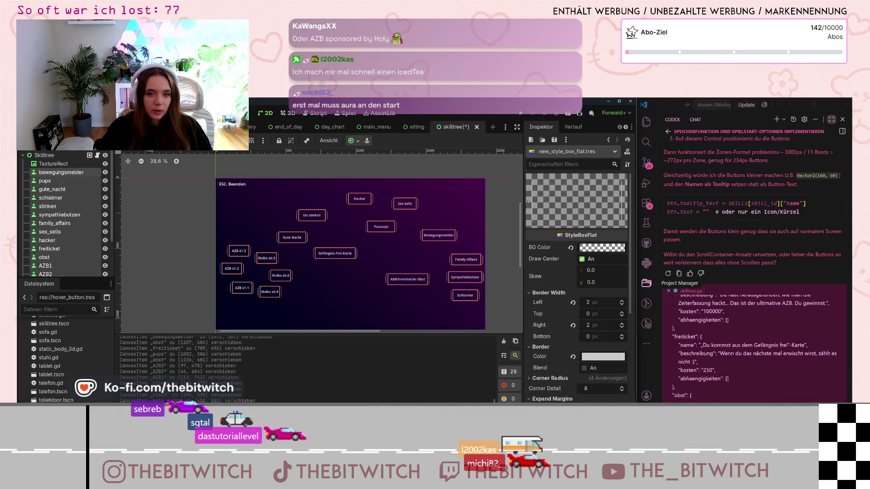
{"action": "scroll", "coordinate": [531, 318], "scroll_direction": "down", "scroll_amount": 1}
{"action": "left_click", "coordinate": [533, 347]}
{"action": "scroll", "coordinate": [533, 348], "scroll_direction": "down", "scroll_amount": 2}
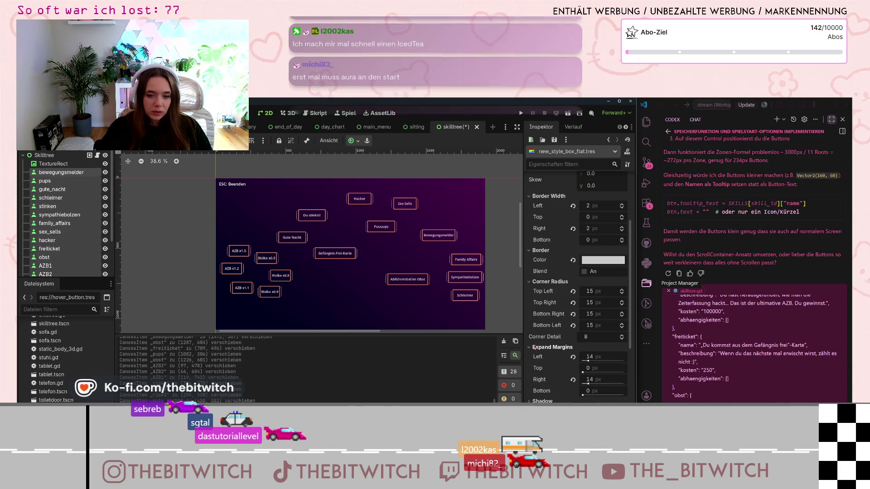
{"action": "scroll", "coordinate": [534, 348], "scroll_direction": "down", "scroll_amount": 2}
{"action": "scroll", "coordinate": [537, 346], "scroll_direction": "down", "scroll_amount": 1}
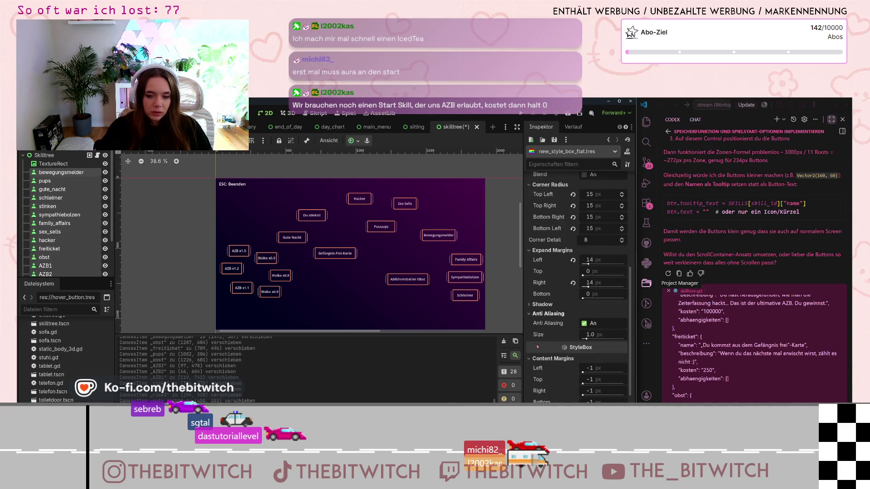
{"action": "scroll", "coordinate": [537, 347], "scroll_direction": "down", "scroll_amount": 1}
{"action": "scroll", "coordinate": [534, 348], "scroll_direction": "down", "scroll_amount": 1}
{"action": "scroll", "coordinate": [571, 234], "scroll_direction": "up", "scroll_amount": 3}
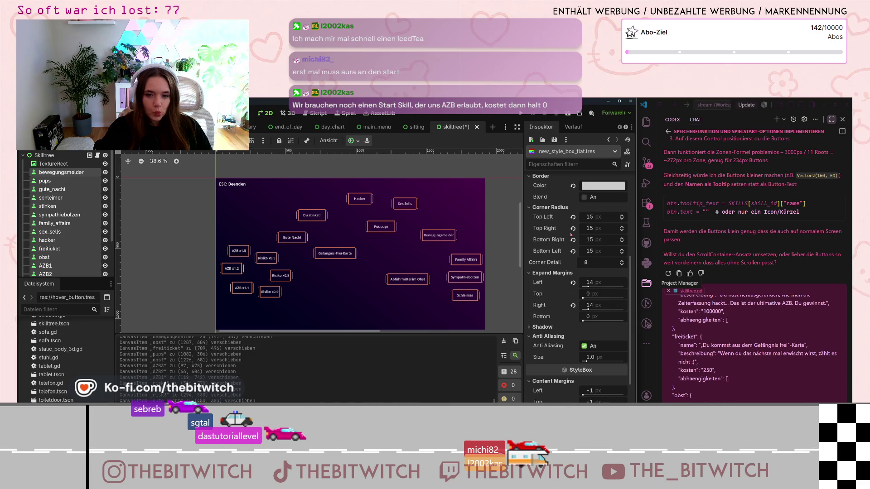
{"action": "scroll", "coordinate": [571, 234], "scroll_direction": "up", "scroll_amount": 3}
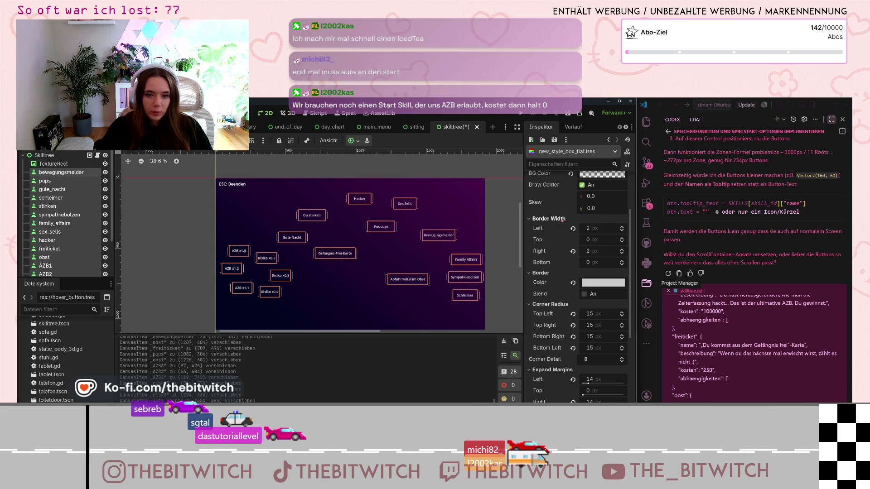
{"action": "scroll", "coordinate": [390, 246], "scroll_direction": "up", "scroll_amount": 2}
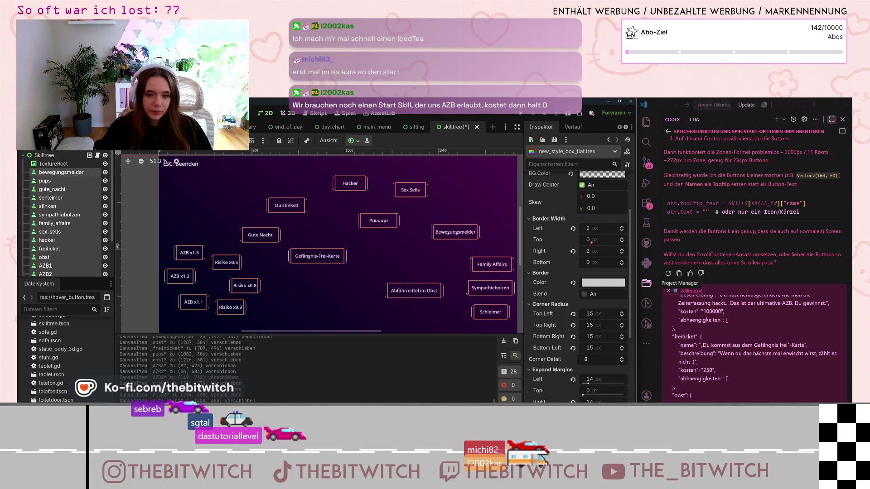
{"action": "left_click_drag", "start_coordinate": [599, 262], "coordinate": [615, 266]}
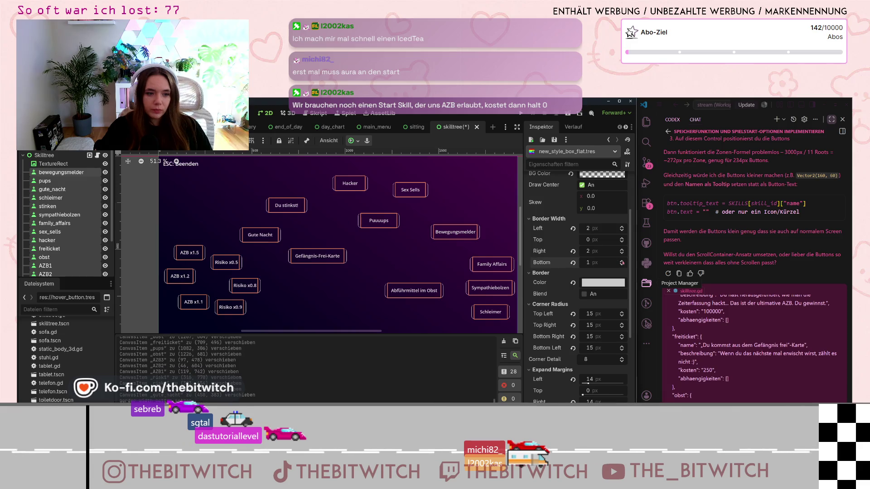
Inspect the background TextureRect's gradient texture, then select the bewegungsmelder button.
{"action": "left_click", "coordinate": [419, 327]}
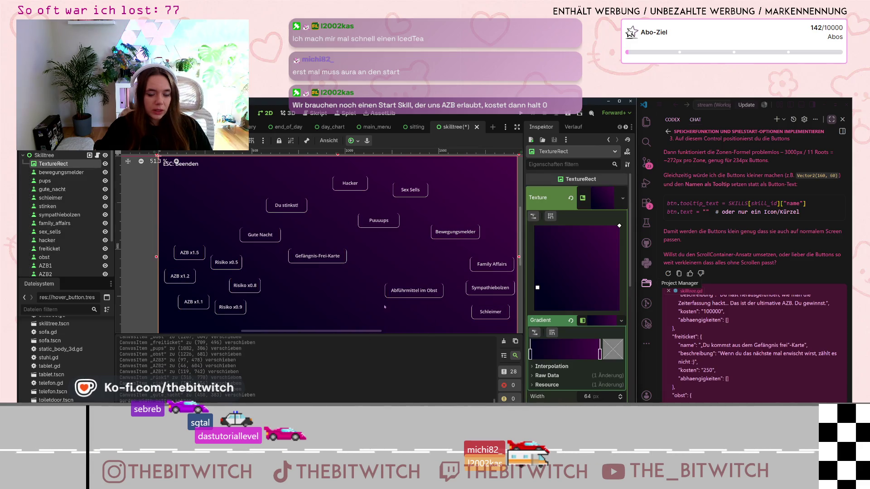
{"action": "scroll", "coordinate": [384, 310], "scroll_direction": "down", "scroll_amount": 2}
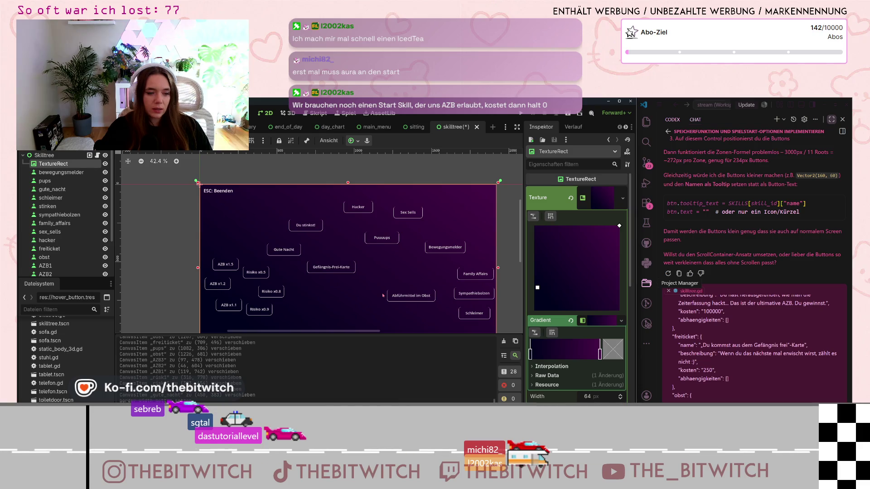
{"action": "scroll", "coordinate": [383, 295], "scroll_direction": "down", "scroll_amount": 2}
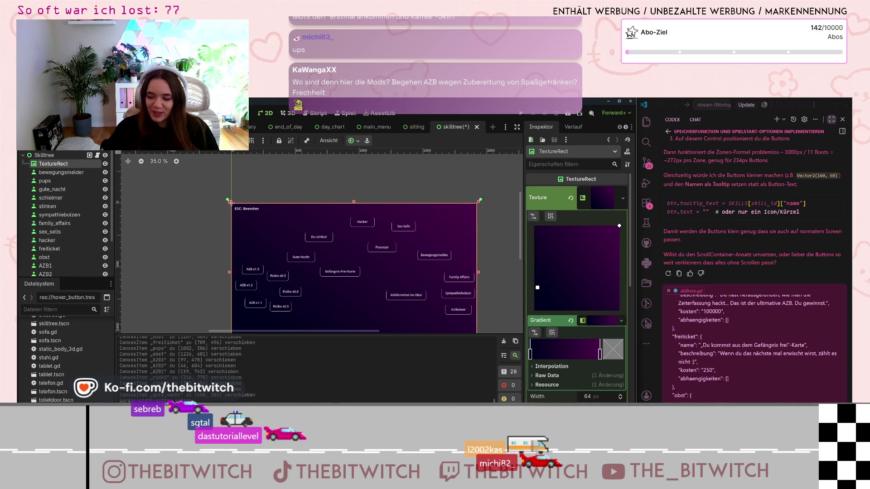
{"action": "scroll", "coordinate": [377, 275], "scroll_direction": "down", "scroll_amount": 1}
{"action": "scroll", "coordinate": [377, 275], "scroll_direction": "up", "scroll_amount": 2}
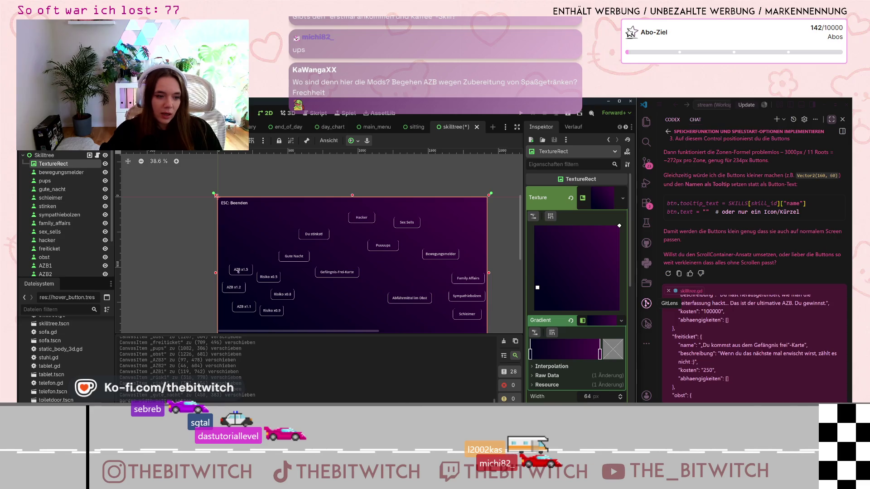
{"action": "right_click", "coordinate": [330, 284]}
{"action": "key", "text": "Escape"}
{"action": "scroll", "coordinate": [321, 253], "scroll_direction": "down", "scroll_amount": 3}
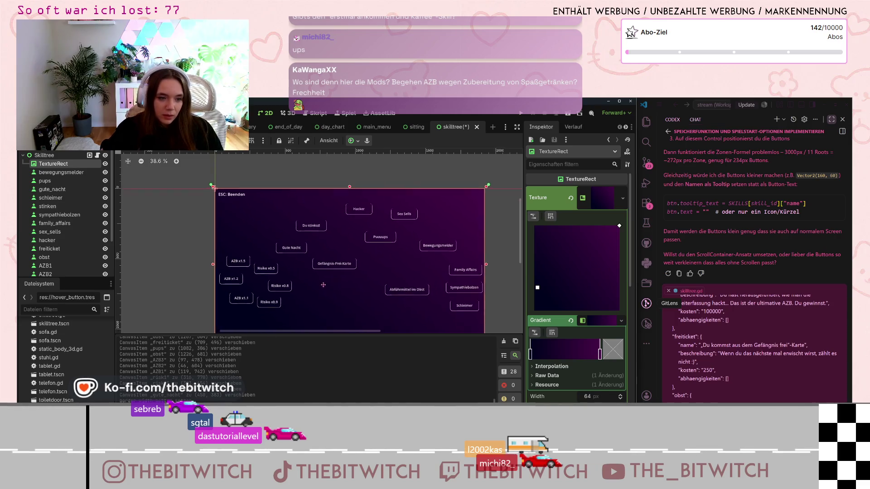
{"action": "scroll", "coordinate": [320, 248], "scroll_direction": "up", "scroll_amount": 2}
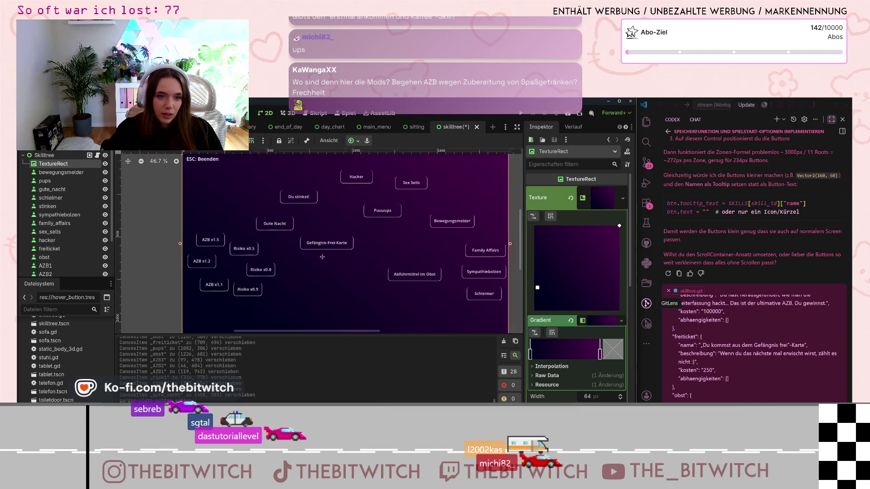
{"action": "scroll", "coordinate": [316, 242], "scroll_direction": "down", "scroll_amount": 1}
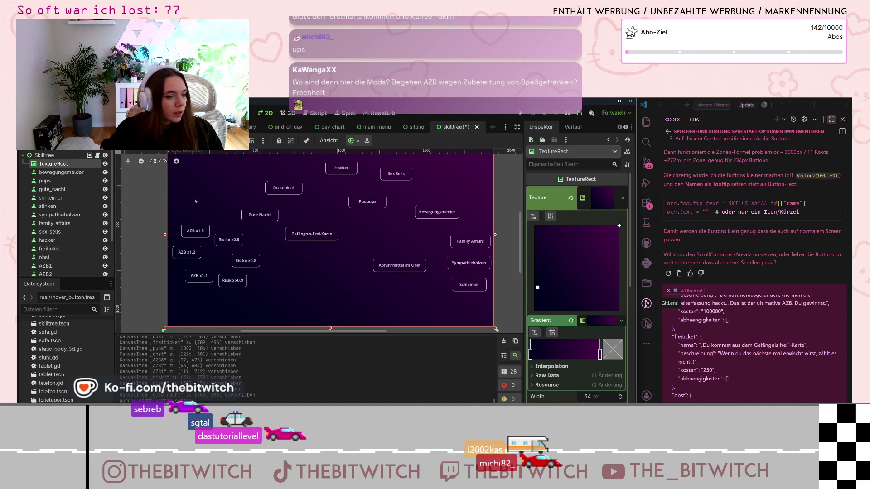
{"action": "left_click", "coordinate": [71, 173]}
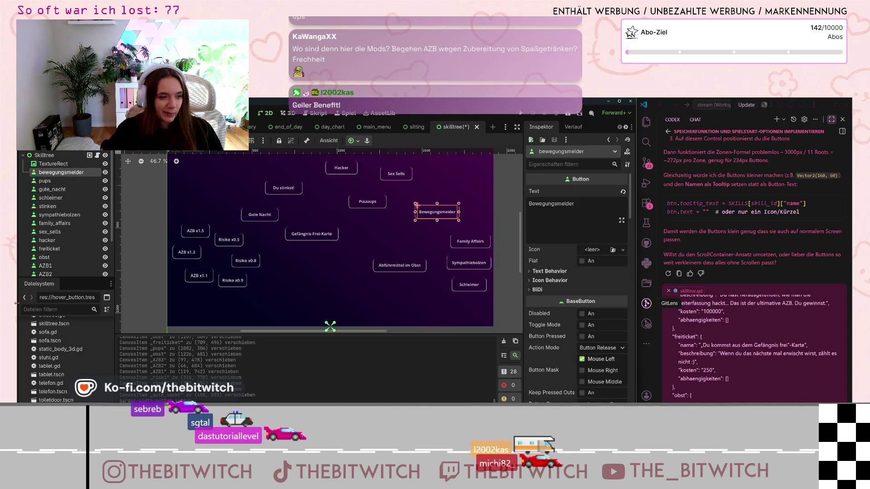
Bring up the Skilltree root node's context menu in the Scene dock.
{"action": "scroll", "coordinate": [39, 363], "scroll_direction": "up", "scroll_amount": 3}
{"action": "scroll", "coordinate": [39, 364], "scroll_direction": "up", "scroll_amount": 5}
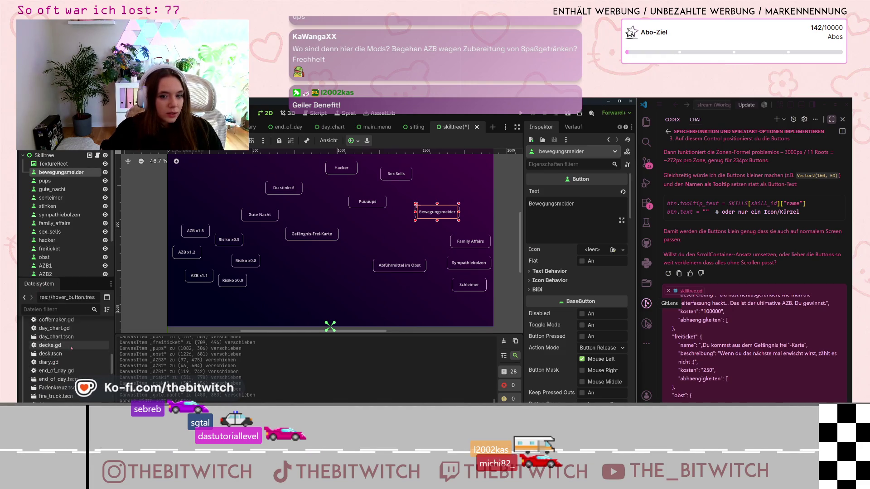
{"action": "scroll", "coordinate": [72, 347], "scroll_direction": "up", "scroll_amount": 5}
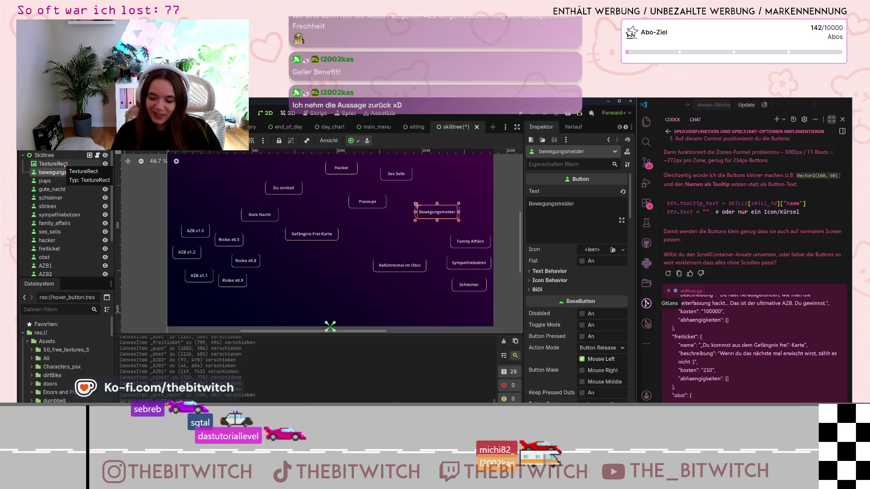
{"action": "right_click", "coordinate": [419, 241]}
{"action": "key", "text": "Escape"}
{"action": "right_click", "coordinate": [407, 238]}
{"action": "key", "text": "Escape"}
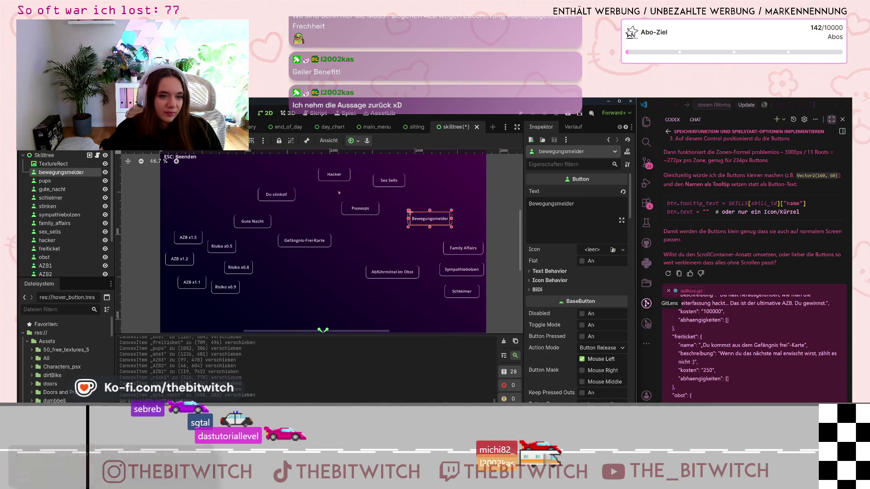
{"action": "scroll", "coordinate": [295, 266], "scroll_direction": "down", "scroll_amount": 1}
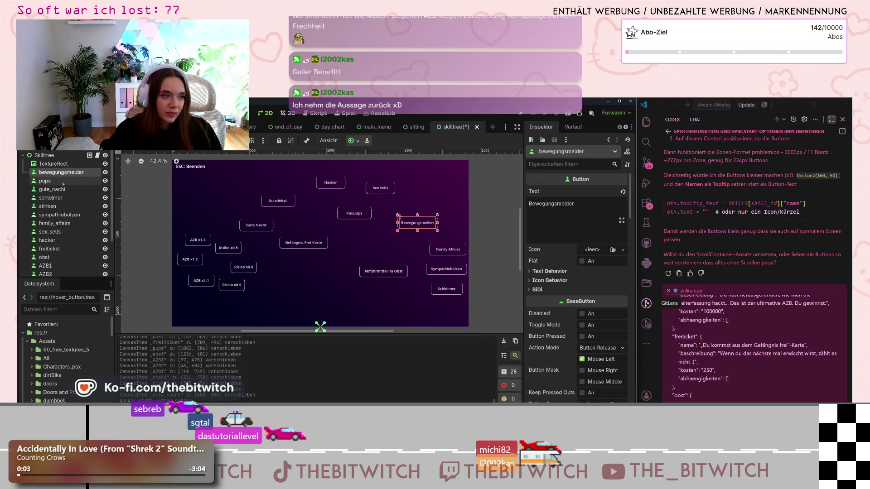
{"action": "right_click", "coordinate": [54, 156]}
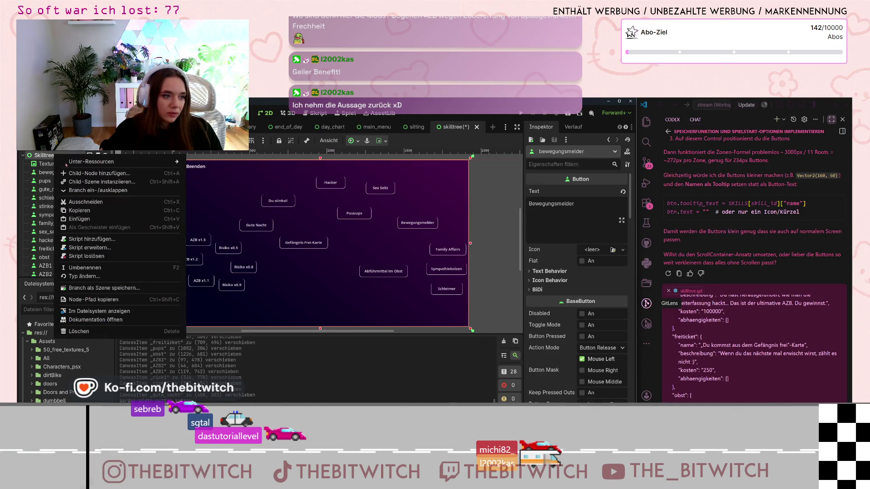
Add a Line2D child node under Skilltree by searching 'lin' in Create Node.
{"action": "left_click", "coordinate": [73, 173]}
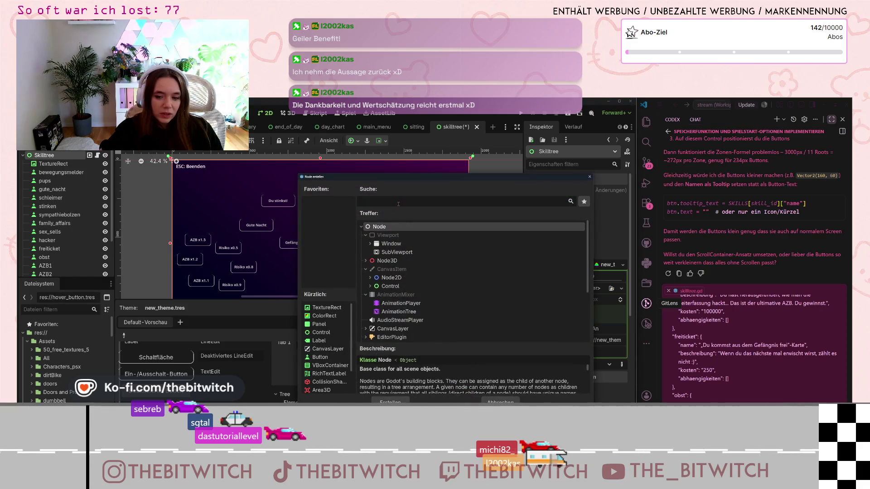
{"action": "type", "text": "lin"}
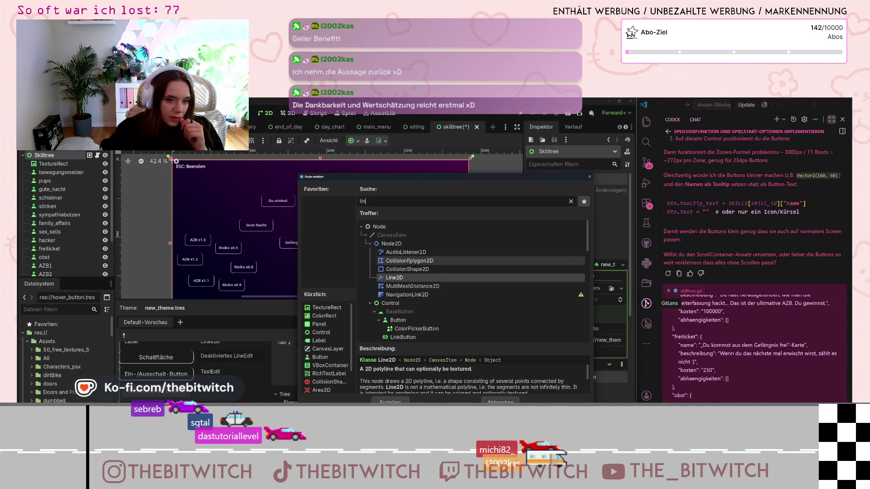
{"action": "scroll", "coordinate": [403, 290], "scroll_direction": "down", "scroll_amount": 6}
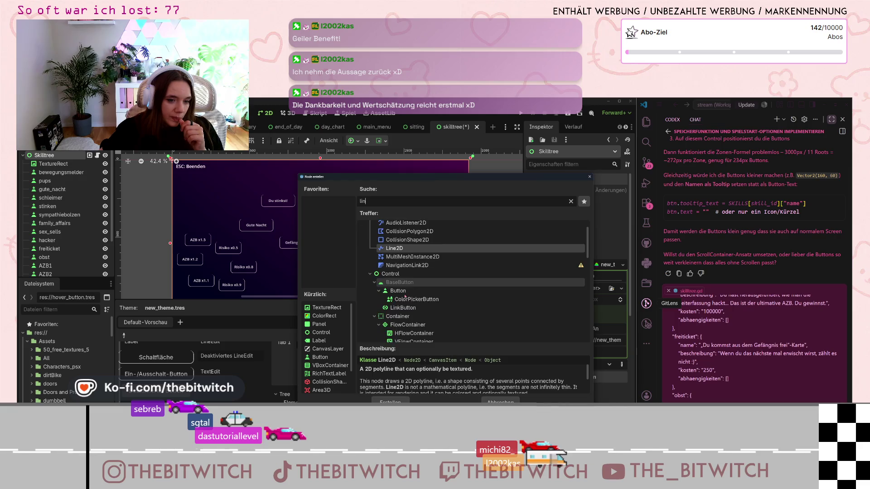
{"action": "scroll", "coordinate": [405, 297], "scroll_direction": "up", "scroll_amount": 5}
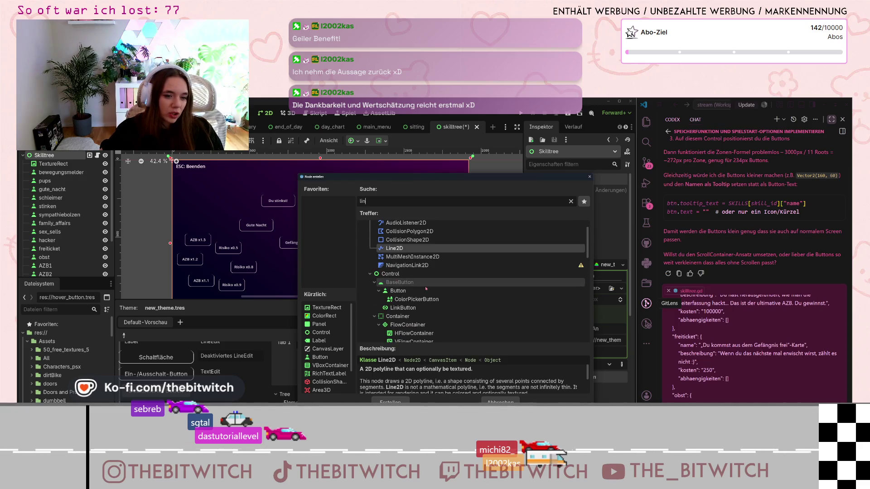
{"action": "scroll", "coordinate": [413, 292], "scroll_direction": "down", "scroll_amount": 5}
{"action": "scroll", "coordinate": [424, 289], "scroll_direction": "down", "scroll_amount": 8}
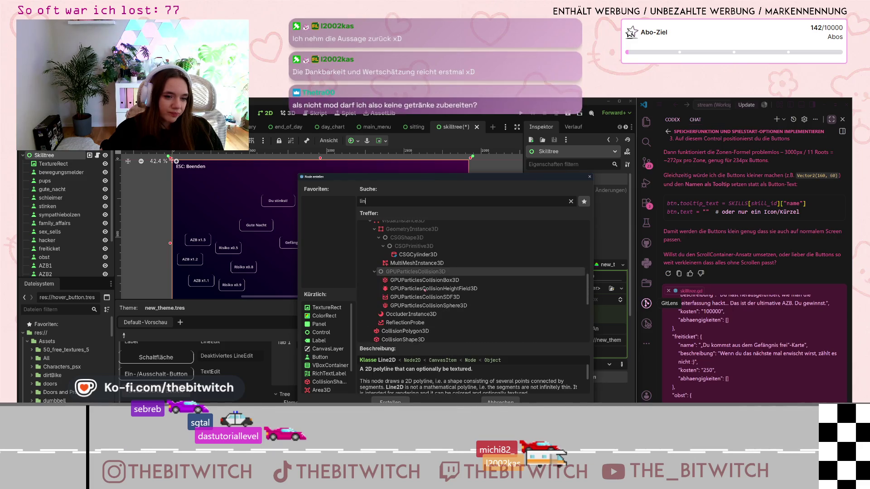
{"action": "scroll", "coordinate": [423, 286], "scroll_direction": "up", "scroll_amount": 13}
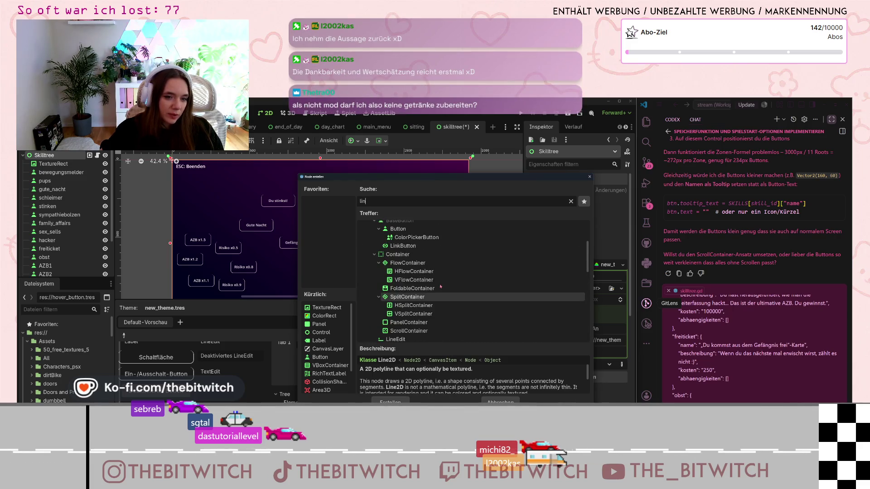
{"action": "double_click", "coordinate": [394, 275]}
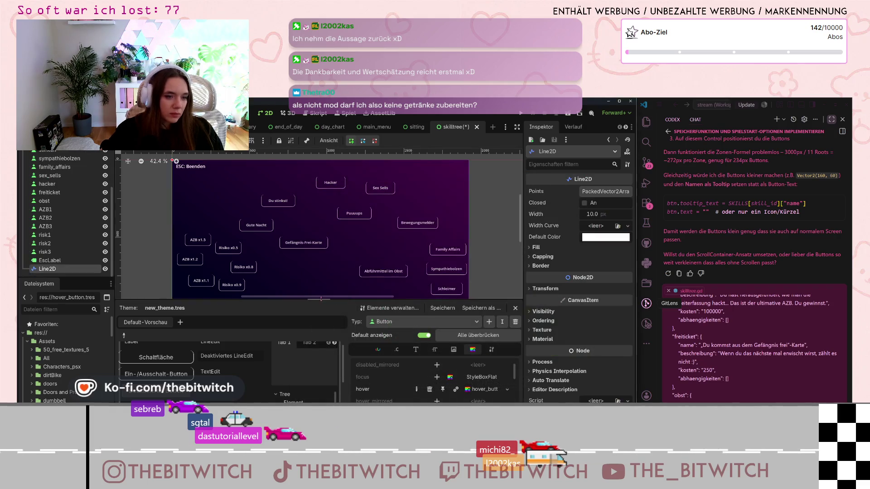
Add Line2D points and drag them into a long line running down below AZB x1.1.
{"action": "scroll", "coordinate": [258, 245], "scroll_direction": "down", "scroll_amount": 2}
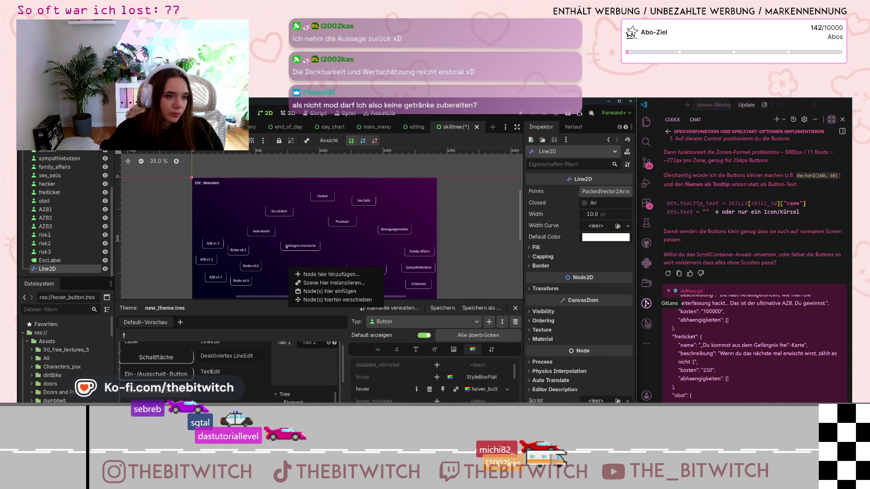
{"action": "scroll", "coordinate": [291, 262], "scroll_direction": "down", "scroll_amount": 1}
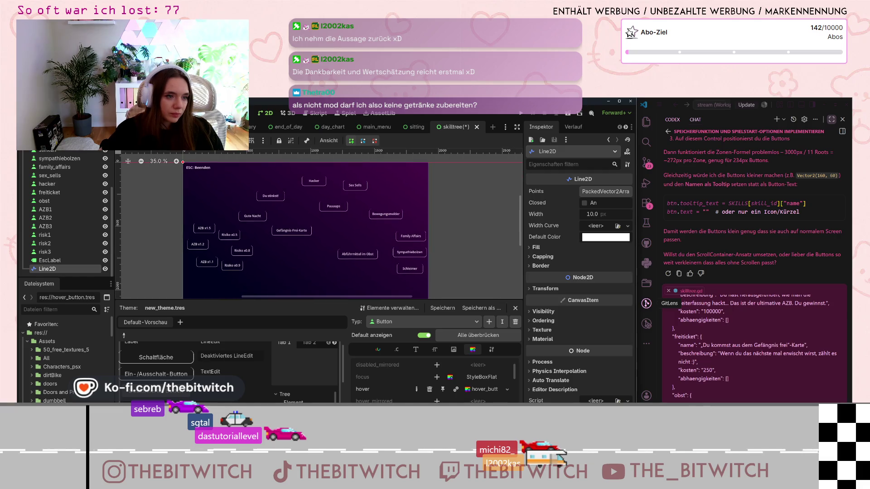
{"action": "left_click", "coordinate": [183, 161]}
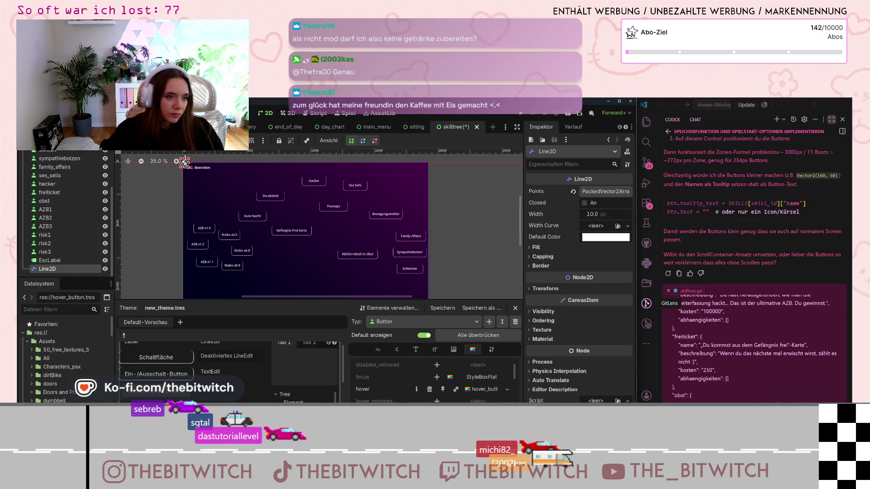
{"action": "left_click_drag", "start_coordinate": [200, 180], "coordinate": [206, 196]}
{"action": "left_click_drag", "start_coordinate": [184, 162], "coordinate": [198, 248]}
{"action": "scroll", "coordinate": [234, 223], "scroll_direction": "down", "scroll_amount": 2}
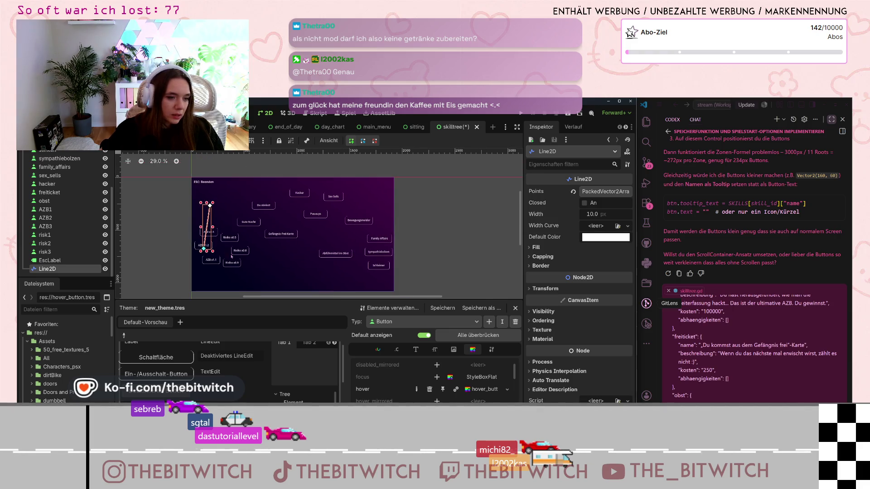
{"action": "mouse_move", "coordinate": [213, 224]}
{"action": "left_mouse_down"}
{"action": "mouse_move", "coordinate": [222, 271]}
{"action": "mouse_move", "coordinate": [223, 254]}
{"action": "left_mouse_up"}
{"action": "scroll", "coordinate": [225, 247], "scroll_direction": "up", "scroll_amount": 10}
Adjust the line's bottom end, adding and then removing an extra third point.
{"action": "right_click", "coordinate": [285, 190]}
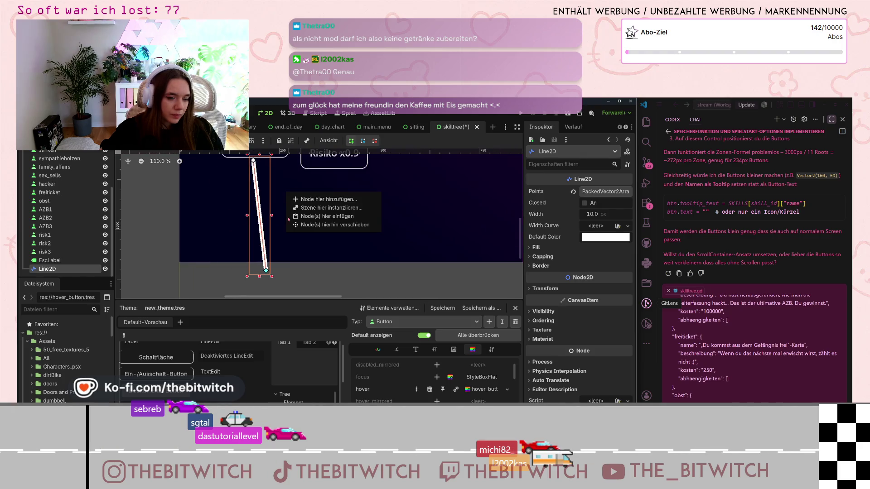
{"action": "left_click_drag", "start_coordinate": [254, 161], "coordinate": [257, 174]}
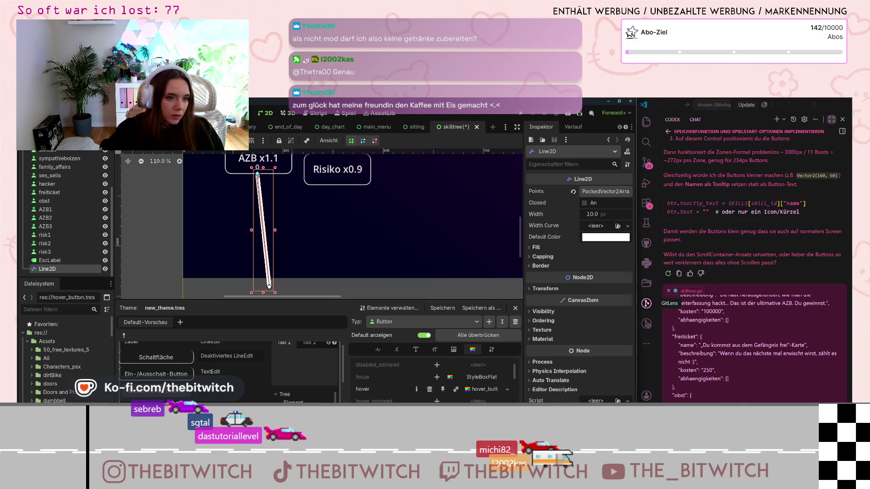
{"action": "left_click_drag", "start_coordinate": [269, 287], "coordinate": [270, 285]}
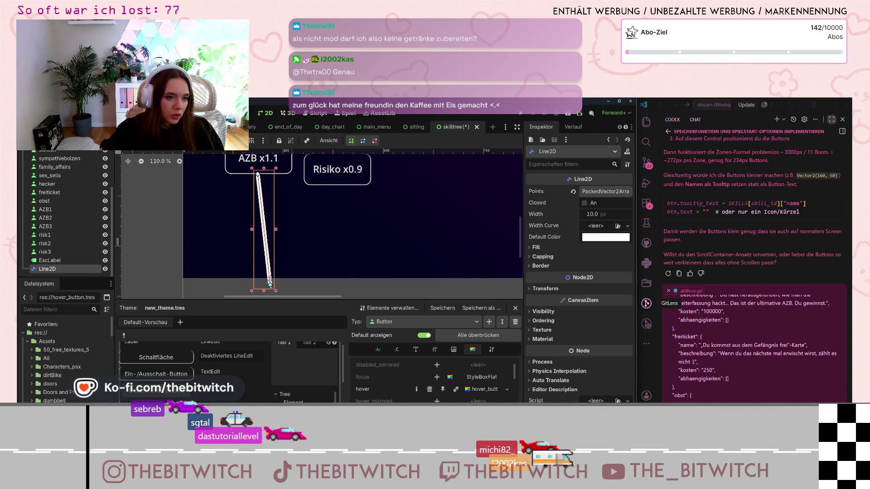
{"action": "left_click", "coordinate": [345, 275]}
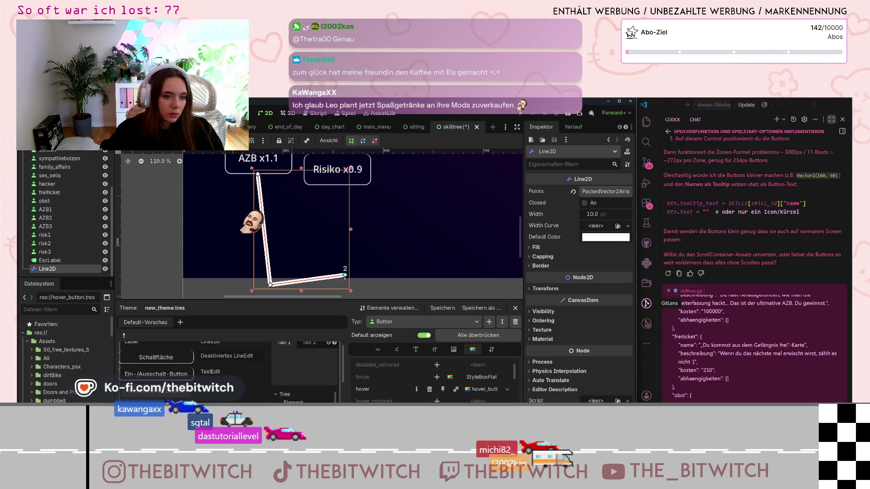
{"action": "left_click_drag", "start_coordinate": [344, 275], "coordinate": [297, 285]}
{"action": "right_click", "coordinate": [298, 285]}
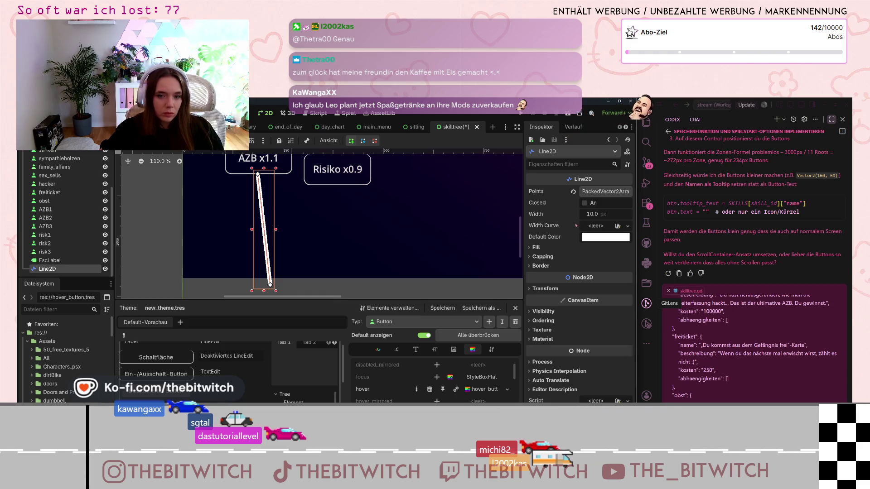
Thin the connector line to 2 px width and undo an accidentally added point.
{"action": "left_click_drag", "start_coordinate": [598, 214], "coordinate": [588, 209]}
{"action": "left_click", "coordinate": [156, 245]}
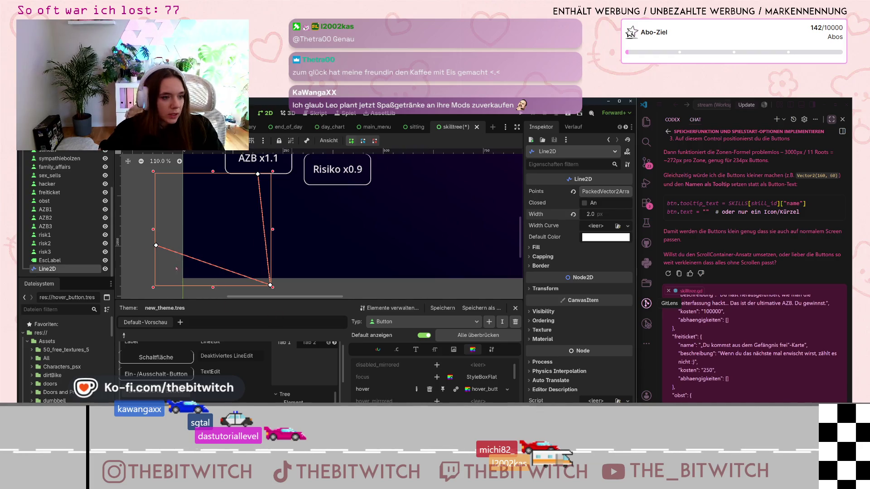
{"action": "key", "text": "ctrl+z"}
{"action": "left_click", "coordinate": [49, 260]}
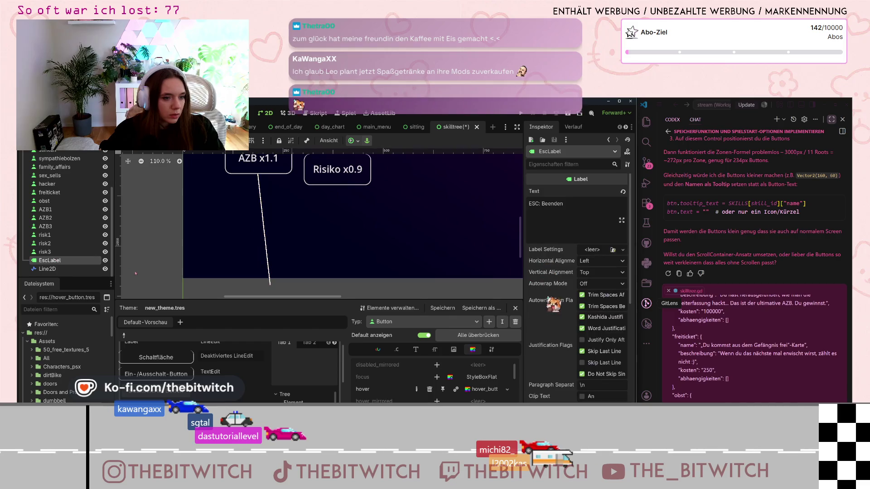
Pan across the skill buttons and select the AZB x1.1 button.
{"action": "scroll", "coordinate": [319, 230], "scroll_direction": "down", "scroll_amount": 8}
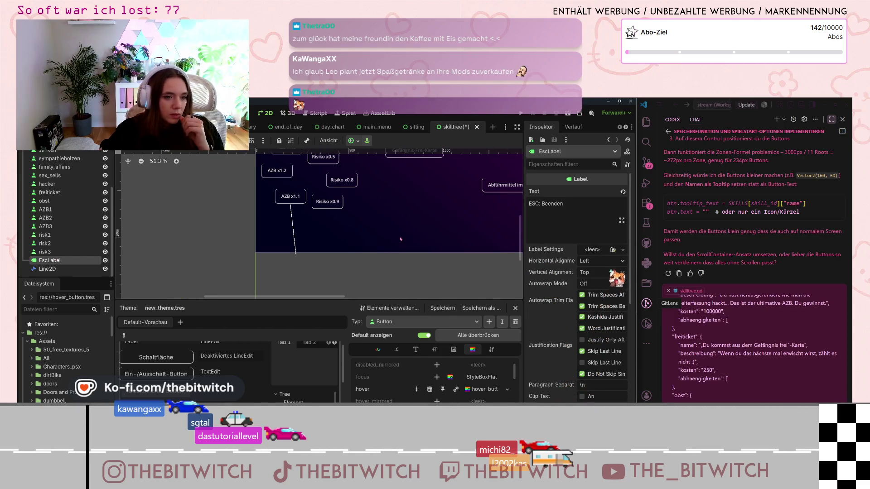
{"action": "left_click_drag", "start_coordinate": [417, 225], "coordinate": [366, 259]}
{"action": "scroll", "coordinate": [409, 248], "scroll_direction": "down", "scroll_amount": 2}
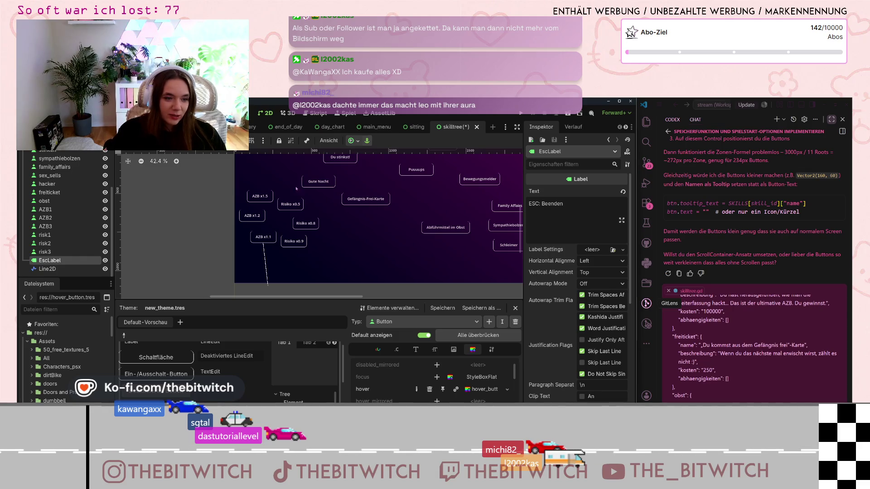
{"action": "scroll", "coordinate": [304, 188], "scroll_direction": "up", "scroll_amount": 11}
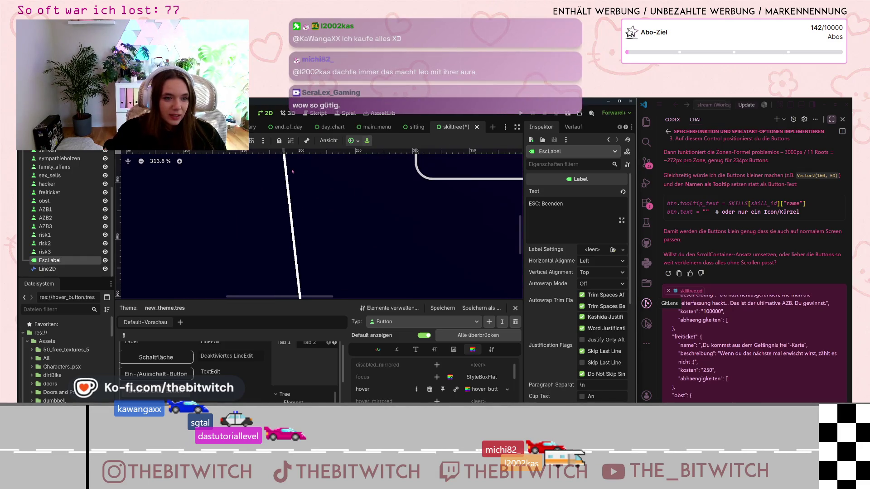
{"action": "right_click", "coordinate": [292, 171]}
{"action": "left_click", "coordinate": [262, 187]}
{"action": "scroll", "coordinate": [262, 187], "scroll_direction": "up", "scroll_amount": 2}
{"action": "left_click", "coordinate": [276, 219]}
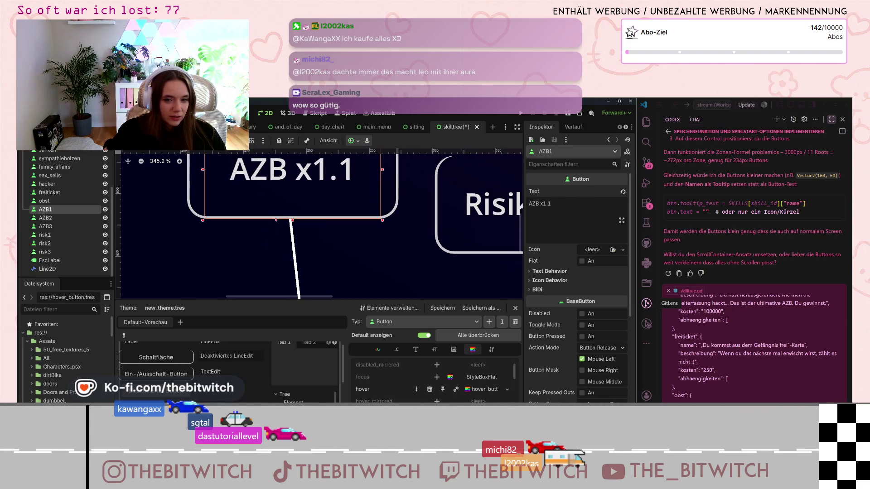
{"action": "scroll", "coordinate": [629, 274], "scroll_direction": "down", "scroll_amount": 4}
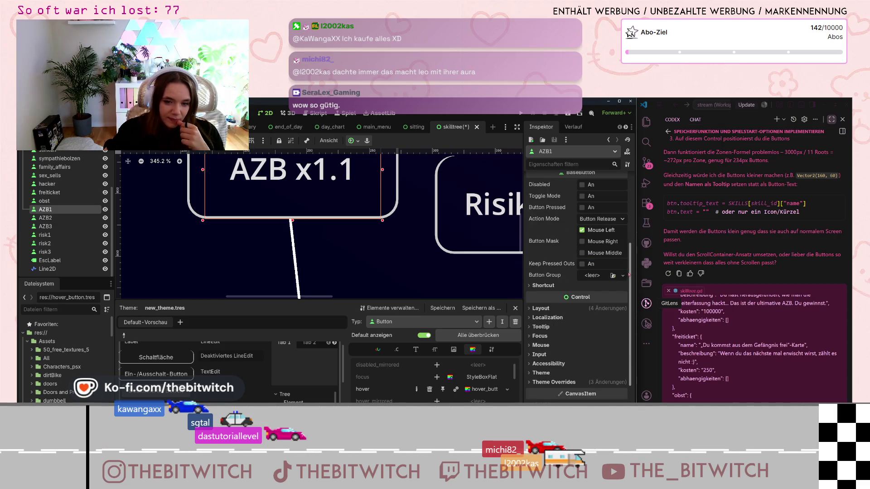
Expand the AZB x1.1 button's Theme Overrides, including its Colors section.
{"action": "left_click", "coordinate": [554, 382]}
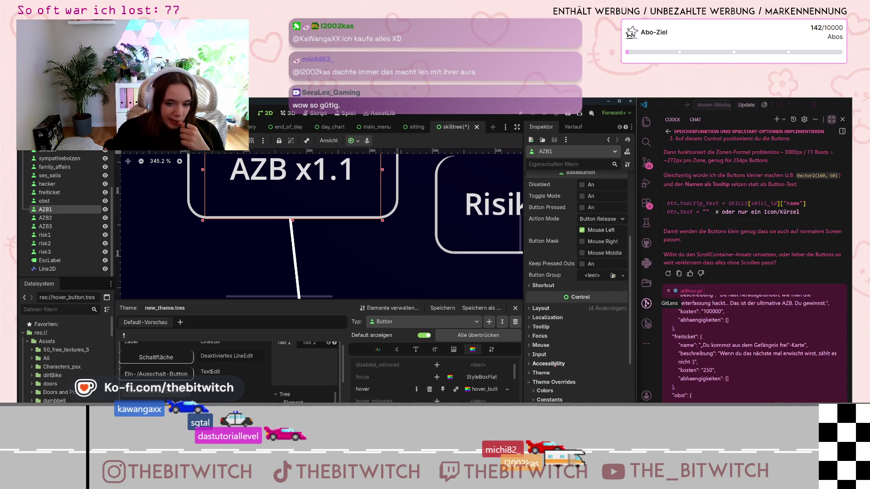
{"action": "scroll", "coordinate": [554, 365], "scroll_direction": "down", "scroll_amount": 4}
{"action": "left_click", "coordinate": [535, 267]}
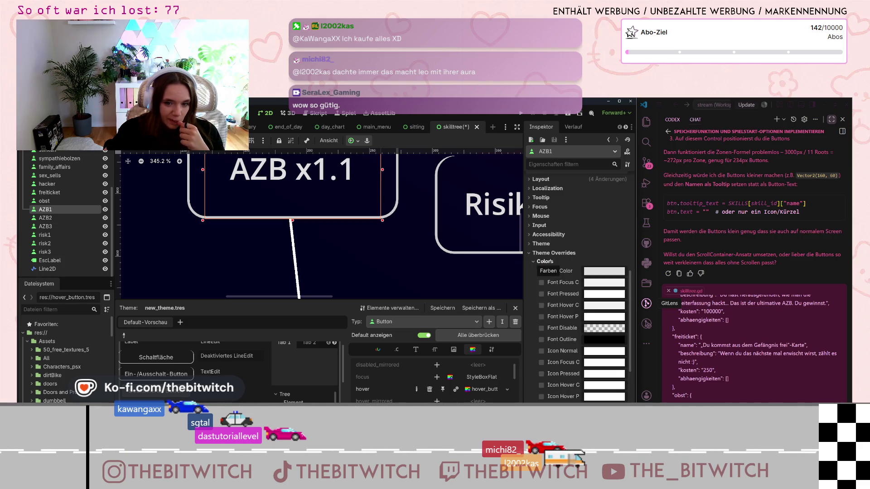
{"action": "scroll", "coordinate": [562, 262], "scroll_direction": "down", "scroll_amount": 5}
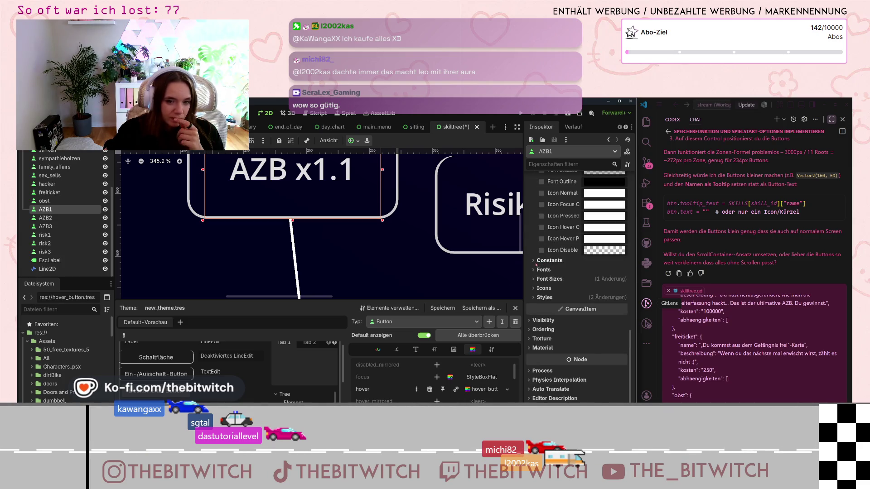
{"action": "scroll", "coordinate": [600, 239], "scroll_direction": "up", "scroll_amount": 7}
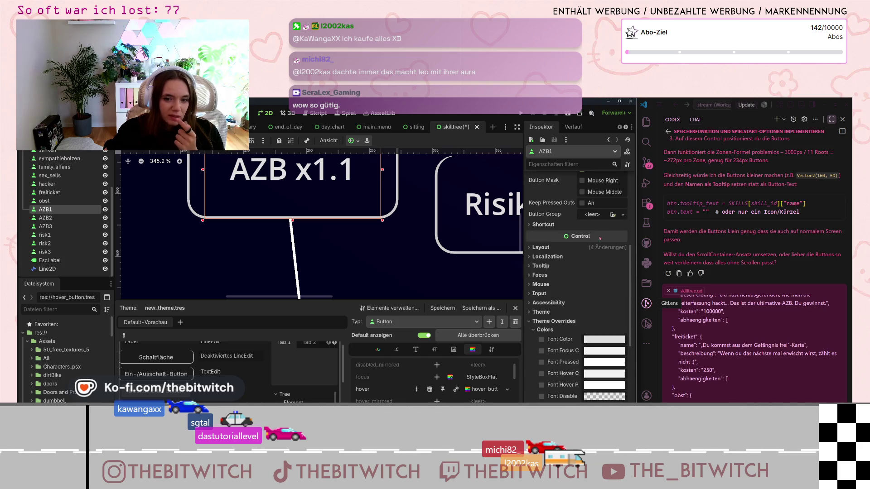
{"action": "scroll", "coordinate": [597, 244], "scroll_direction": "down", "scroll_amount": 4}
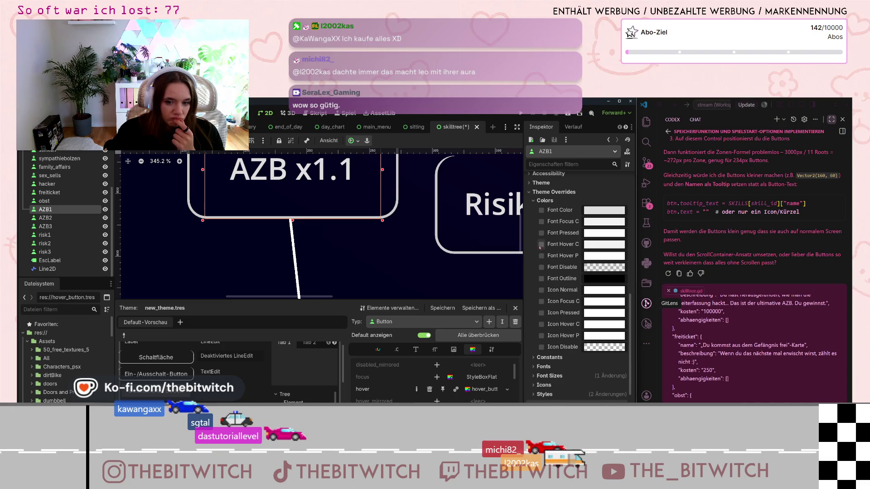
{"action": "scroll", "coordinate": [546, 267], "scroll_direction": "down", "scroll_amount": 3}
Open the Normal StyleBox's Border Color and copy its hex value cbcbcb.
{"action": "left_click", "coordinate": [553, 289]}
{"action": "scroll", "coordinate": [556, 288], "scroll_direction": "down", "scroll_amount": 2}
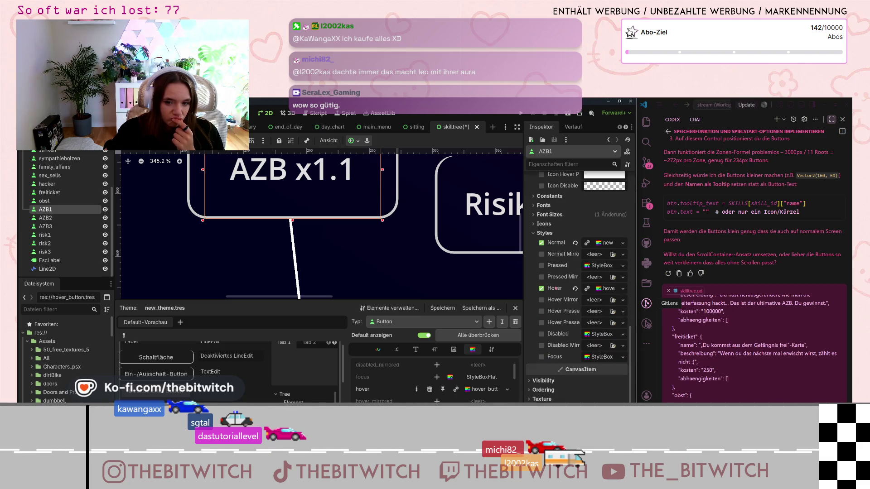
{"action": "left_click", "coordinate": [607, 243]}
{"action": "scroll", "coordinate": [561, 319], "scroll_direction": "down", "scroll_amount": 3}
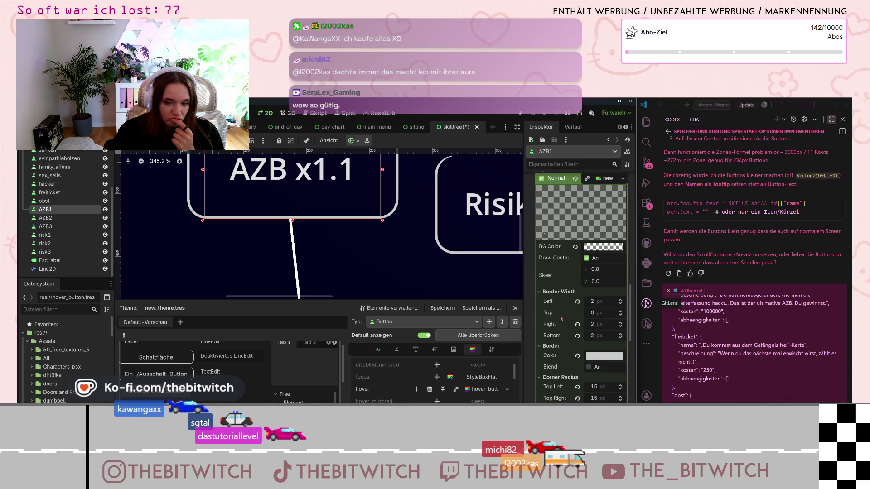
{"action": "left_click", "coordinate": [596, 355]}
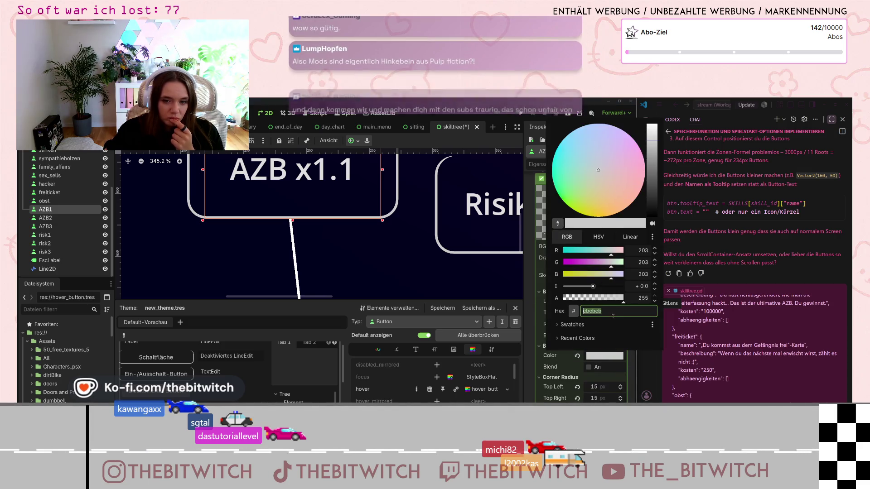
{"action": "double_click", "coordinate": [608, 313]}
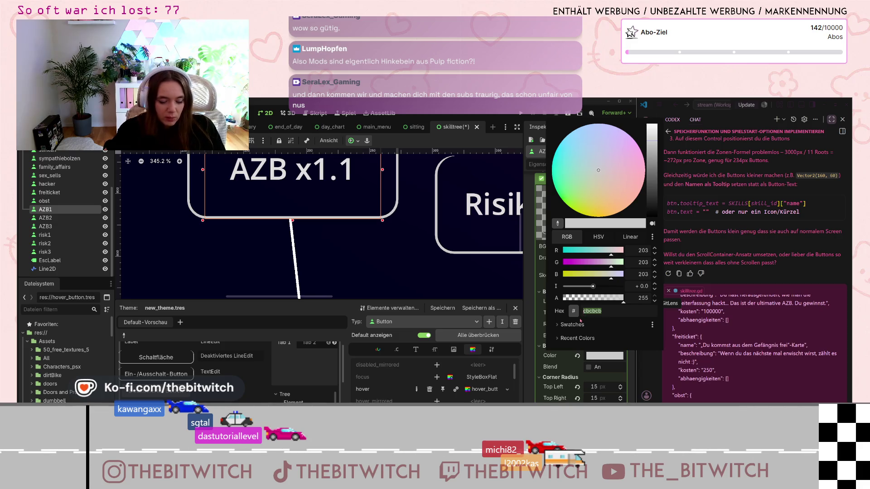
{"action": "left_click", "coordinate": [297, 271]}
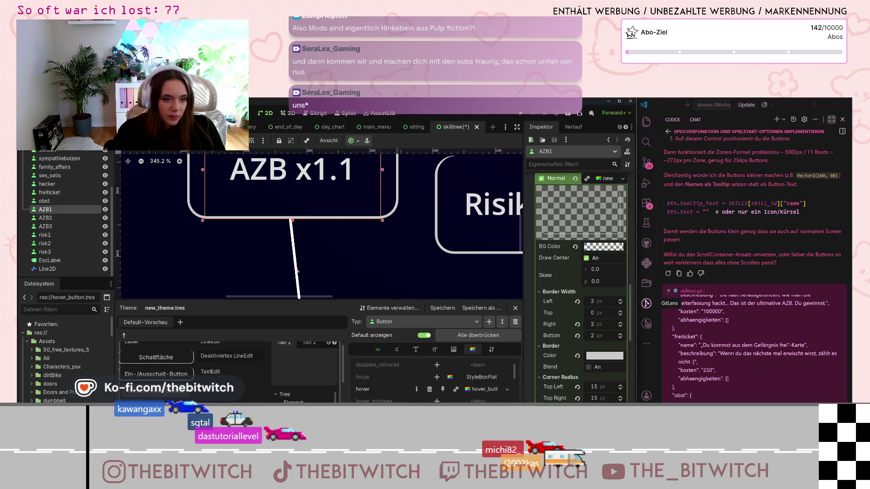
{"action": "left_click", "coordinate": [296, 271]}
Enter hex cbcbcb as the Line2D's Default Color, replacing white.
{"action": "left_click", "coordinate": [586, 240]}
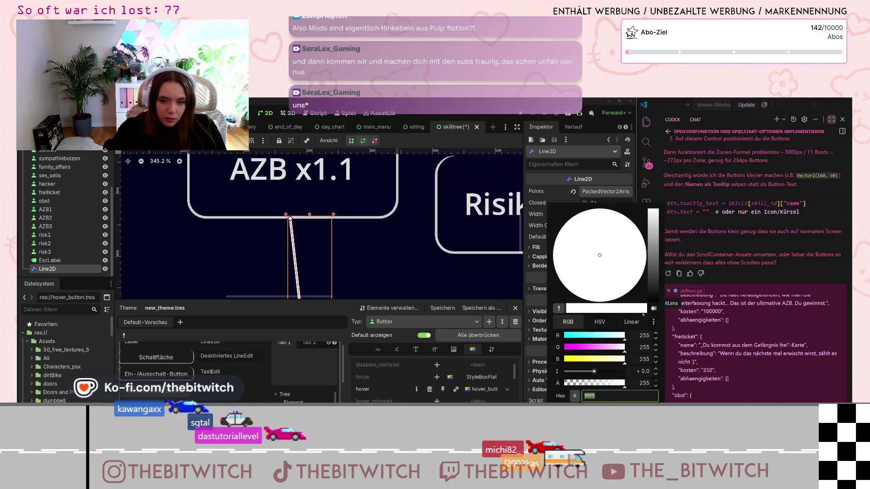
{"action": "type", "text": "cbcbcb"}
{"action": "key", "text": "Return"}
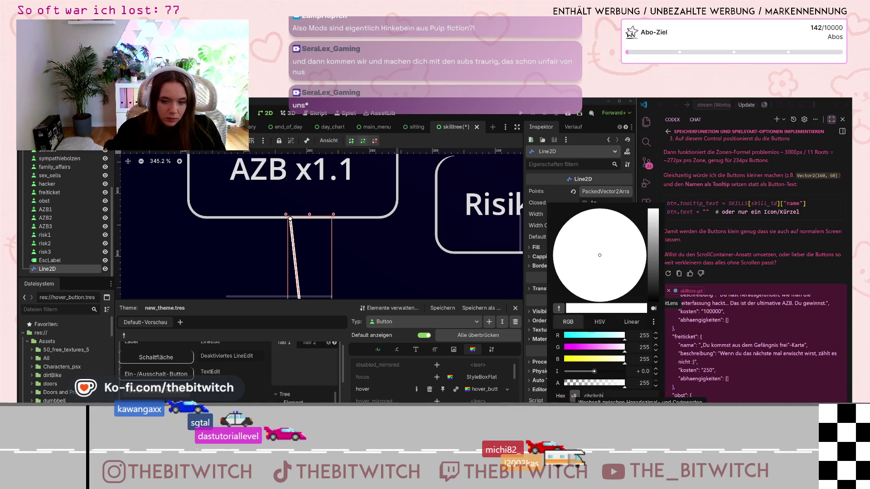
{"action": "left_click", "coordinate": [450, 280]}
{"action": "scroll", "coordinate": [450, 280], "scroll_direction": "down", "scroll_amount": 7}
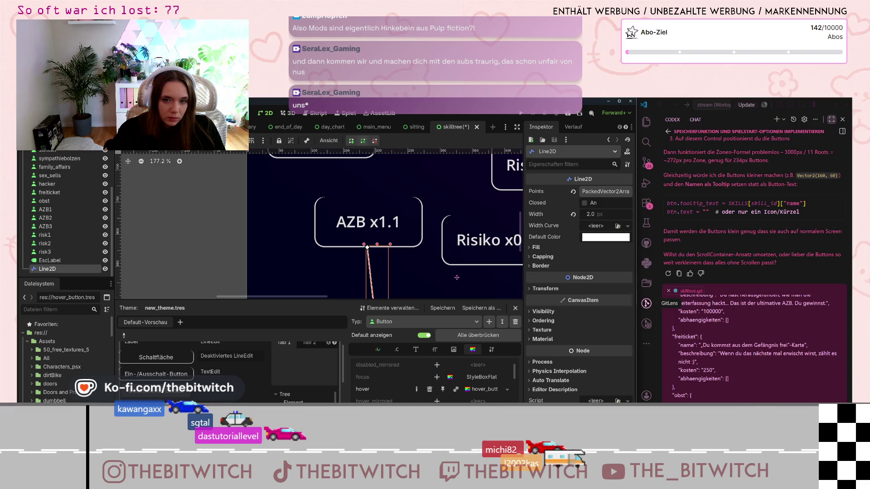
{"action": "scroll", "coordinate": [456, 278], "scroll_direction": "down", "scroll_amount": 2}
{"action": "left_click", "coordinate": [357, 274]}
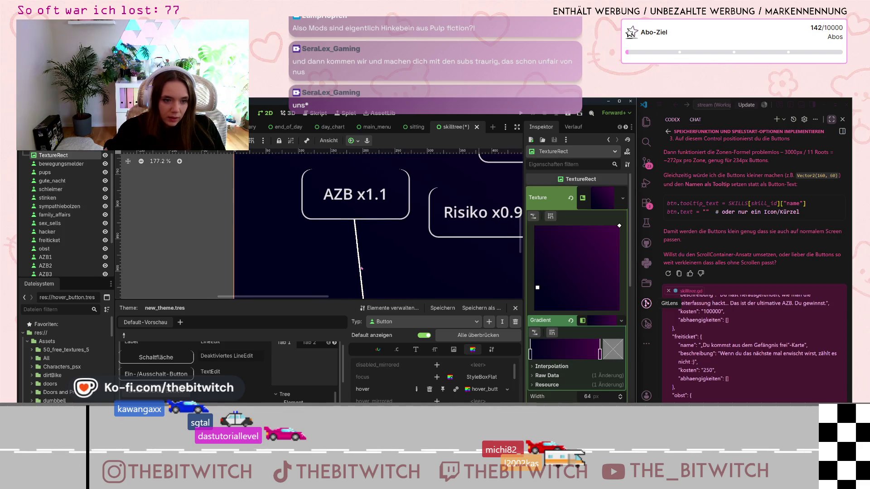
{"action": "left_click", "coordinate": [361, 268]}
{"action": "left_click", "coordinate": [603, 236]}
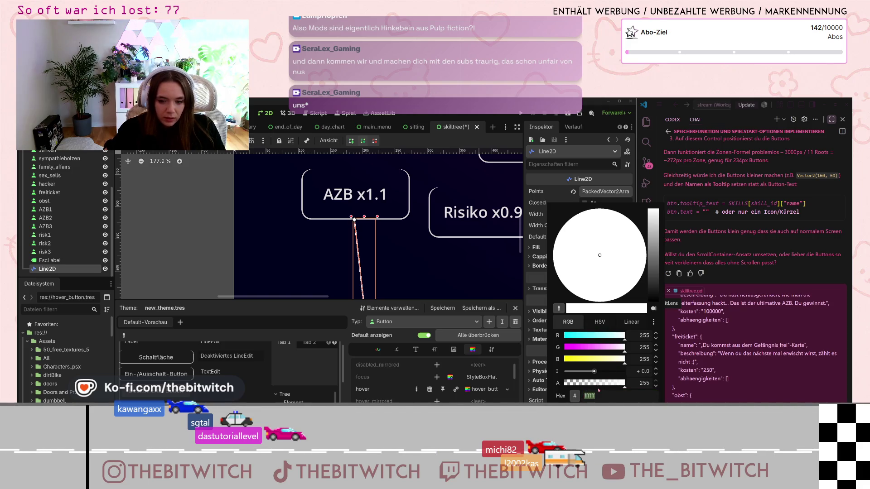
{"action": "type", "text": "cbcbcb"}
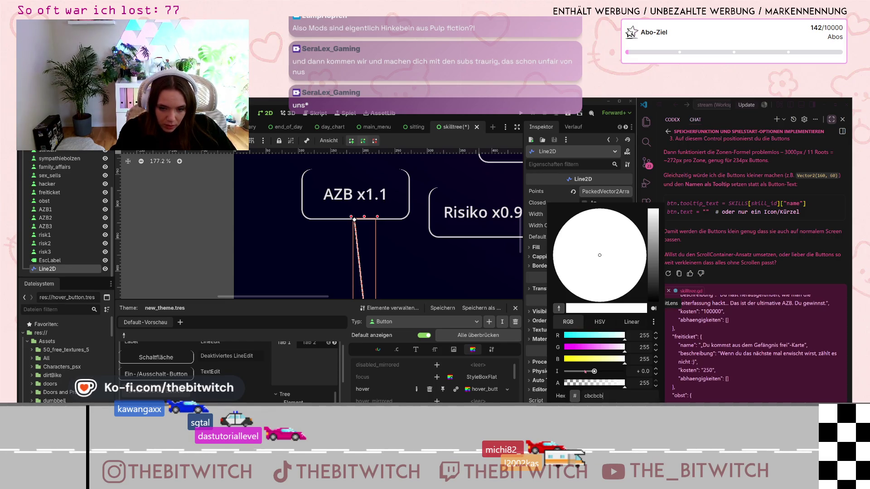
{"action": "key", "text": "Return"}
{"action": "left_click", "coordinate": [396, 262]}
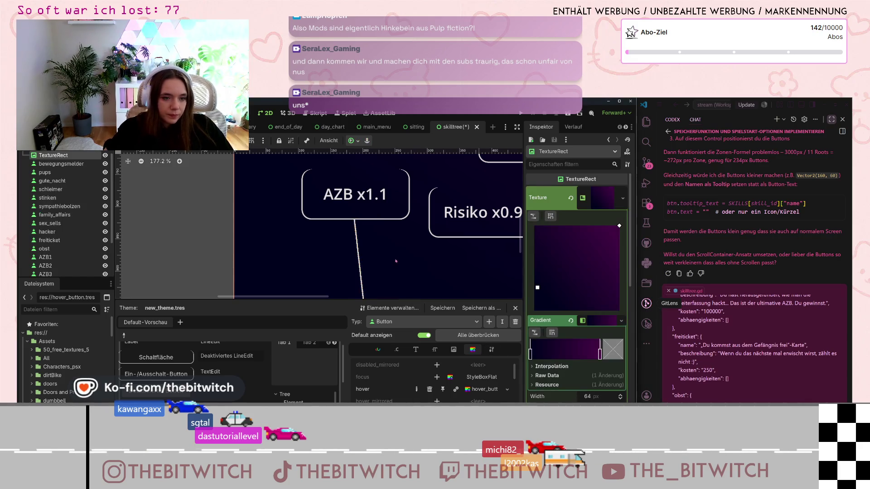
Drag the connector's top point up to the lower edge of AZB x1.1.
{"action": "scroll", "coordinate": [360, 246], "scroll_direction": "up", "scroll_amount": 8}
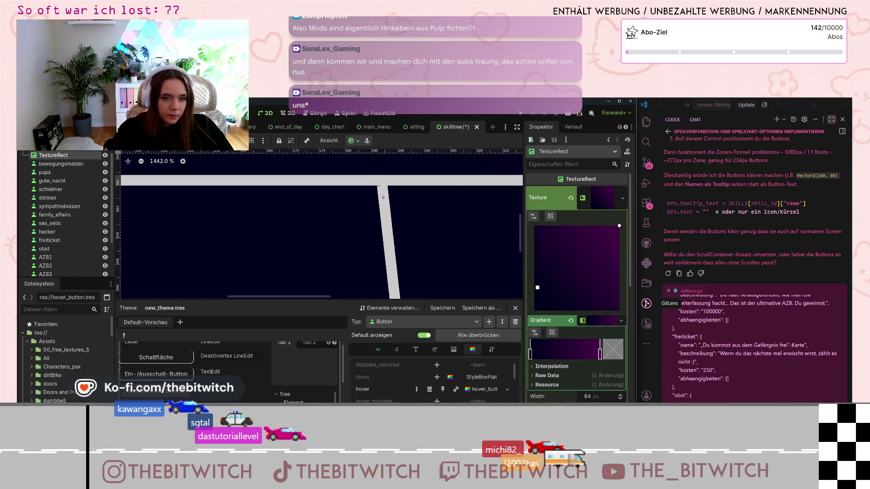
{"action": "left_click", "coordinate": [382, 186]}
{"action": "left_click_drag", "start_coordinate": [382, 186], "coordinate": [382, 180]}
{"action": "left_click", "coordinate": [398, 223]}
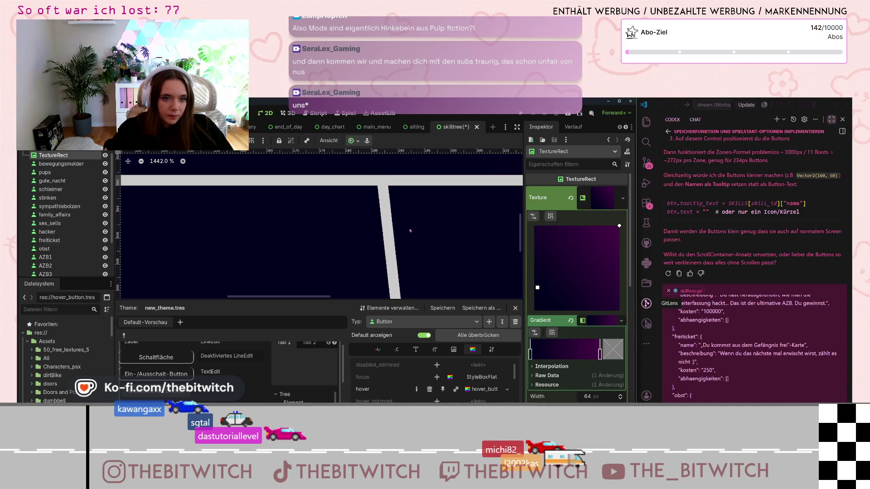
Shift the connector's bottom point left so the line runs vertically.
{"action": "scroll", "coordinate": [408, 236], "scroll_direction": "down", "scroll_amount": 10}
{"action": "scroll", "coordinate": [411, 248], "scroll_direction": "down", "scroll_amount": 6}
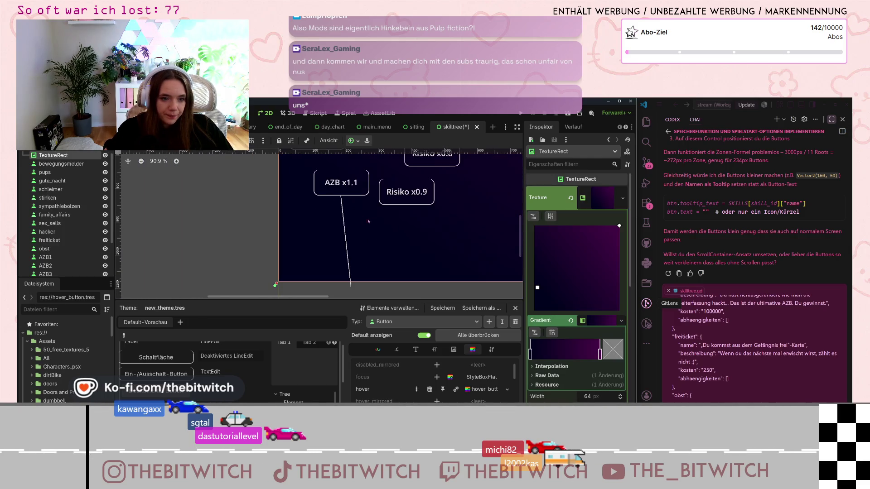
{"action": "left_click", "coordinate": [406, 253]}
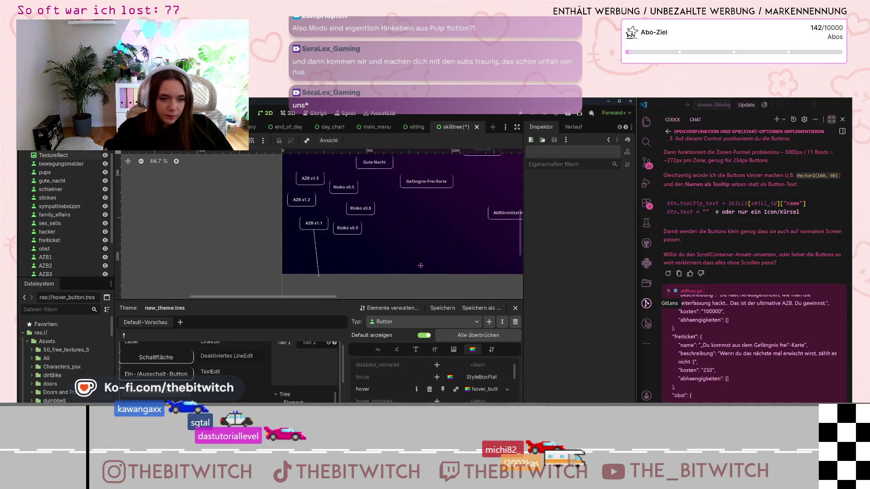
{"action": "scroll", "coordinate": [405, 252], "scroll_direction": "down", "scroll_amount": 1}
{"action": "left_click", "coordinate": [270, 267]}
{"action": "scroll", "coordinate": [286, 279], "scroll_direction": "up", "scroll_amount": 5}
{"action": "left_click_drag", "start_coordinate": [292, 275], "coordinate": [285, 275]}
{"action": "left_click", "coordinate": [310, 275]}
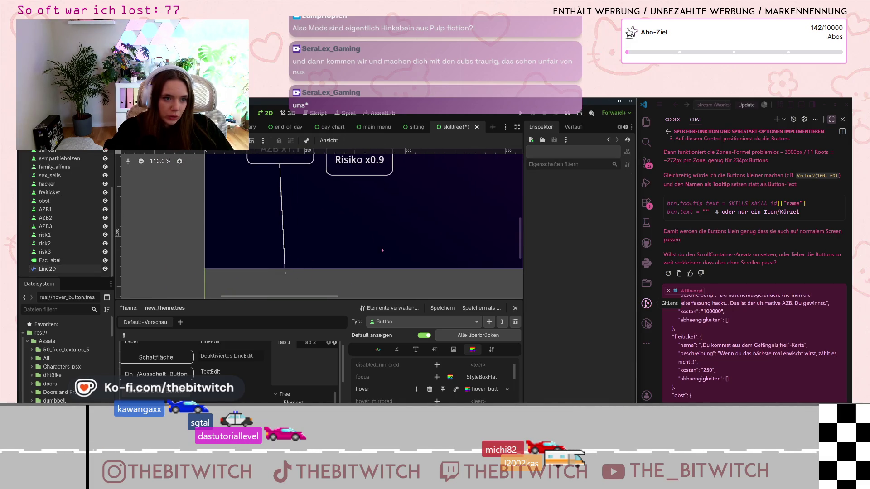
{"action": "scroll", "coordinate": [328, 255], "scroll_direction": "down", "scroll_amount": 5}
{"action": "scroll", "coordinate": [389, 249], "scroll_direction": "down", "scroll_amount": 2}
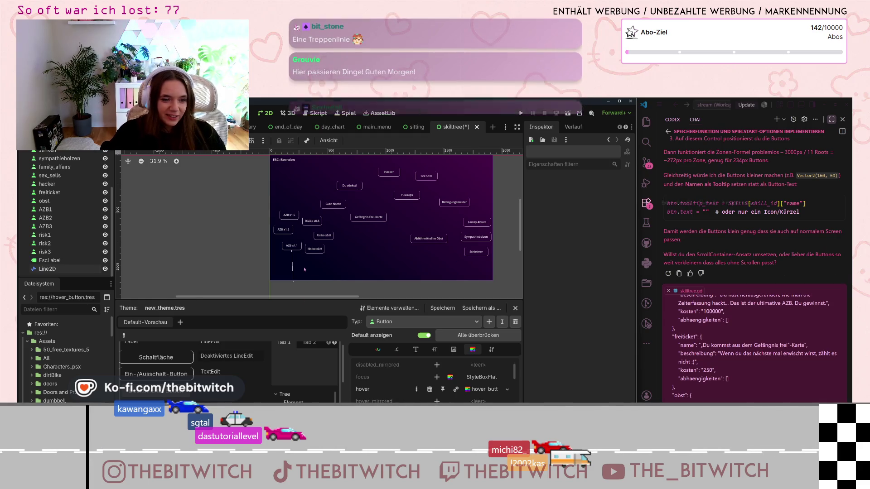
{"action": "scroll", "coordinate": [303, 271], "scroll_direction": "up", "scroll_amount": 8}
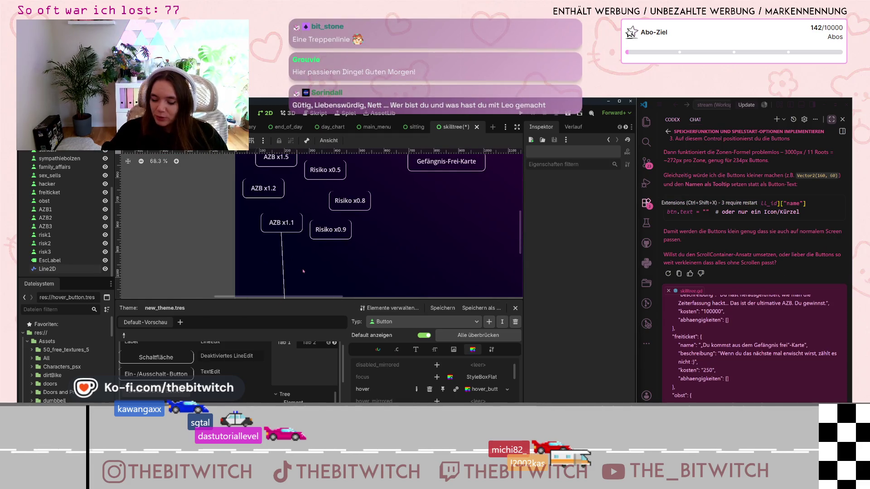
{"action": "scroll", "coordinate": [302, 271], "scroll_direction": "up", "scroll_amount": 4}
{"action": "scroll", "coordinate": [277, 229], "scroll_direction": "up", "scroll_amount": 12}
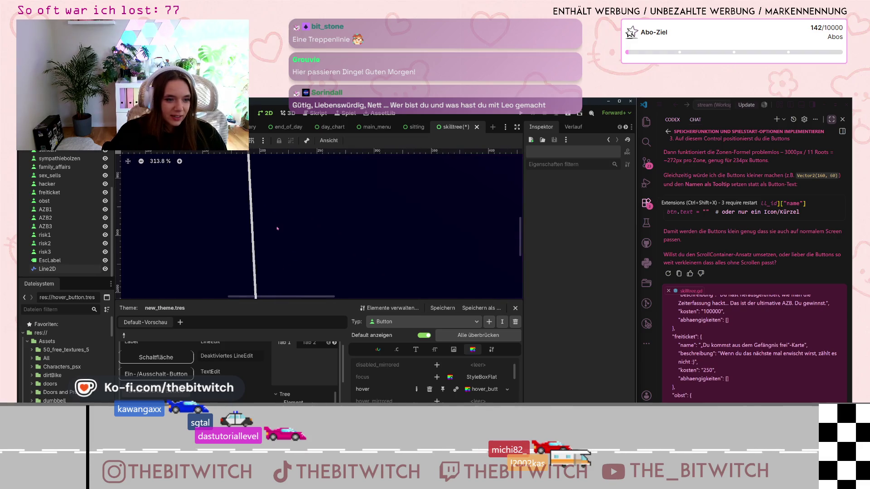
{"action": "scroll", "coordinate": [277, 229], "scroll_direction": "down", "scroll_amount": 18}
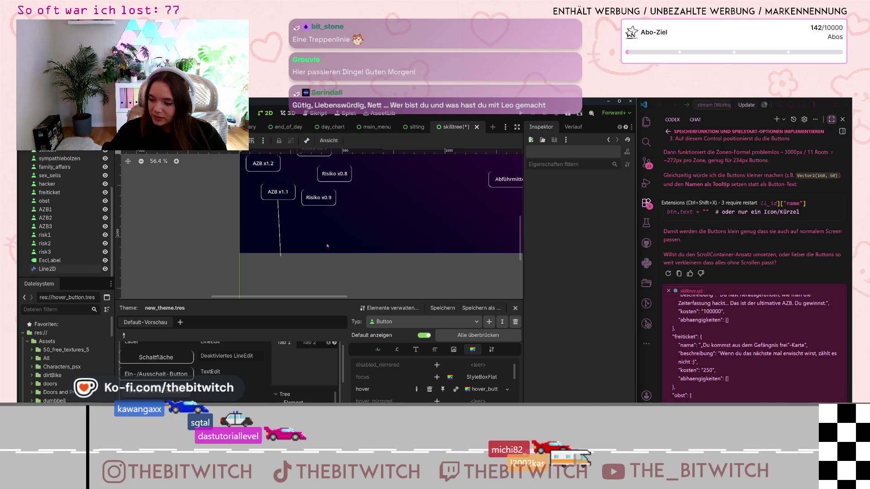
{"action": "scroll", "coordinate": [329, 242], "scroll_direction": "down", "scroll_amount": 7}
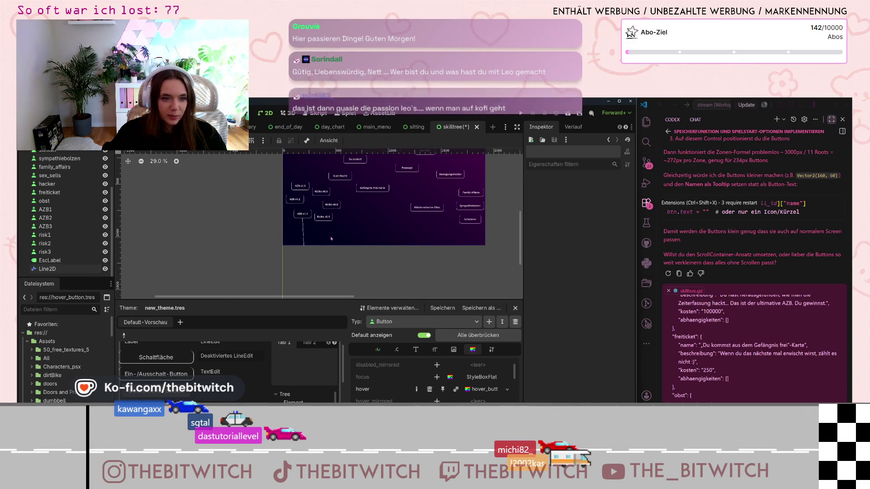
{"action": "scroll", "coordinate": [344, 240], "scroll_direction": "right", "scroll_amount": 2}
{"action": "scroll", "coordinate": [355, 242], "scroll_direction": "up", "scroll_amount": 1}
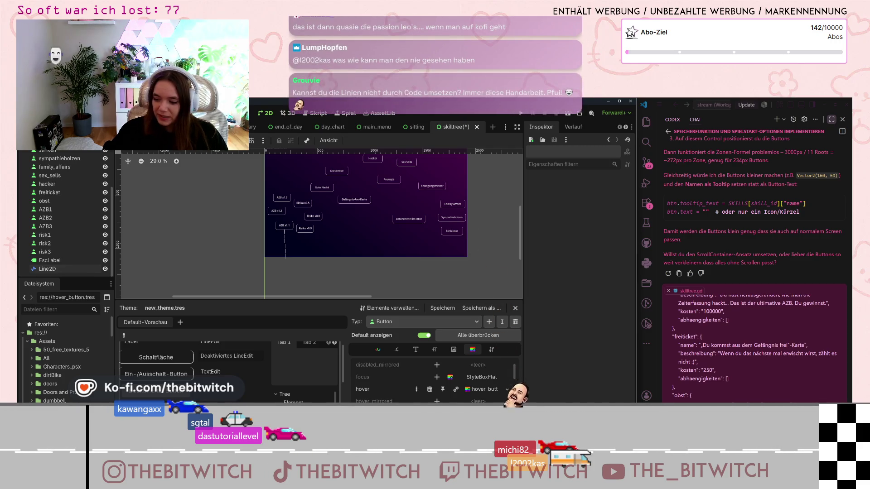
{"action": "scroll", "coordinate": [367, 238], "scroll_direction": "up", "scroll_amount": 3}
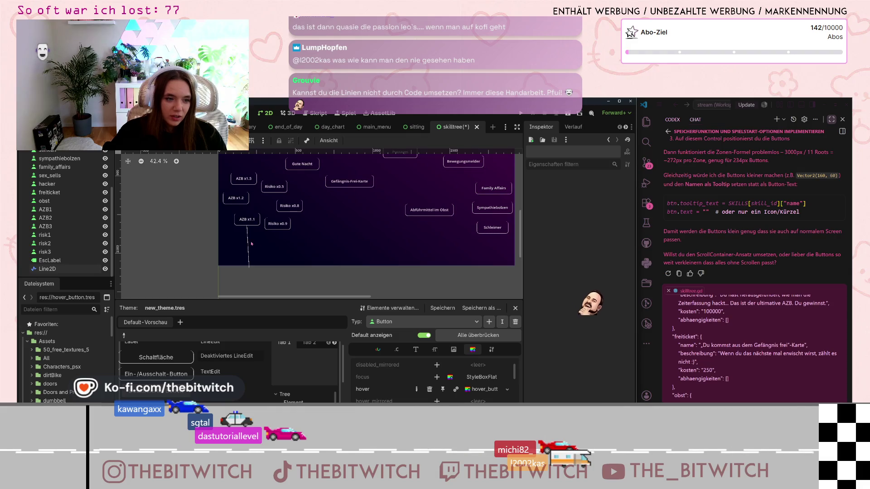
{"action": "scroll", "coordinate": [222, 197], "scroll_direction": "up", "scroll_amount": 3}
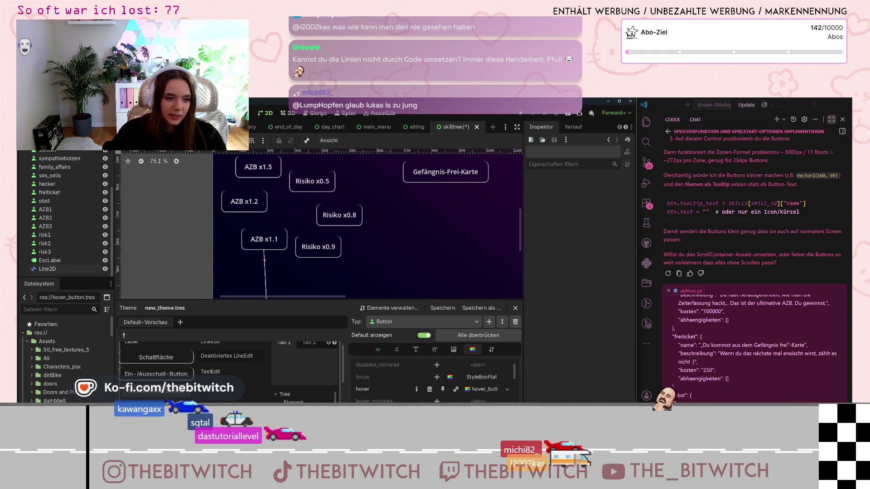
{"action": "left_click", "coordinate": [48, 269]}
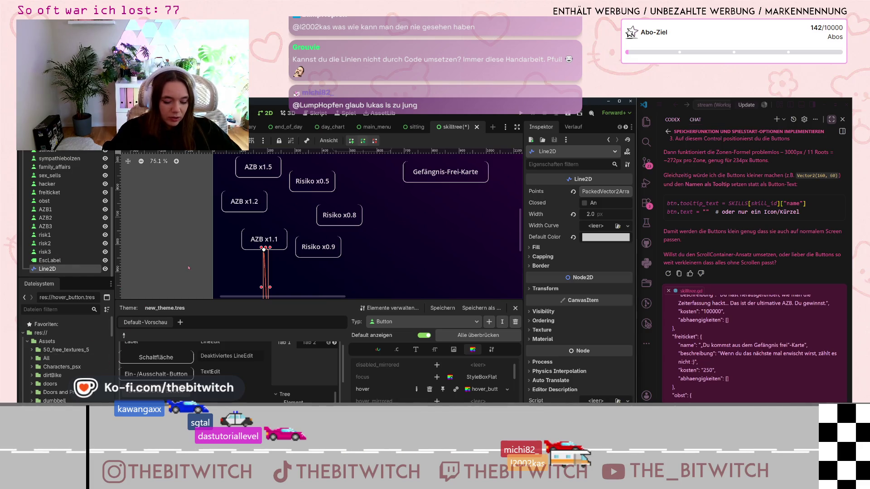
Reorder the line nodes in the Scene dock and move Line2D2's top point below AZB x1.2.
{"action": "mouse_move", "coordinate": [48, 269]}
{"action": "left_mouse_down"}
{"action": "mouse_move", "coordinate": [40, 259]}
{"action": "mouse_move", "coordinate": [47, 262]}
{"action": "left_mouse_up"}
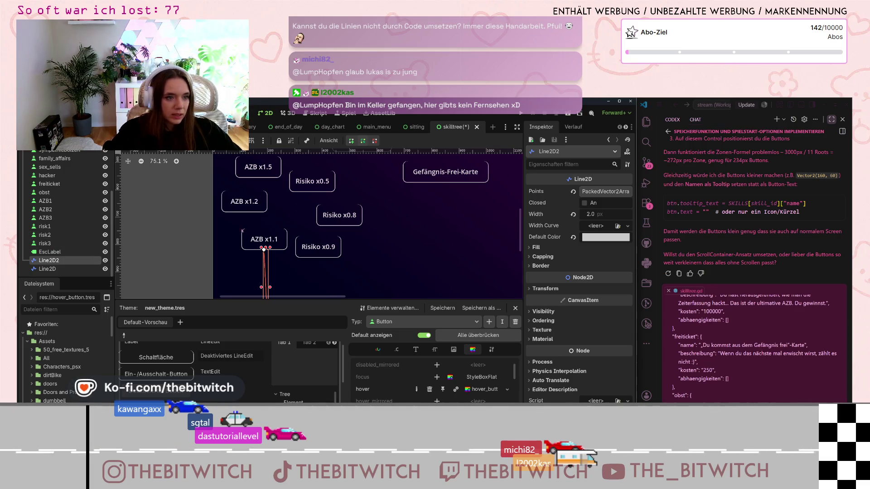
{"action": "left_click_drag", "start_coordinate": [263, 248], "coordinate": [245, 211]}
{"action": "scroll", "coordinate": [284, 276], "scroll_direction": "down", "scroll_amount": 3}
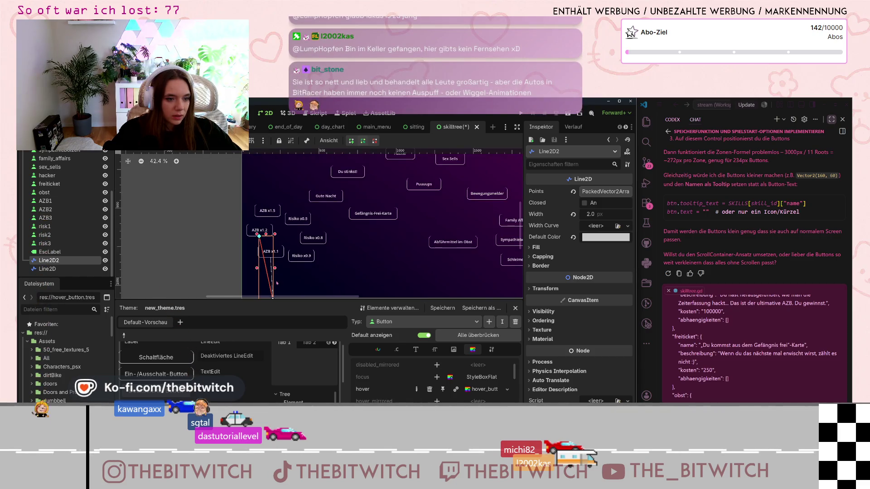
{"action": "scroll", "coordinate": [284, 280], "scroll_direction": "down", "scroll_amount": 1}
Straighten Line2D2 into a vertical segment between AZB x1.1 and AZB x1.2.
{"action": "left_click_drag", "start_coordinate": [273, 276], "coordinate": [273, 225]}
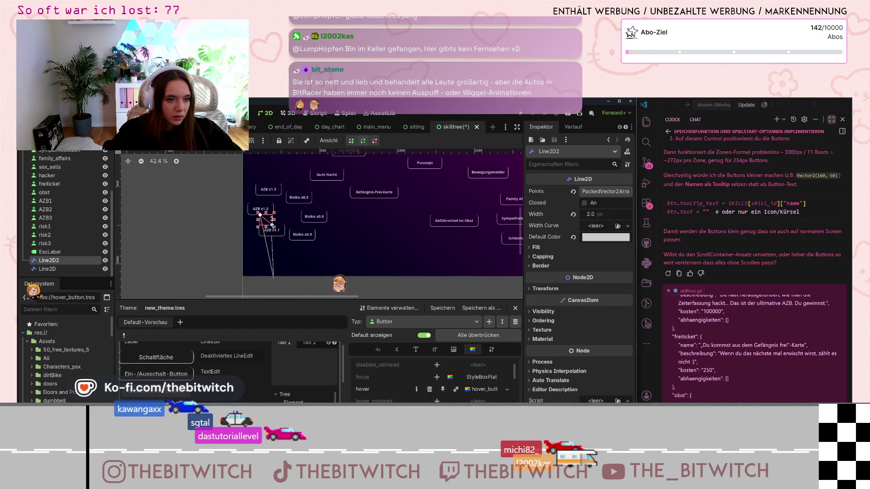
{"action": "scroll", "coordinate": [273, 222], "scroll_direction": "up", "scroll_amount": 9}
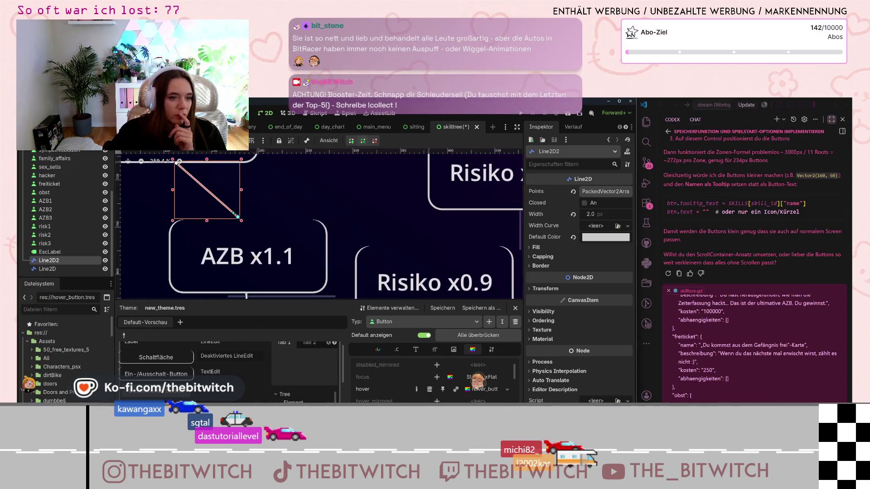
{"action": "left_click_drag", "start_coordinate": [238, 217], "coordinate": [177, 222]}
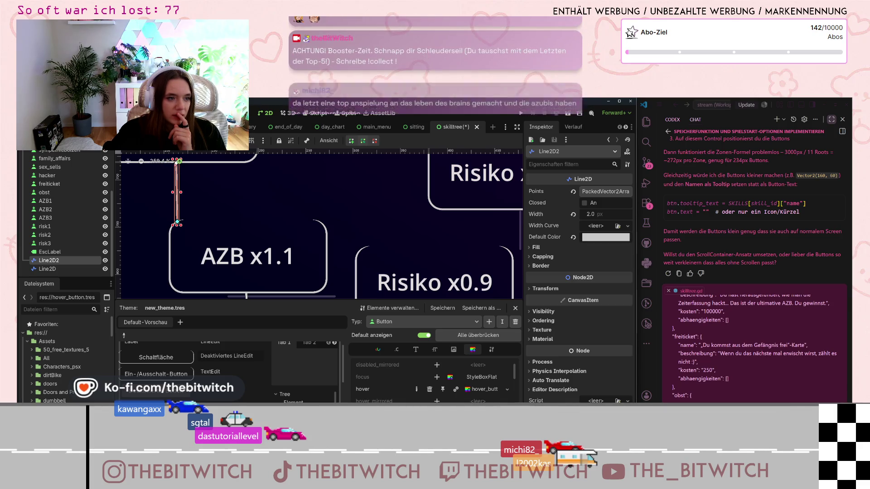
{"action": "scroll", "coordinate": [196, 193], "scroll_direction": "down", "scroll_amount": 1}
{"action": "right_click", "coordinate": [198, 184]}
{"action": "key", "text": "Escape"}
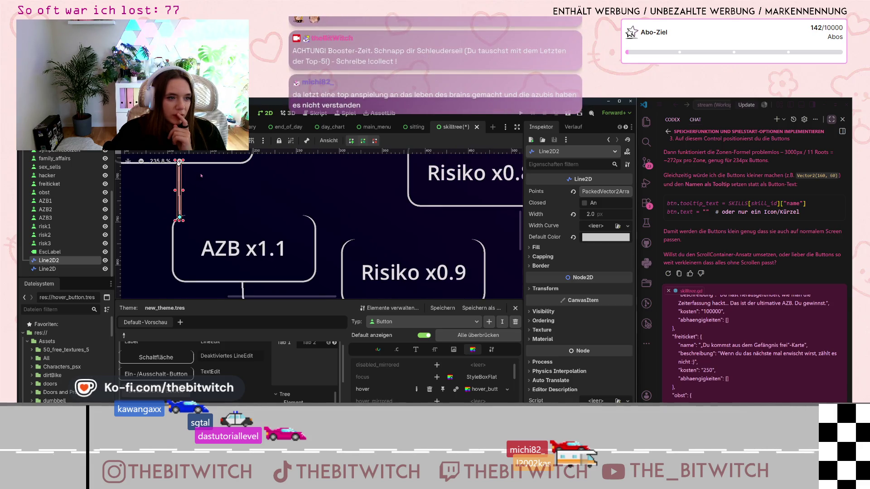
{"action": "scroll", "coordinate": [191, 178], "scroll_direction": "down", "scroll_amount": 1}
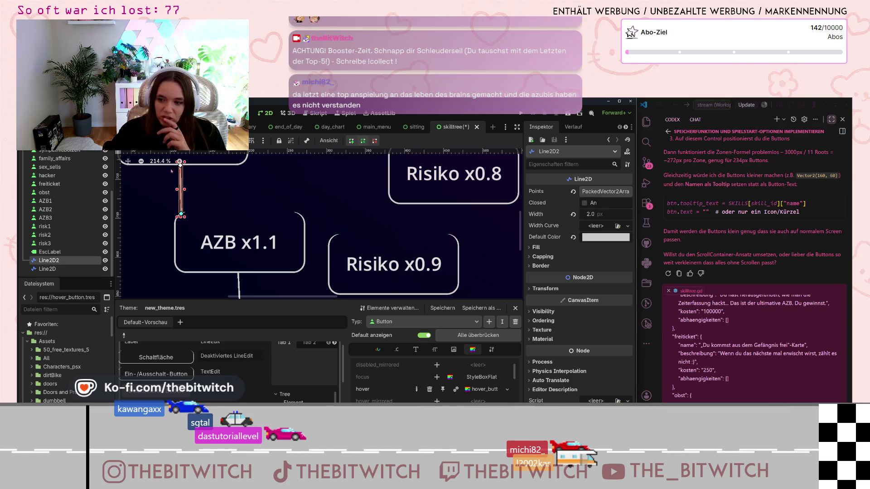
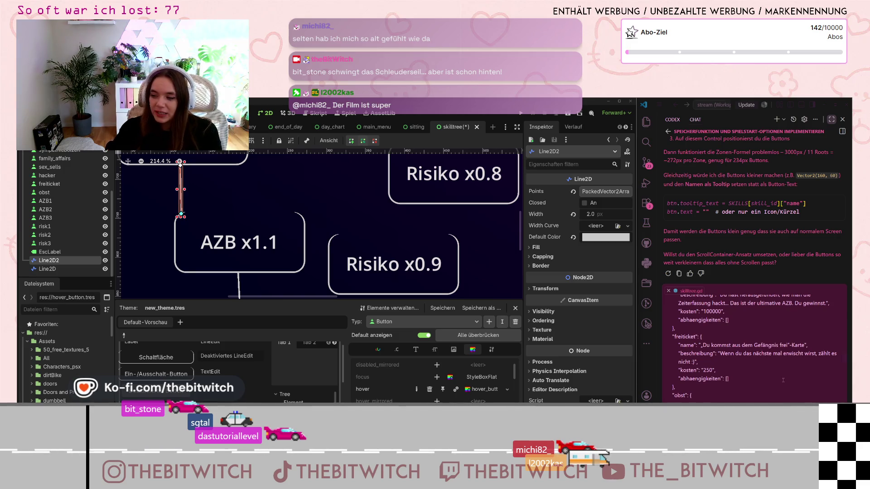
Move Line2D2's lower end right and its upper end left so it meets the neighbouring curves.
{"action": "scroll", "coordinate": [266, 206], "scroll_direction": "down", "scroll_amount": 2}
{"action": "scroll", "coordinate": [276, 201], "scroll_direction": "up", "scroll_amount": 1}
{"action": "scroll", "coordinate": [289, 196], "scroll_direction": "up", "scroll_amount": 1}
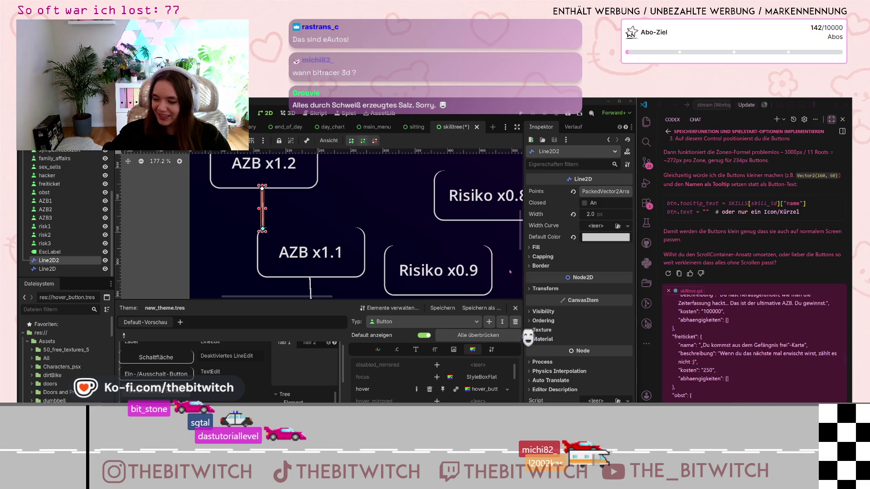
{"action": "scroll", "coordinate": [249, 202], "scroll_direction": "up", "scroll_amount": 3}
{"action": "scroll", "coordinate": [249, 202], "scroll_direction": "up", "scroll_amount": 3}
{"action": "left_click_drag", "start_coordinate": [250, 255], "coordinate": [273, 252]}
{"action": "left_click_drag", "start_coordinate": [250, 180], "coordinate": [229, 181]}
Check the reshaped Line2D2 connector, then deselect it by selecting the background TextureRect.
{"action": "scroll", "coordinate": [218, 183], "scroll_direction": "up", "scroll_amount": 6}
{"action": "scroll", "coordinate": [219, 183], "scroll_direction": "up", "scroll_amount": 11}
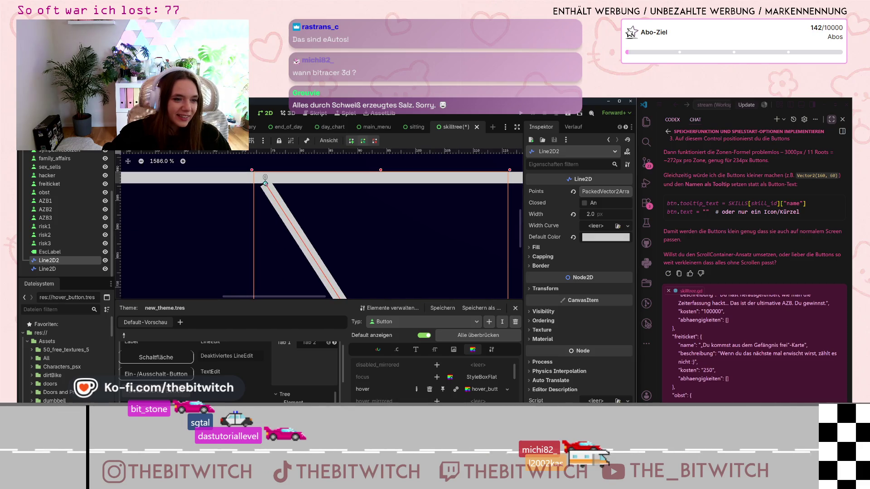
{"action": "scroll", "coordinate": [346, 220], "scroll_direction": "down", "scroll_amount": 11}
{"action": "right_click", "coordinate": [386, 250]}
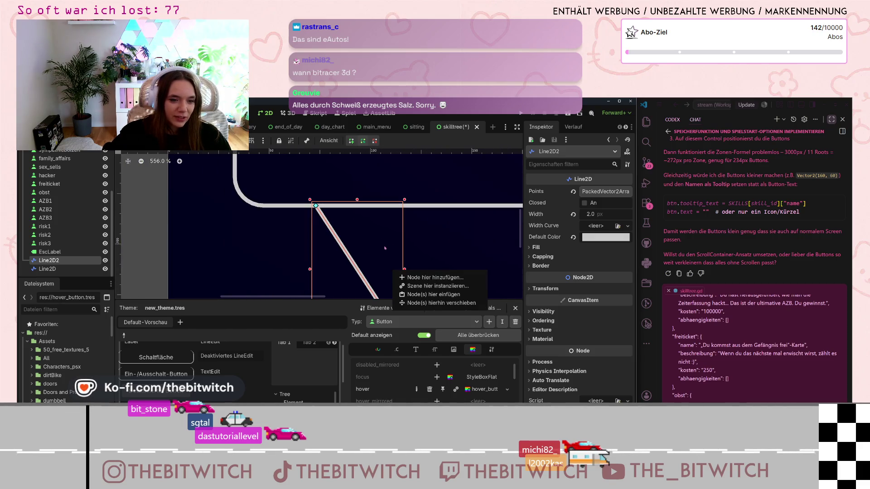
{"action": "left_click", "coordinate": [333, 210]}
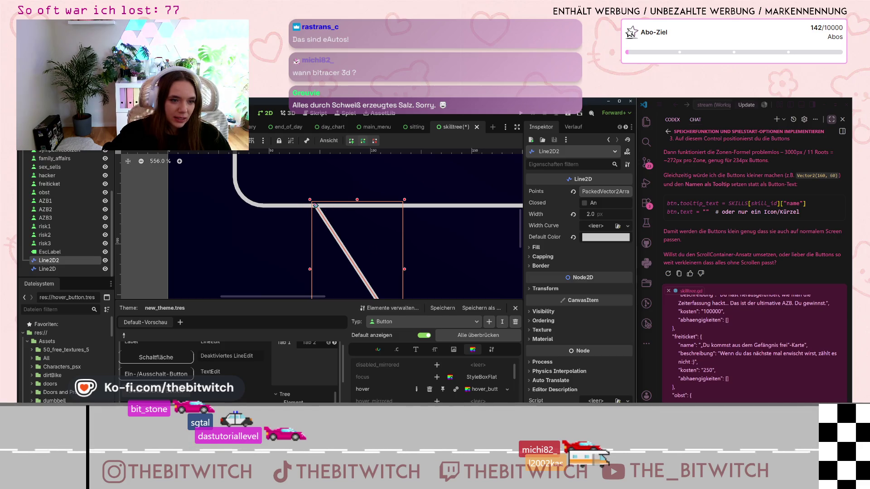
{"action": "scroll", "coordinate": [324, 208], "scroll_direction": "up", "scroll_amount": 11}
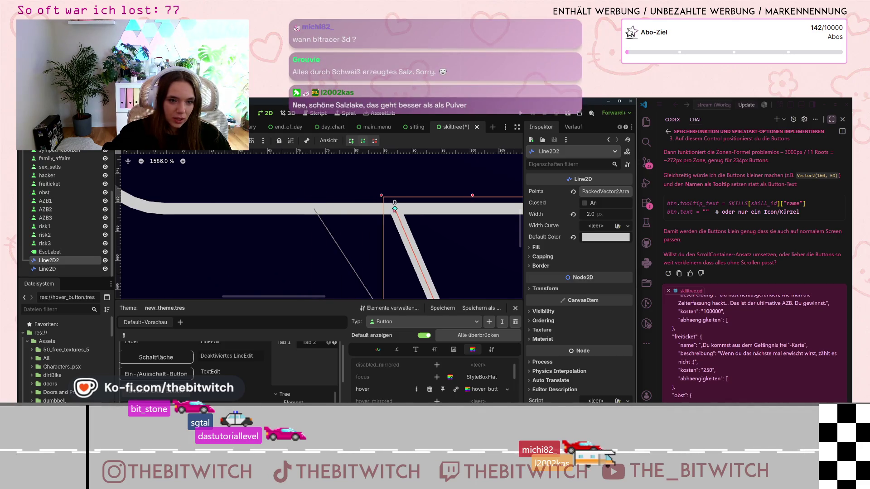
{"action": "scroll", "coordinate": [440, 229], "scroll_direction": "down", "scroll_amount": 5}
{"action": "right_click", "coordinate": [451, 254]}
{"action": "left_click", "coordinate": [387, 272]}
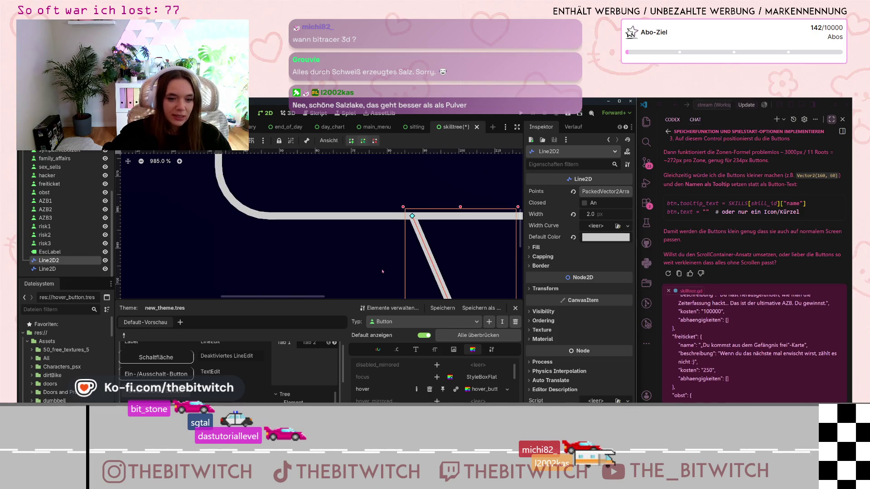
{"action": "scroll", "coordinate": [452, 235], "scroll_direction": "down", "scroll_amount": 5}
{"action": "scroll", "coordinate": [453, 236], "scroll_direction": "right", "scroll_amount": 3}
{"action": "scroll", "coordinate": [452, 236], "scroll_direction": "down", "scroll_amount": 2}
{"action": "scroll", "coordinate": [452, 235], "scroll_direction": "right", "scroll_amount": 1}
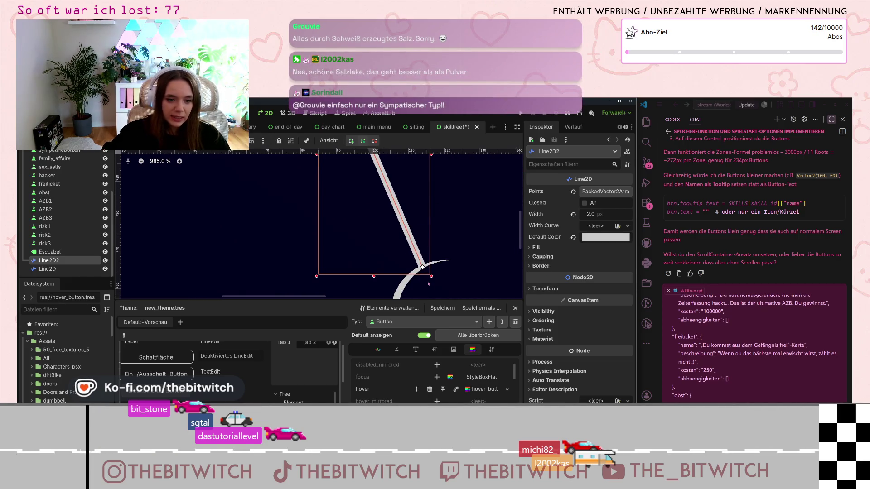
{"action": "scroll", "coordinate": [426, 276], "scroll_direction": "up", "scroll_amount": 6}
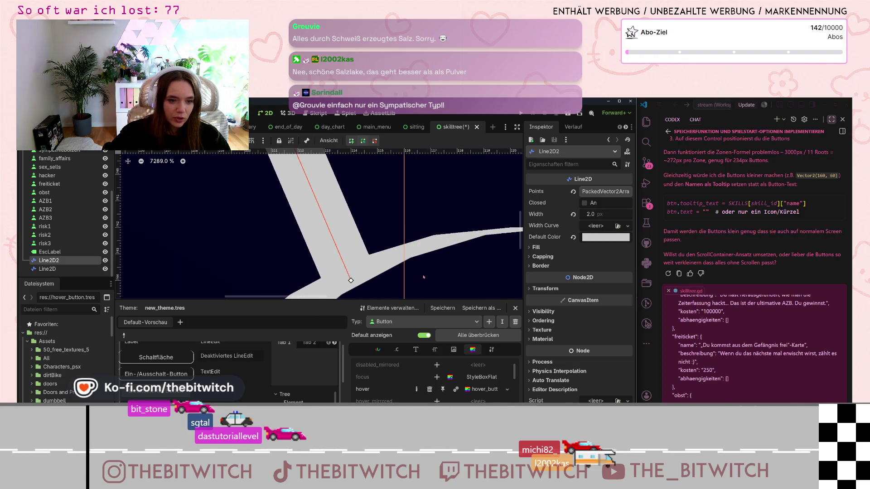
{"action": "scroll", "coordinate": [424, 277], "scroll_direction": "down", "scroll_amount": 1}
{"action": "scroll", "coordinate": [337, 260], "scroll_direction": "down", "scroll_amount": 20}
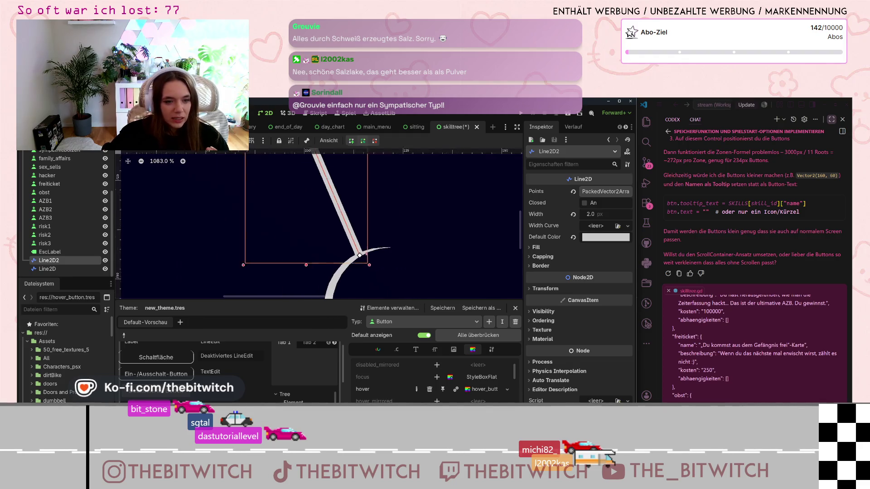
{"action": "left_click", "coordinate": [405, 248]}
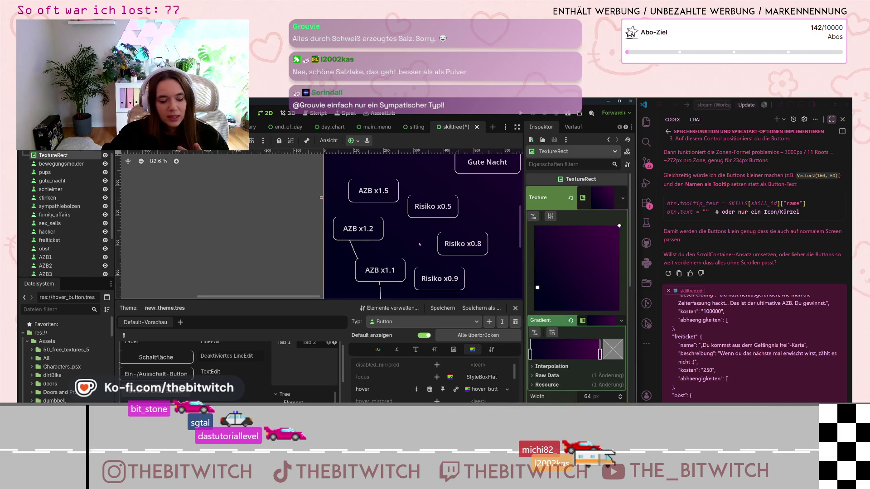
{"action": "scroll", "coordinate": [344, 256], "scroll_direction": "down", "scroll_amount": 7}
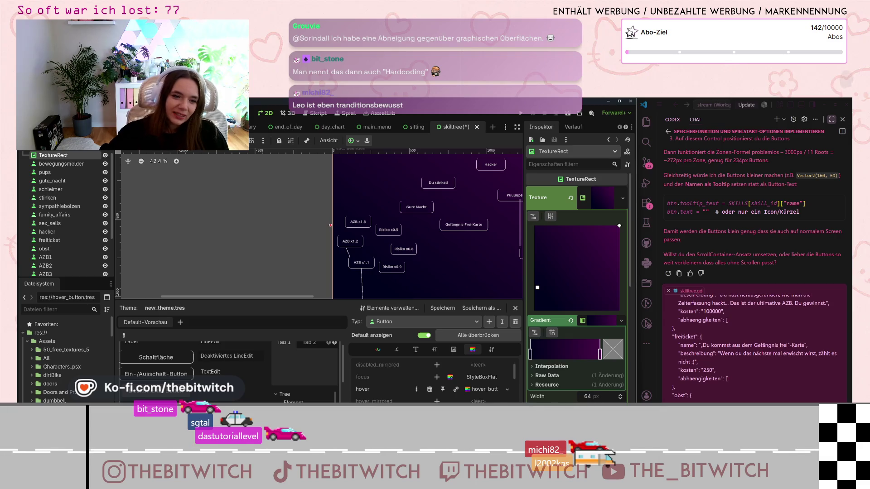
{"action": "scroll", "coordinate": [348, 229], "scroll_direction": "up", "scroll_amount": 6}
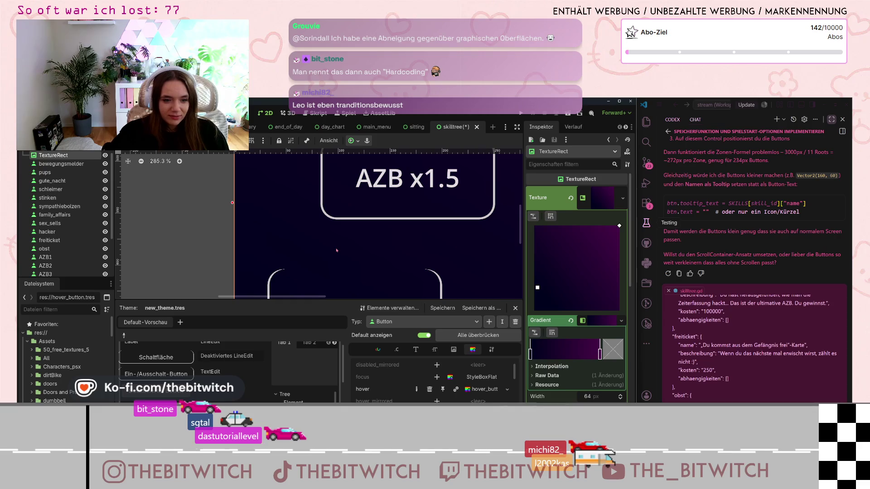
{"action": "scroll", "coordinate": [336, 250], "scroll_direction": "down", "scroll_amount": 5}
{"action": "scroll", "coordinate": [337, 250], "scroll_direction": "up", "scroll_amount": 4}
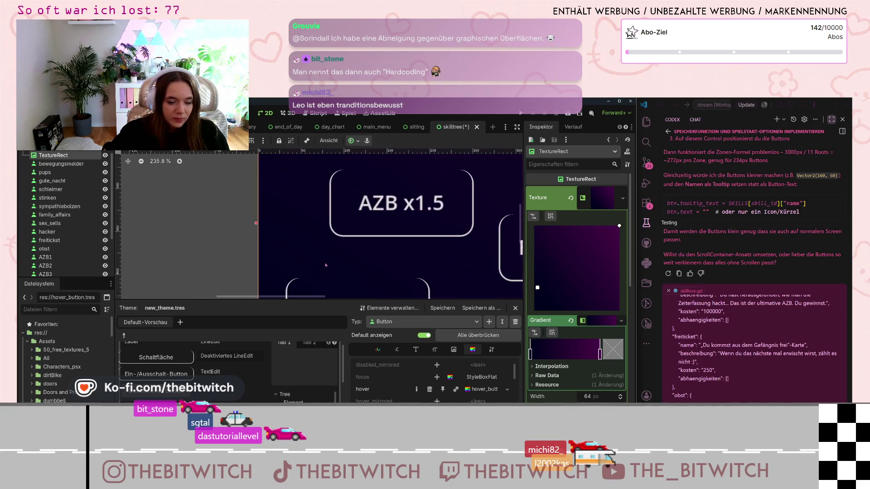
{"action": "scroll", "coordinate": [59, 217], "scroll_direction": "down", "scroll_amount": 3}
{"action": "left_click", "coordinate": [49, 260]}
Duplicate Line2D2 as Line2D3 and stretch its top up toward AZB x1.5.
{"action": "left_click_drag", "start_coordinate": [60, 268], "coordinate": [47, 256]}
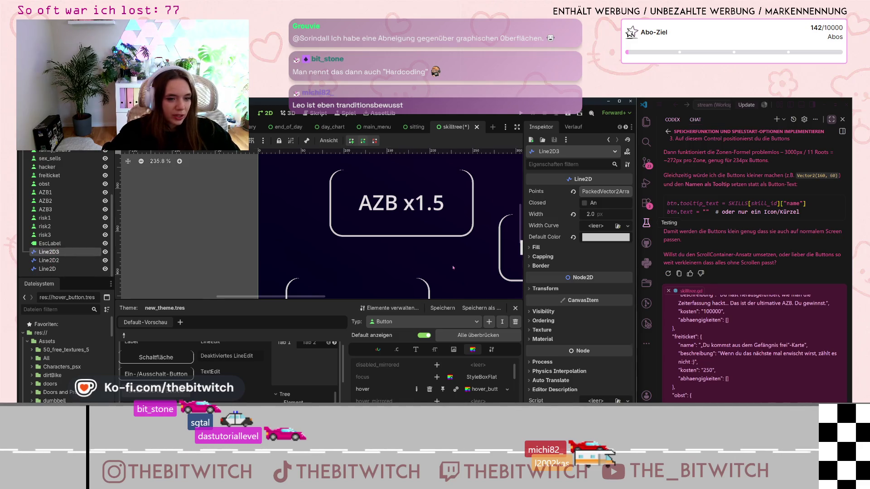
{"action": "scroll", "coordinate": [453, 269], "scroll_direction": "down", "scroll_amount": 8}
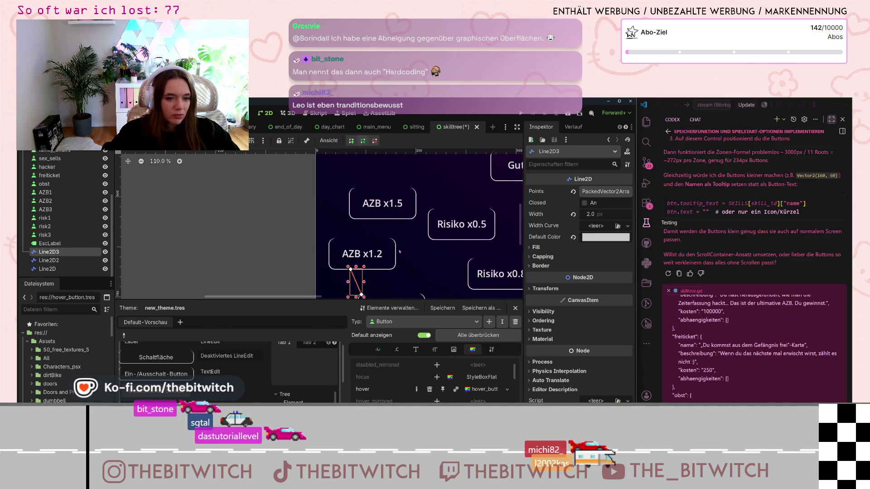
{"action": "left_click_drag", "start_coordinate": [350, 269], "coordinate": [353, 218]}
{"action": "scroll", "coordinate": [364, 282], "scroll_direction": "down", "scroll_amount": 1}
{"action": "mouse_move", "coordinate": [359, 290]}
{"action": "left_mouse_down"}
{"action": "mouse_move", "coordinate": [330, 243]}
{"action": "mouse_move", "coordinate": [383, 236]}
{"action": "mouse_move", "coordinate": [333, 240]}
{"action": "left_mouse_up"}
{"action": "scroll", "coordinate": [344, 240], "scroll_direction": "up", "scroll_amount": 11}
{"action": "scroll", "coordinate": [345, 240], "scroll_direction": "up", "scroll_amount": 20}
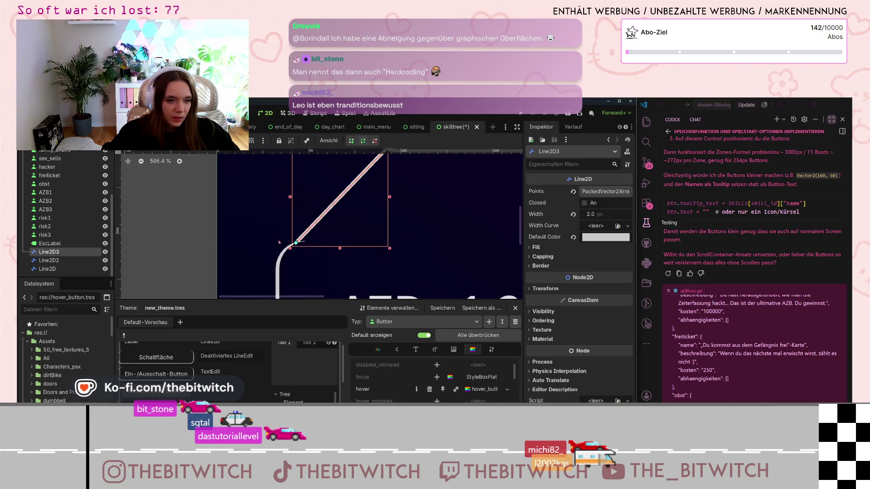
{"action": "left_click_drag", "start_coordinate": [331, 249], "coordinate": [438, 243]}
Shift both ends of Line2D3 right and settle its lower end onto the curve.
{"action": "scroll", "coordinate": [439, 245], "scroll_direction": "down", "scroll_amount": 18}
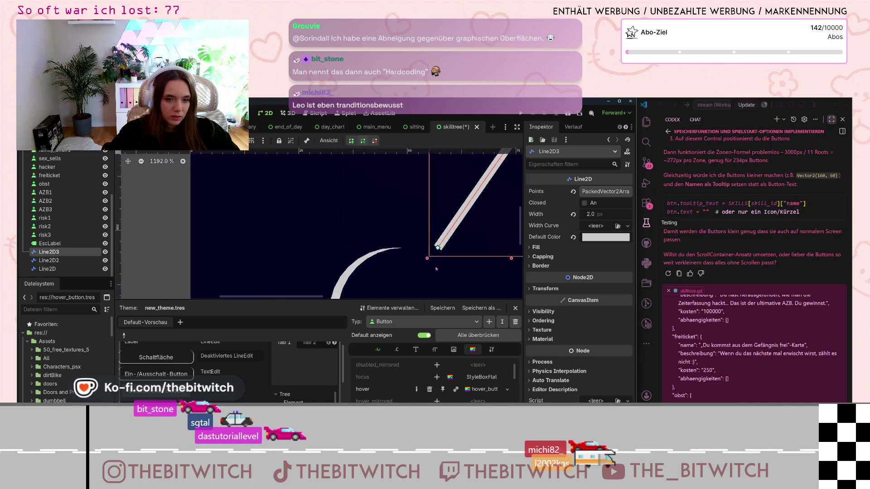
{"action": "right_click", "coordinate": [493, 271]}
{"action": "left_click_drag", "start_coordinate": [471, 269], "coordinate": [311, 267]}
{"action": "mouse_move", "coordinate": [262, 254]}
{"action": "left_mouse_down"}
{"action": "mouse_move", "coordinate": [476, 252]}
{"action": "mouse_move", "coordinate": [426, 253]}
{"action": "left_mouse_up"}
{"action": "mouse_move", "coordinate": [305, 193]}
{"action": "left_mouse_down"}
{"action": "mouse_move", "coordinate": [437, 193]}
{"action": "mouse_move", "coordinate": [399, 194]}
{"action": "left_mouse_up"}
{"action": "scroll", "coordinate": [426, 253], "scroll_direction": "up", "scroll_amount": 5}
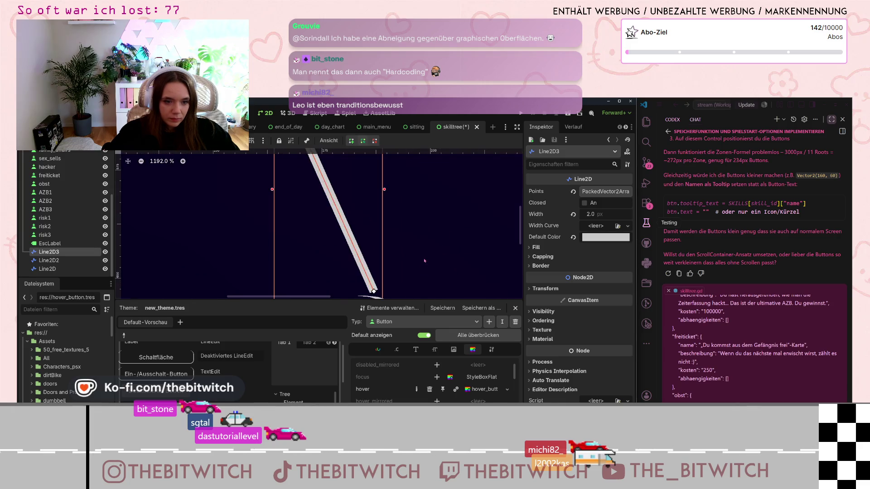
{"action": "left_click_drag", "start_coordinate": [388, 283], "coordinate": [399, 293]}
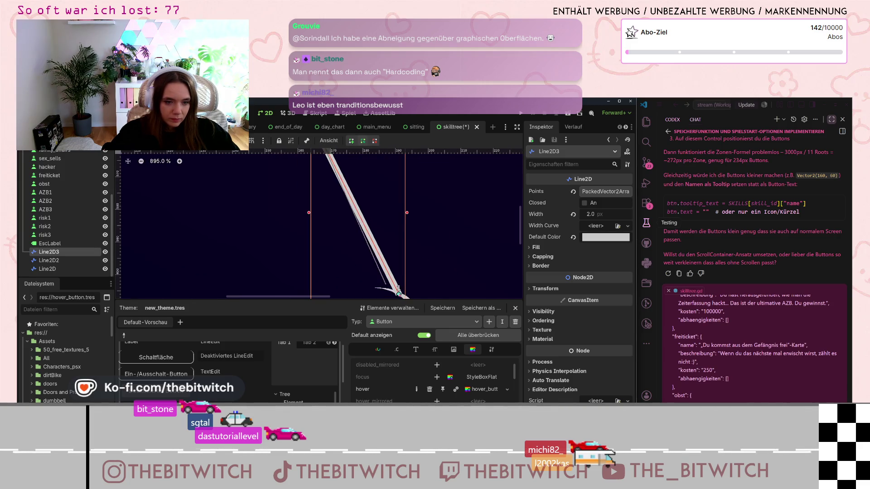
{"action": "scroll", "coordinate": [424, 236], "scroll_direction": "down", "scroll_amount": 3}
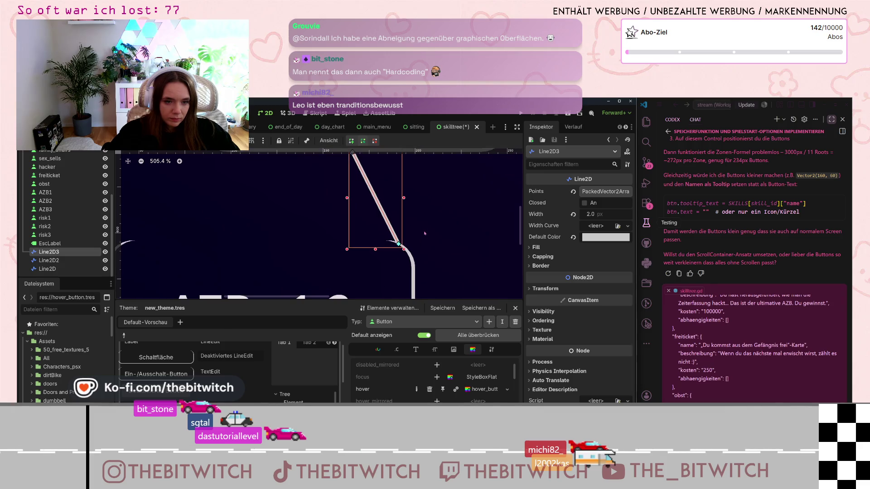
{"action": "scroll", "coordinate": [361, 160], "scroll_direction": "down", "scroll_amount": 2}
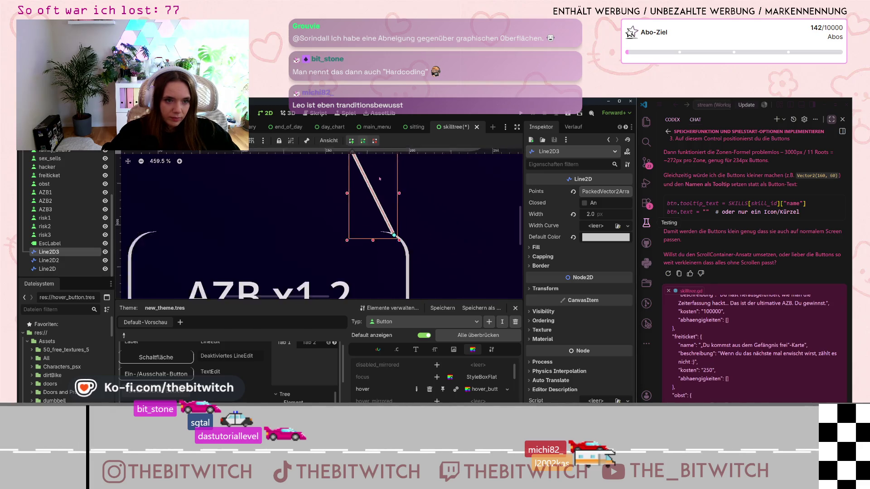
Join Line2D3's top end onto the horizontal connector, then select the background TextureRect.
{"action": "left_click_drag", "start_coordinate": [361, 159], "coordinate": [413, 156]}
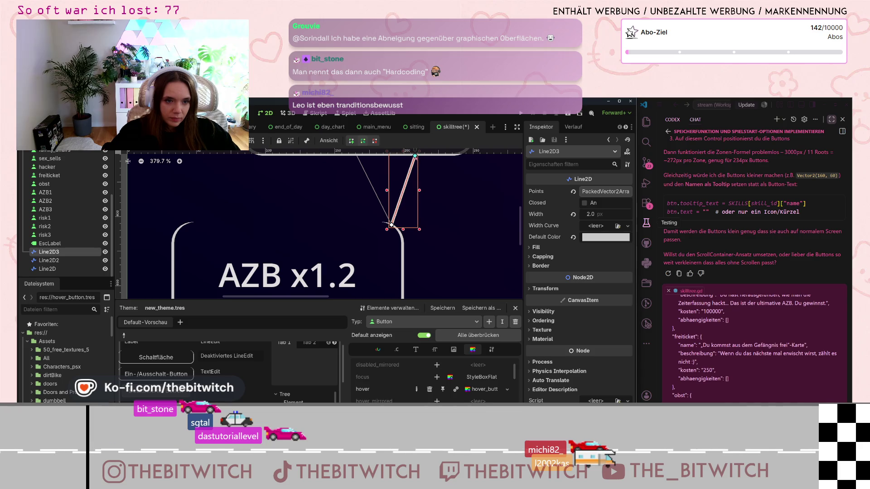
{"action": "scroll", "coordinate": [407, 225], "scroll_direction": "up", "scroll_amount": 3}
{"action": "scroll", "coordinate": [406, 225], "scroll_direction": "up", "scroll_amount": 2}
{"action": "scroll", "coordinate": [414, 210], "scroll_direction": "down", "scroll_amount": 2}
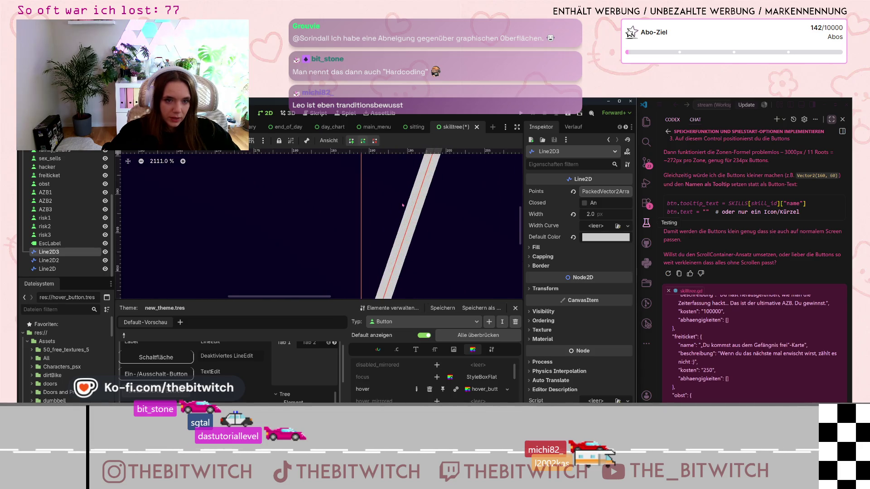
{"action": "left_click_drag", "start_coordinate": [421, 169], "coordinate": [422, 166]}
{"action": "scroll", "coordinate": [424, 199], "scroll_direction": "down", "scroll_amount": 10}
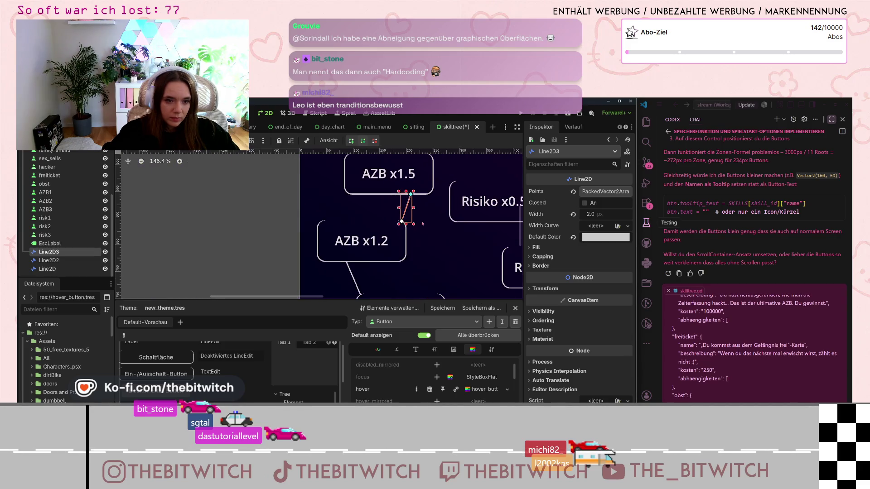
{"action": "left_click", "coordinate": [426, 233]}
{"action": "scroll", "coordinate": [442, 247], "scroll_direction": "down", "scroll_amount": 2}
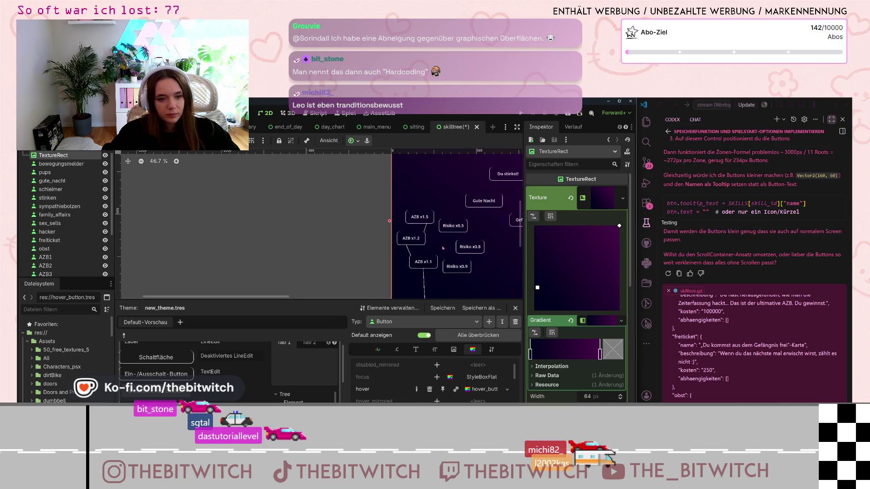
Select the Line2D node in the Scene dock so the Inspector shows its properties.
{"action": "scroll", "coordinate": [443, 247], "scroll_direction": "down", "scroll_amount": 2}
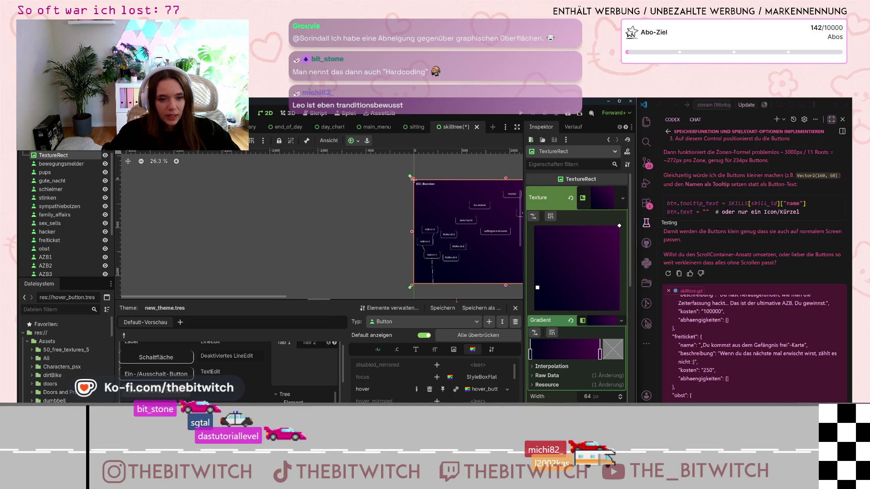
{"action": "scroll", "coordinate": [470, 270], "scroll_direction": "up", "scroll_amount": 7}
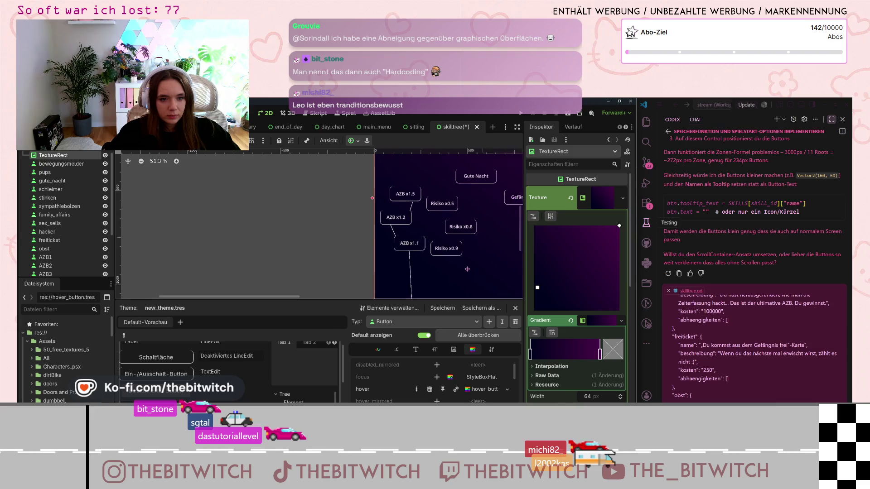
{"action": "scroll", "coordinate": [470, 270], "scroll_direction": "right", "scroll_amount": 5}
{"action": "scroll", "coordinate": [351, 275], "scroll_direction": "down", "scroll_amount": 3}
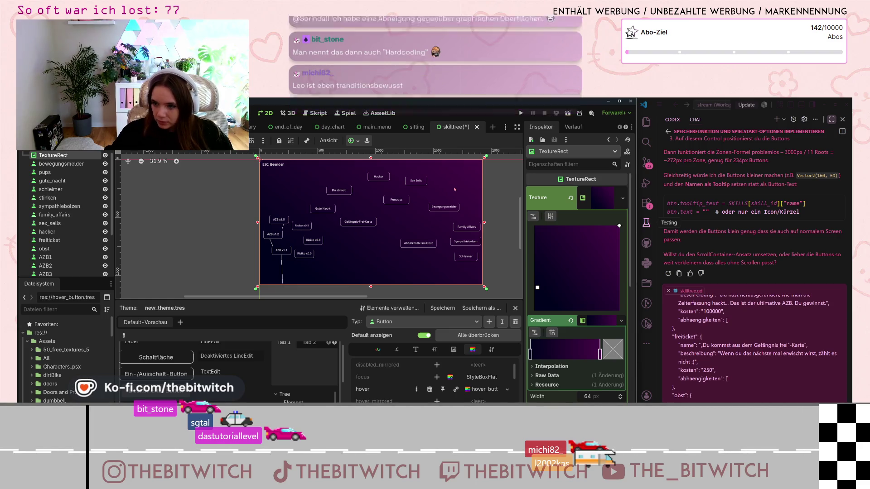
{"action": "scroll", "coordinate": [317, 240], "scroll_direction": "up", "scroll_amount": 5}
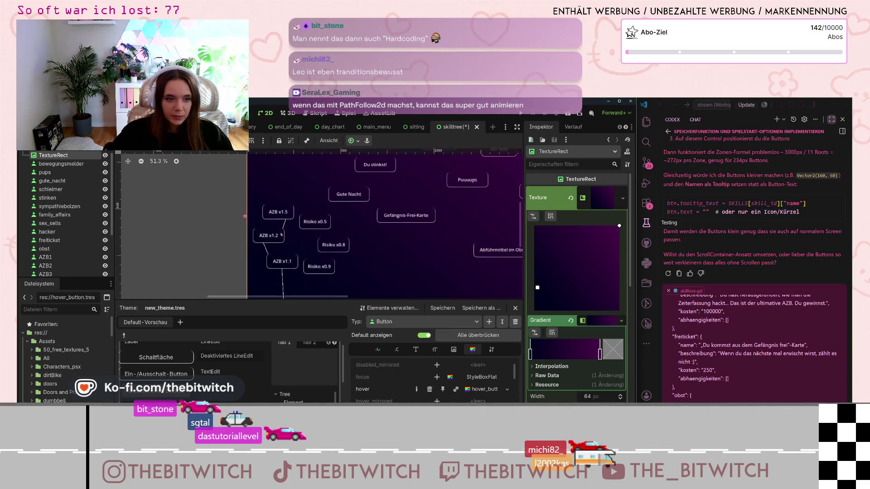
{"action": "scroll", "coordinate": [72, 250], "scroll_direction": "down", "scroll_amount": 3}
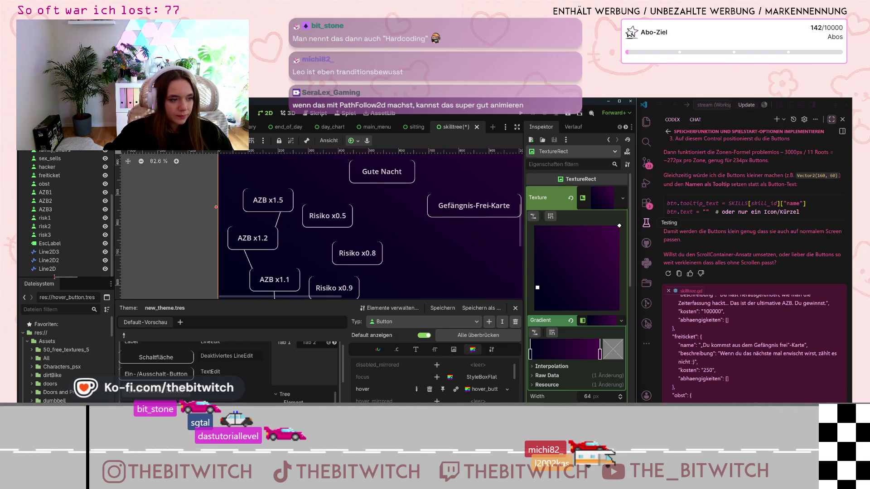
{"action": "left_click", "coordinate": [56, 270]}
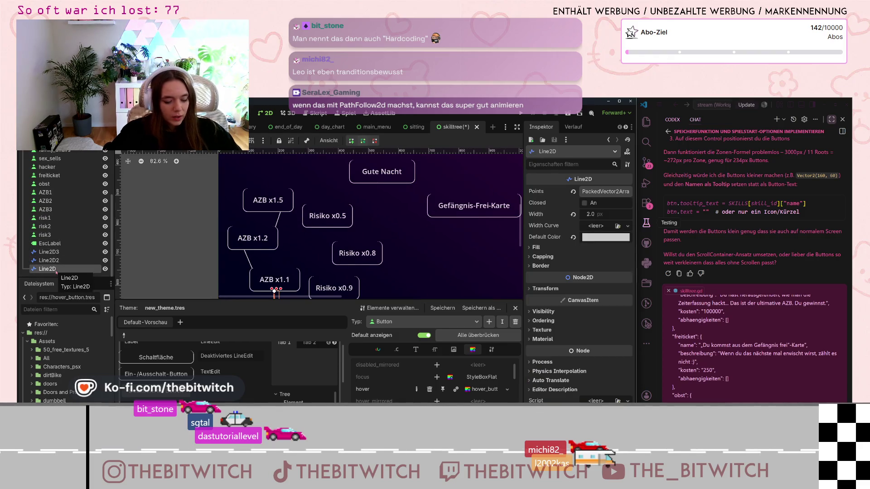
Select the three Line2D connectors together, then narrow the selection to Line2D alone.
{"action": "left_click", "coordinate": [54, 253], "text": "shift"}
{"action": "right_click", "coordinate": [54, 254]}
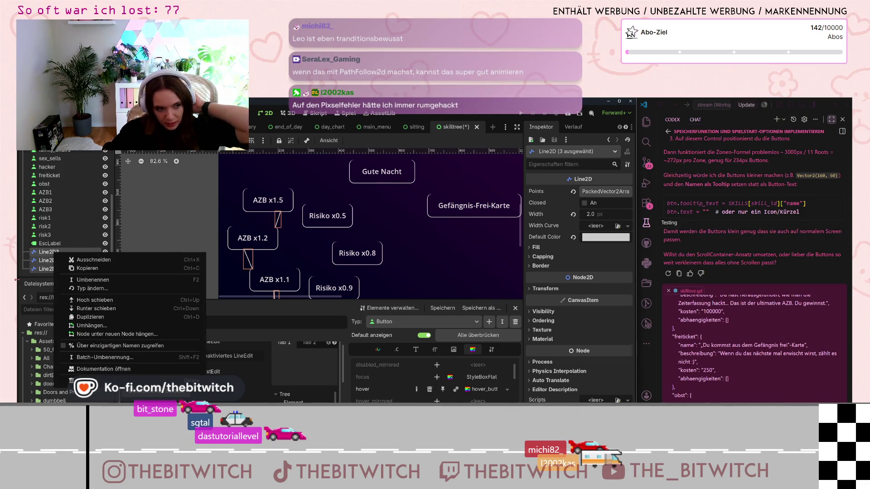
{"action": "left_click", "coordinate": [42, 257]}
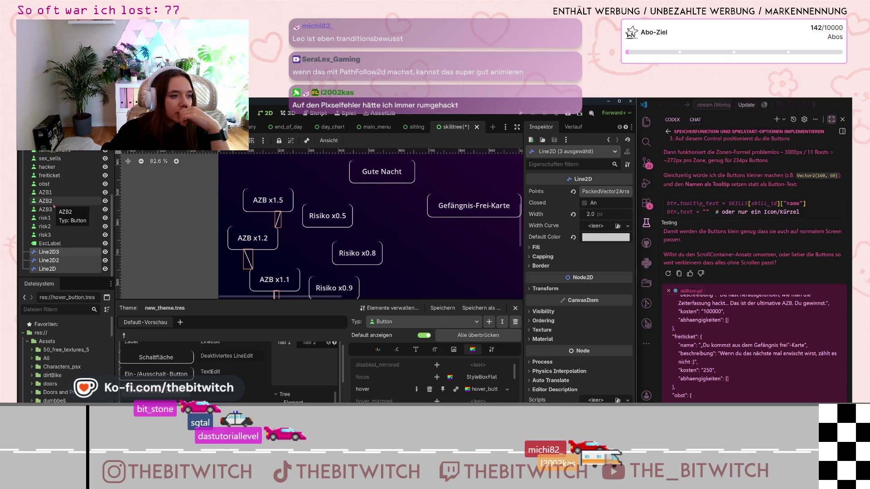
{"action": "left_click", "coordinate": [50, 252]}
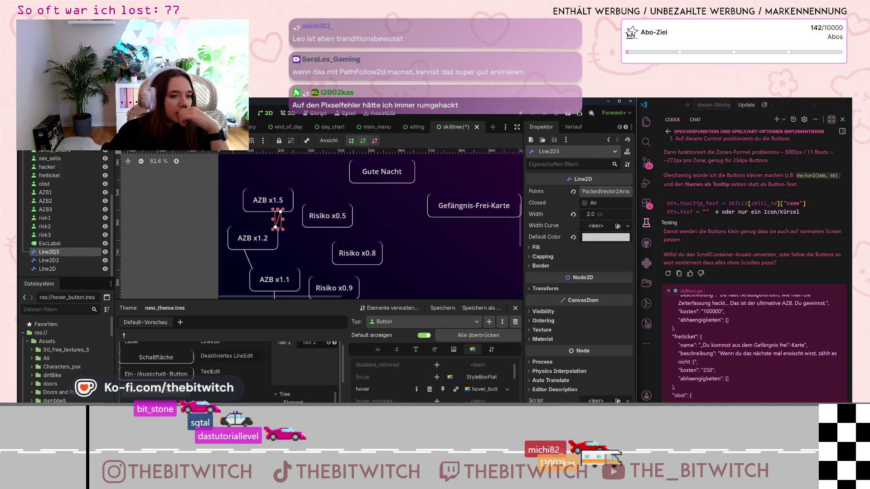
{"action": "left_click", "coordinate": [56, 269]}
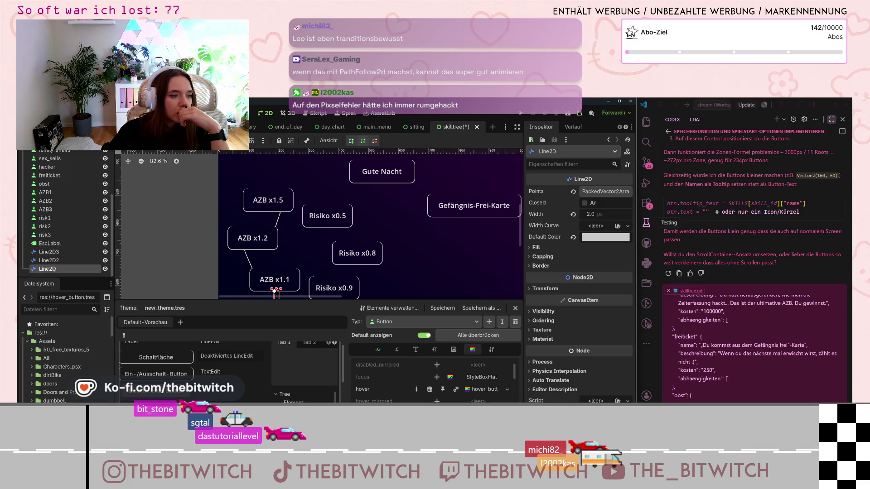
Reparent Line2D under AZB1, Line2D2 under AZB2 and Line2D3 under AZB3.
{"action": "left_click_drag", "start_coordinate": [56, 236], "coordinate": [47, 193]}
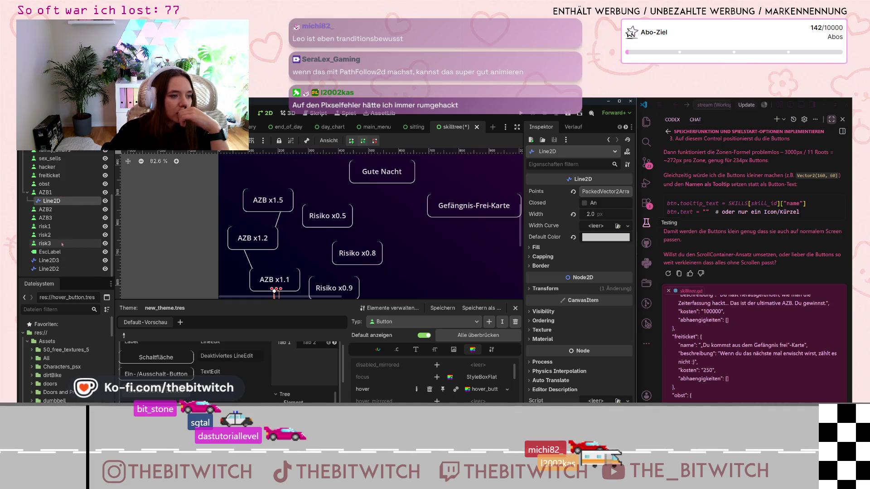
{"action": "left_click_drag", "start_coordinate": [58, 269], "coordinate": [60, 248]}
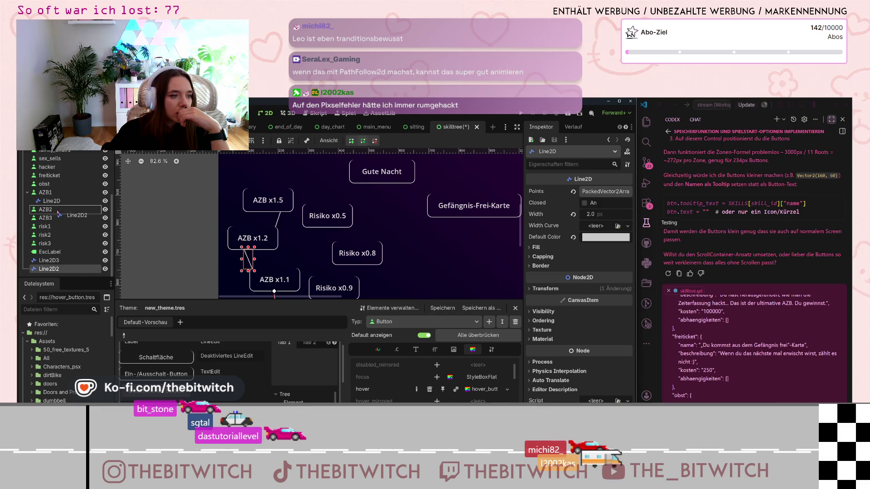
{"action": "left_click_drag", "start_coordinate": [58, 212], "coordinate": [57, 212]}
{"action": "left_click_drag", "start_coordinate": [57, 269], "coordinate": [58, 230]}
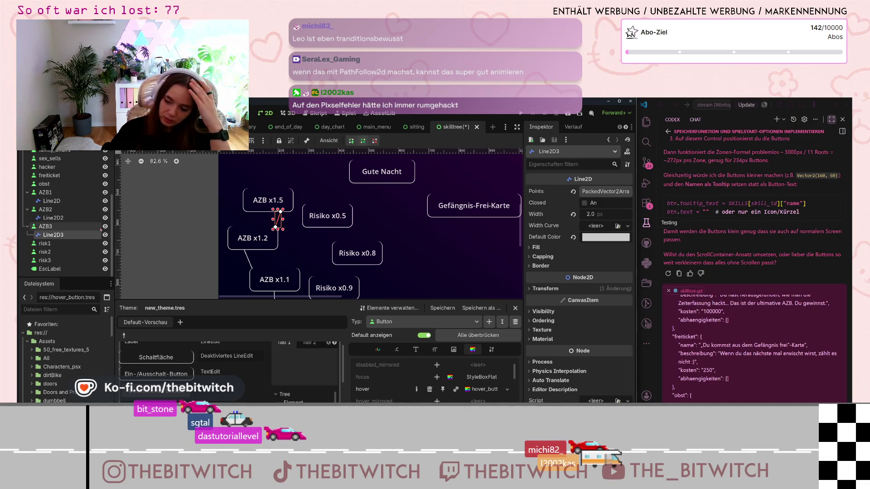
{"action": "scroll", "coordinate": [48, 167], "scroll_direction": "up", "scroll_amount": 3}
{"action": "right_click", "coordinate": [46, 156]}
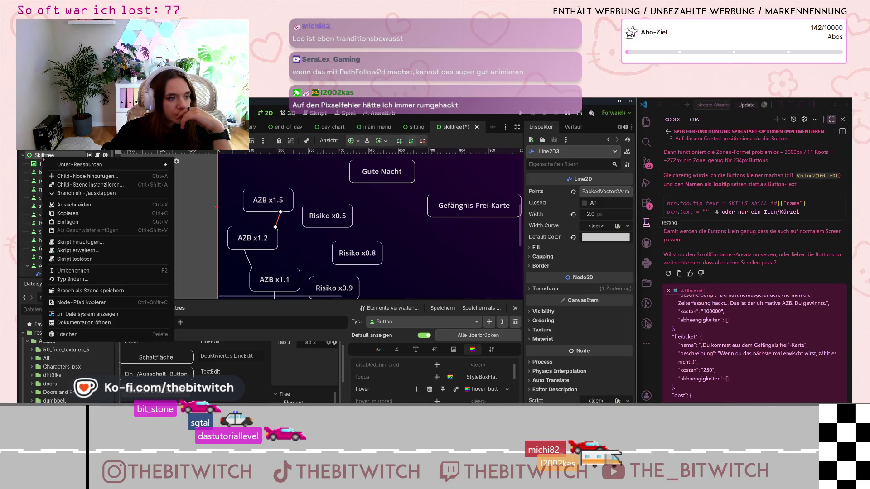
Search 'path' when adding a child to Skilltree and compare the Path2D and PathFollow2D descriptions.
{"action": "left_click", "coordinate": [76, 177]}
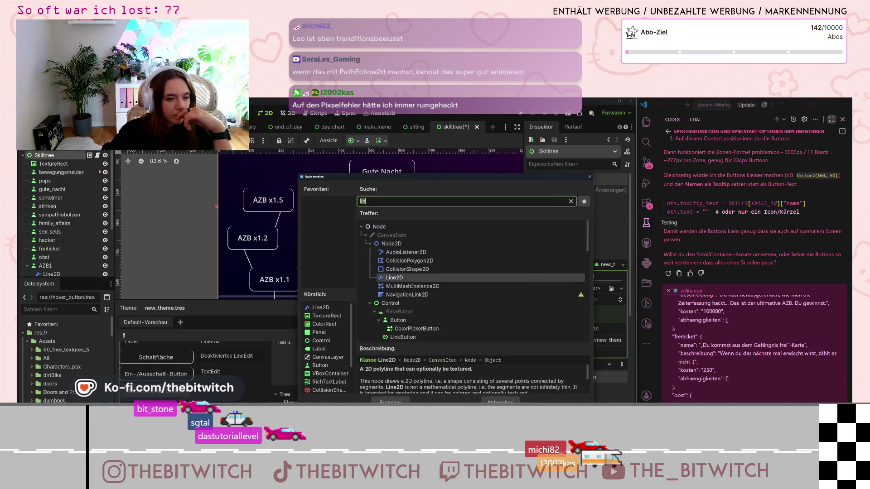
{"action": "type", "text": "path"}
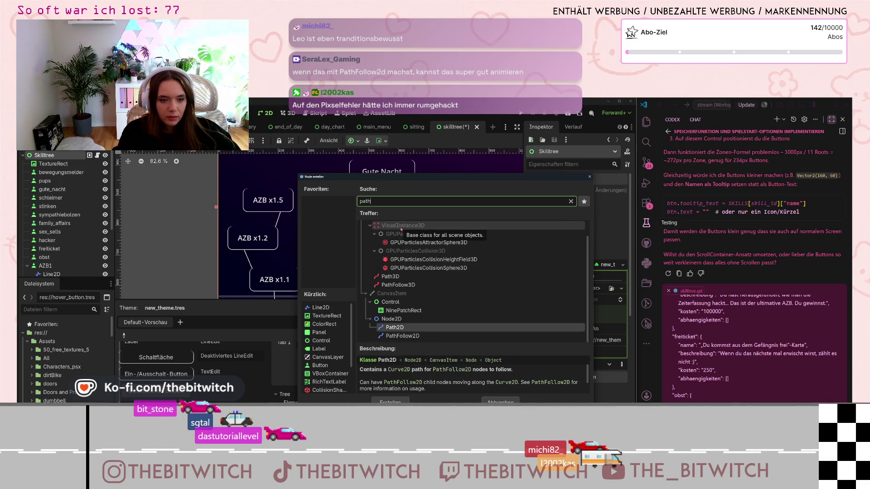
{"action": "left_click", "coordinate": [404, 339]}
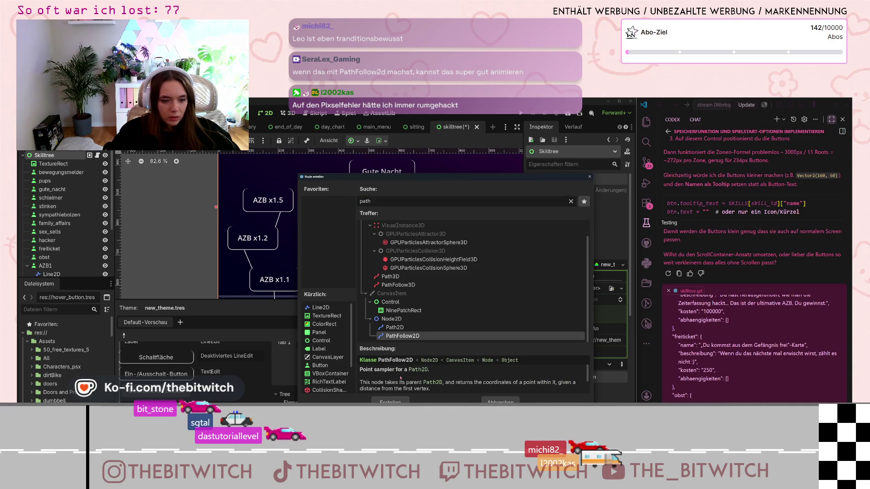
{"action": "scroll", "coordinate": [401, 377], "scroll_direction": "down", "scroll_amount": 2}
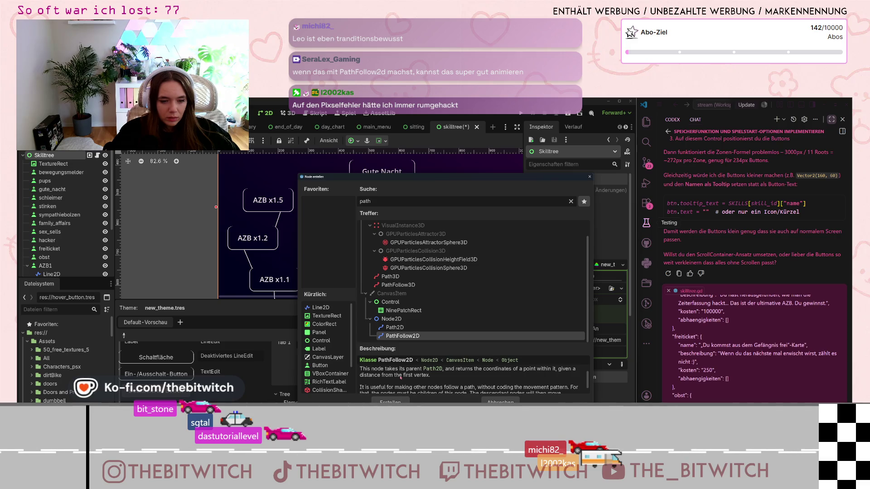
{"action": "left_click", "coordinate": [405, 327]}
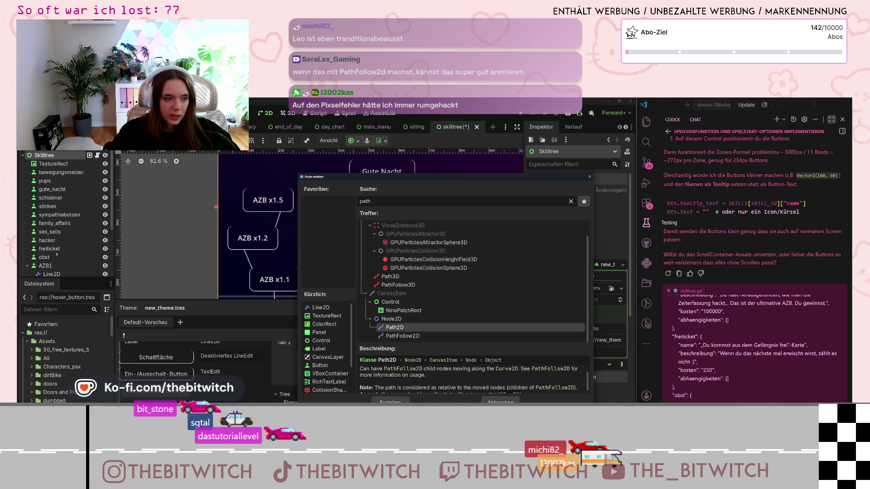
{"action": "scroll", "coordinate": [432, 384], "scroll_direction": "down", "scroll_amount": 2}
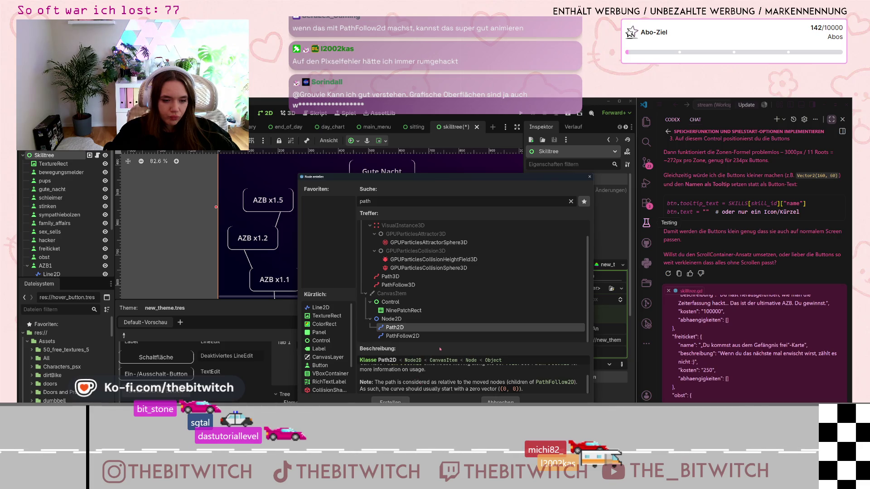
{"action": "left_click", "coordinate": [399, 336]}
{"action": "left_click", "coordinate": [398, 328]}
{"action": "scroll", "coordinate": [421, 381], "scroll_direction": "up", "scroll_amount": 2}
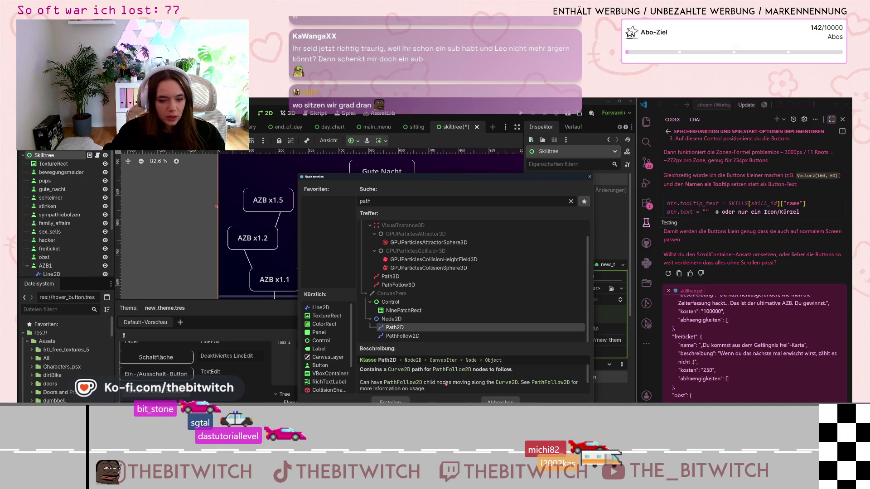
{"action": "left_click", "coordinate": [408, 337]}
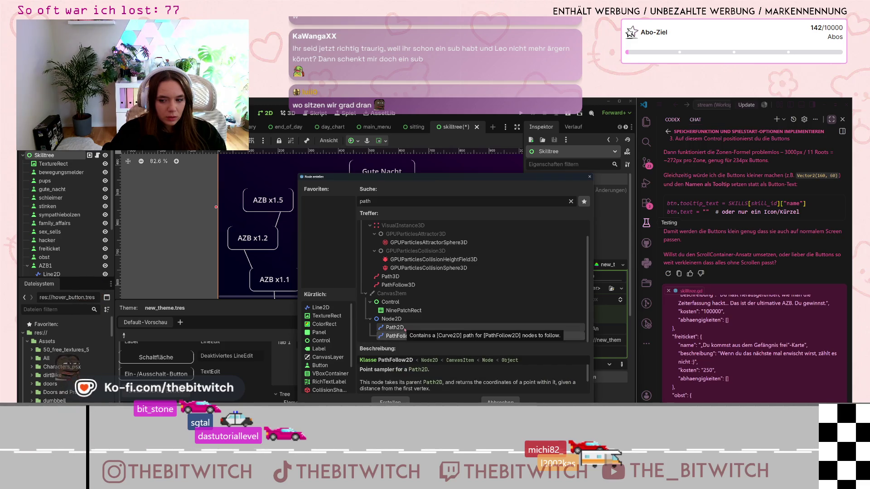
{"action": "left_click", "coordinate": [405, 328]}
{"action": "scroll", "coordinate": [421, 371], "scroll_direction": "down", "scroll_amount": 2}
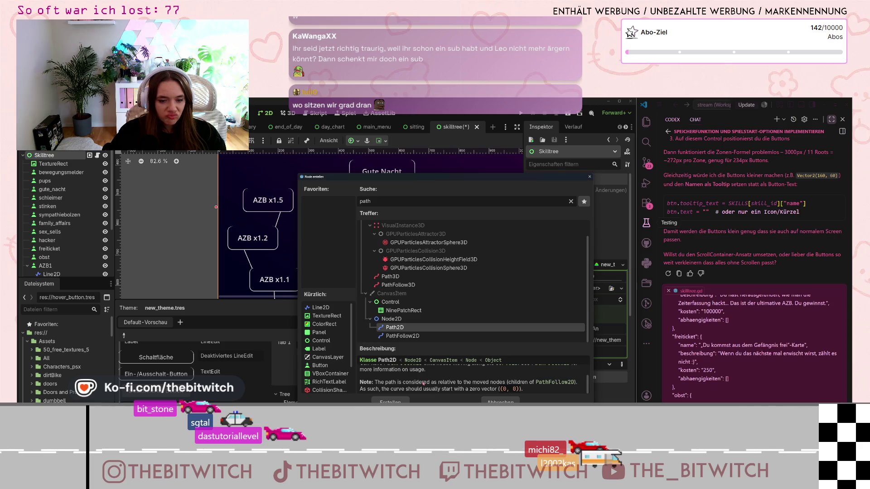
Cancel the Create Node dialog and select Line2D3 under AZB3.
{"action": "left_click", "coordinate": [516, 399]}
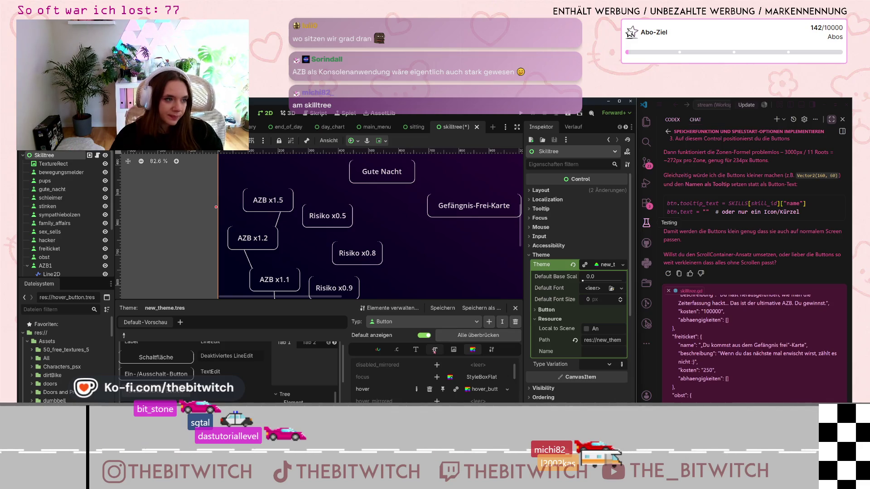
{"action": "scroll", "coordinate": [63, 226], "scroll_direction": "down", "scroll_amount": 3}
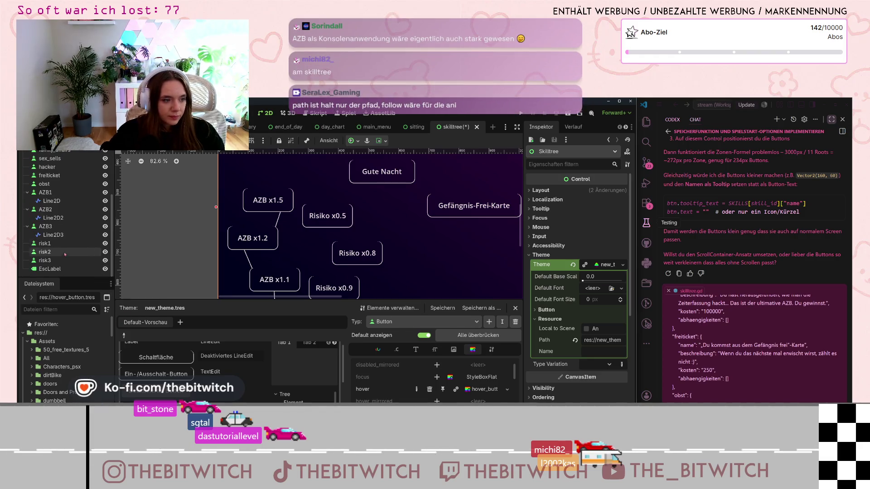
{"action": "left_click", "coordinate": [53, 235]}
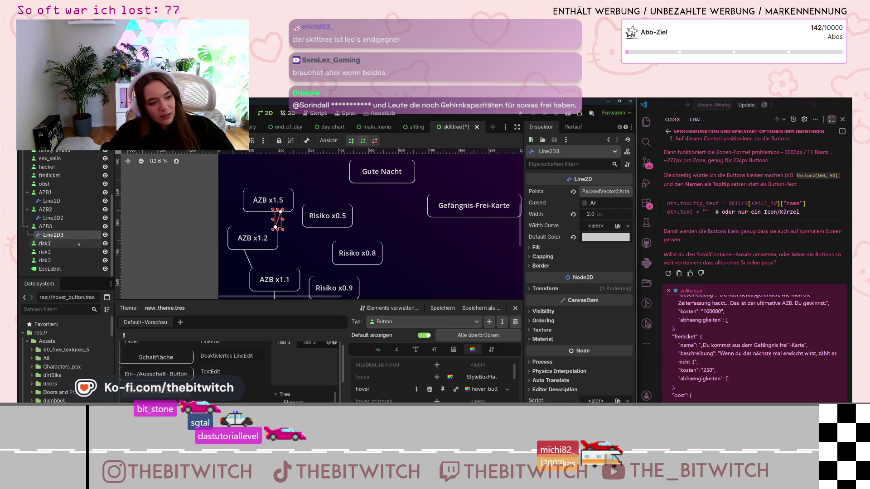
Paste the copied Line2D3 connector as a child of risk1 with Ctrl+V.
{"action": "left_click", "coordinate": [67, 247]}
{"action": "key", "text": "ctrl+v"}
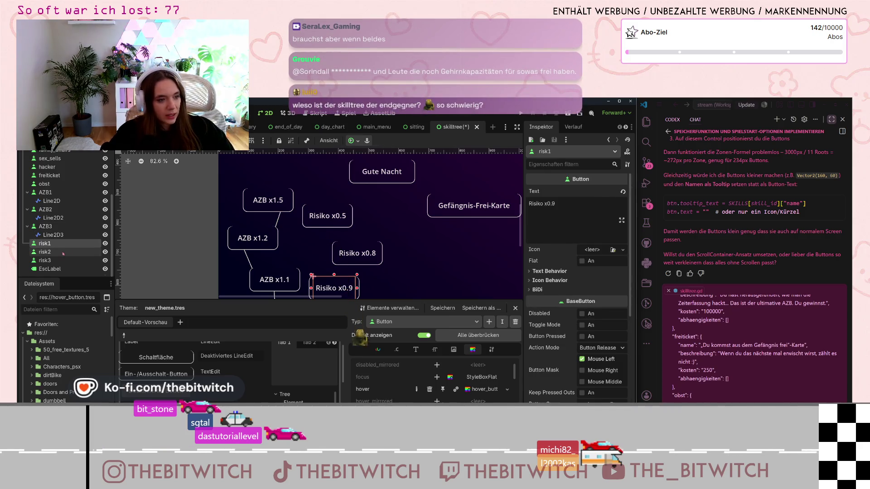
{"action": "scroll", "coordinate": [332, 281], "scroll_direction": "down", "scroll_amount": 5}
{"action": "right_click", "coordinate": [332, 281]}
{"action": "key", "text": "Escape"}
Drag the new line's bottom point down and its top point under Risiko x0.9.
{"action": "scroll", "coordinate": [331, 208], "scroll_direction": "up", "scroll_amount": 1}
{"action": "left_click_drag", "start_coordinate": [330, 215], "coordinate": [318, 255]}
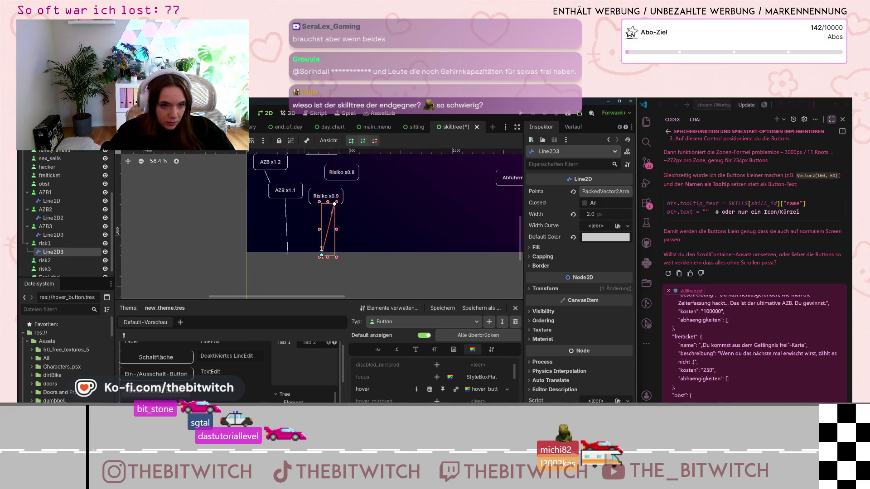
{"action": "scroll", "coordinate": [319, 222], "scroll_direction": "up", "scroll_amount": 3}
{"action": "left_click_drag", "start_coordinate": [348, 186], "coordinate": [336, 186]}
{"action": "scroll", "coordinate": [385, 236], "scroll_direction": "up", "scroll_amount": 3}
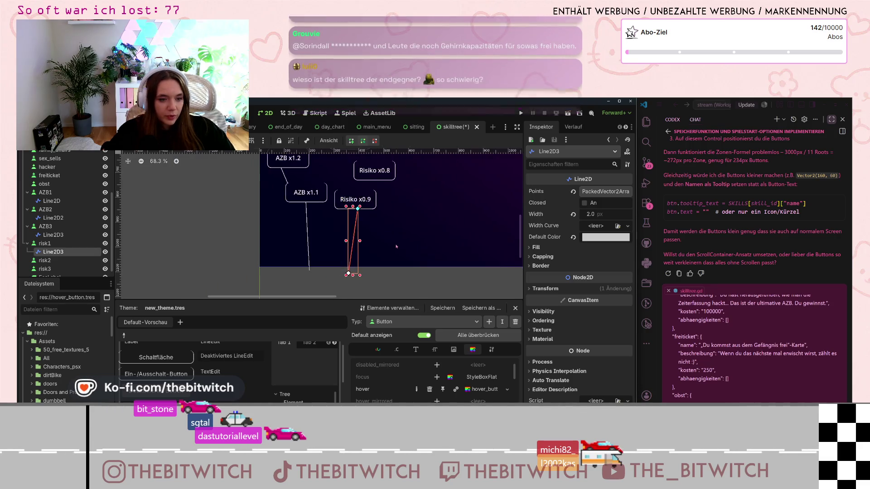
{"action": "scroll", "coordinate": [327, 213], "scroll_direction": "up", "scroll_amount": 10}
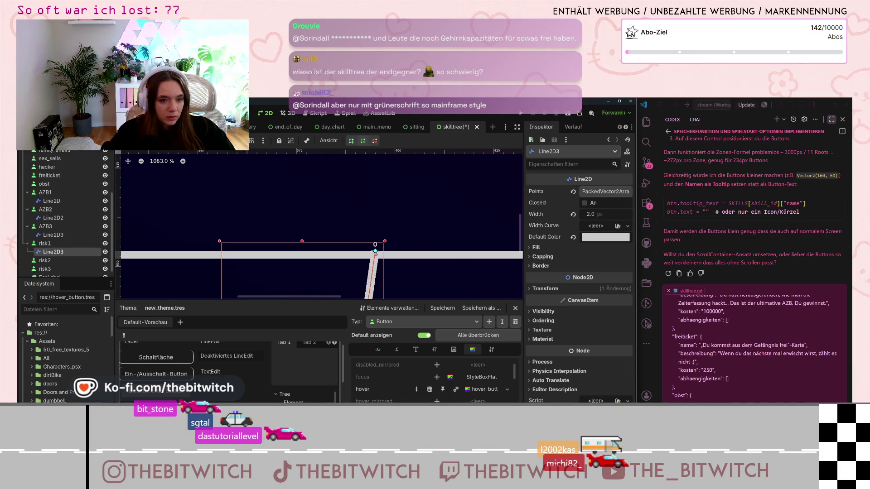
{"action": "scroll", "coordinate": [448, 256], "scroll_direction": "down", "scroll_amount": 8}
{"action": "left_click", "coordinate": [492, 254]}
{"action": "scroll", "coordinate": [493, 254], "scroll_direction": "down", "scroll_amount": 4}
{"action": "scroll", "coordinate": [369, 222], "scroll_direction": "up", "scroll_amount": 3}
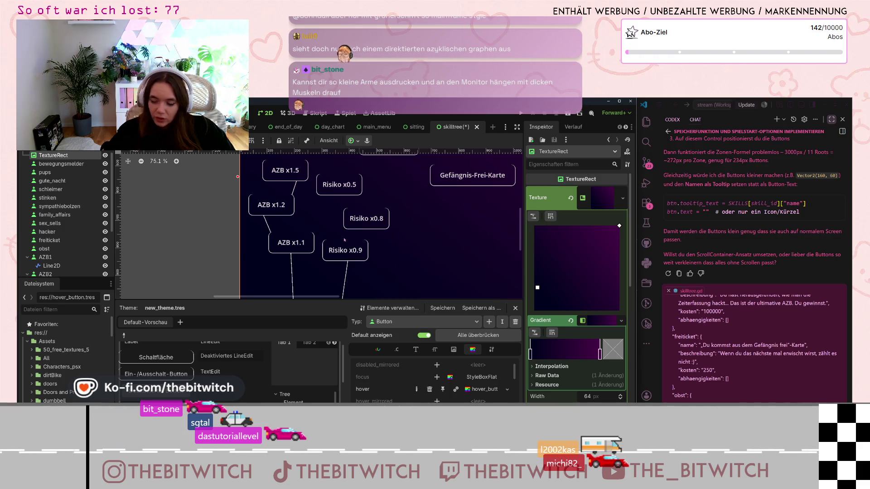
Paste a connector line as a child of the risk2 node.
{"action": "scroll", "coordinate": [351, 247], "scroll_direction": "up", "scroll_amount": 2}
{"action": "scroll", "coordinate": [359, 203], "scroll_direction": "up", "scroll_amount": 3}
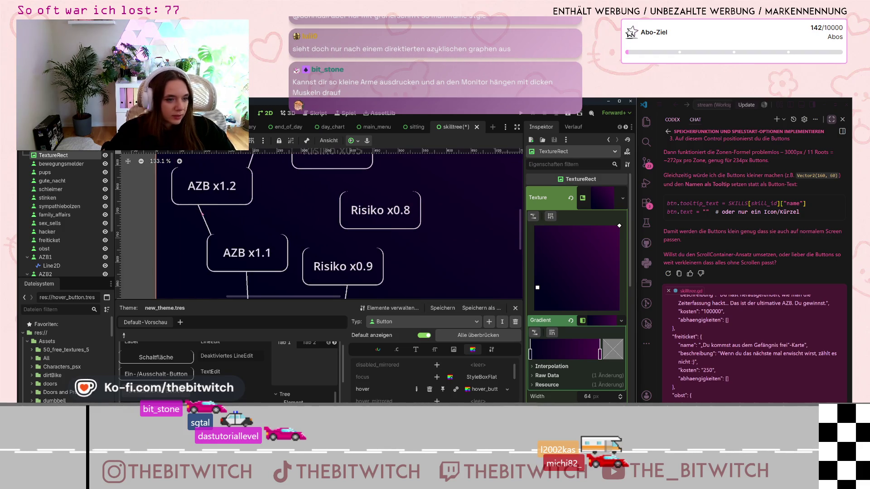
{"action": "left_click", "coordinate": [203, 213]}
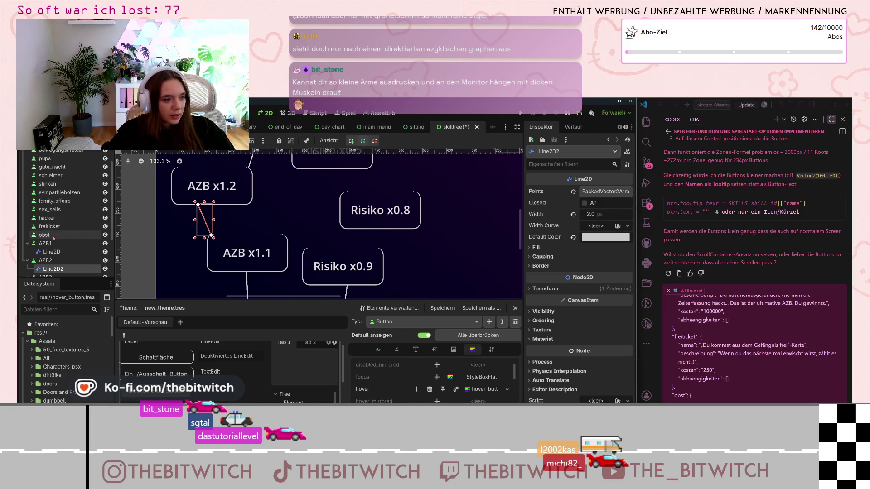
{"action": "scroll", "coordinate": [72, 235], "scroll_direction": "down", "scroll_amount": 3}
{"action": "left_click", "coordinate": [77, 252]}
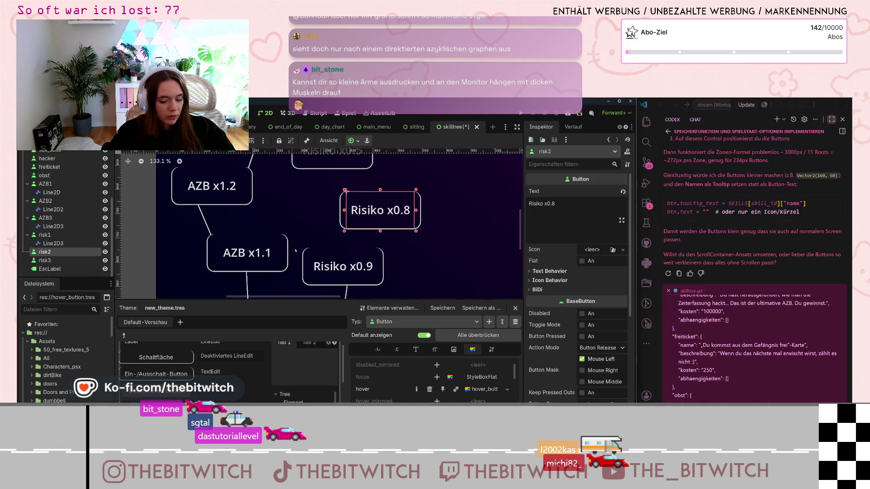
{"action": "key", "text": "ctrl+v"}
{"action": "scroll", "coordinate": [362, 231], "scroll_direction": "up", "scroll_amount": 5}
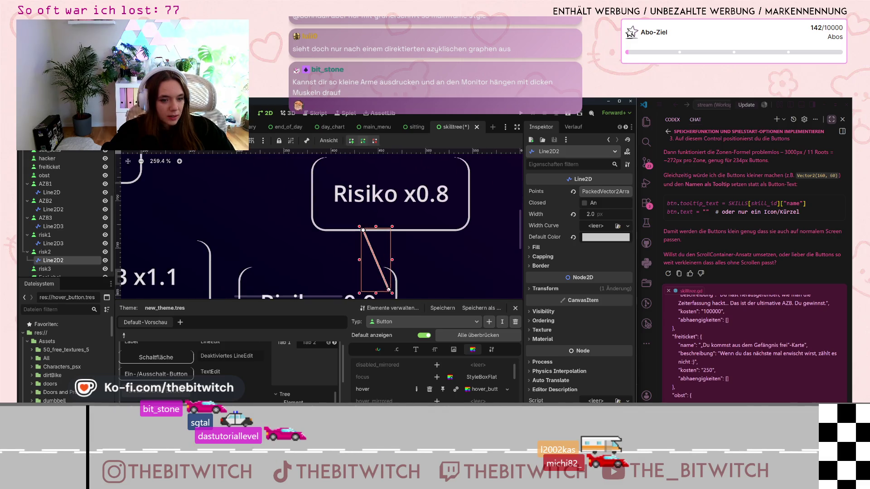
Reverse the Risiko x0.8 connector's slant, raising its lower end and sliding its upper end left.
{"action": "left_click_drag", "start_coordinate": [362, 230], "coordinate": [404, 231]}
{"action": "scroll", "coordinate": [383, 295], "scroll_direction": "up", "scroll_amount": 6}
{"action": "scroll", "coordinate": [157, 229], "scroll_direction": "down", "scroll_amount": 5}
{"action": "left_click_drag", "start_coordinate": [302, 270], "coordinate": [309, 246]}
{"action": "scroll", "coordinate": [304, 248], "scroll_direction": "up", "scroll_amount": 15}
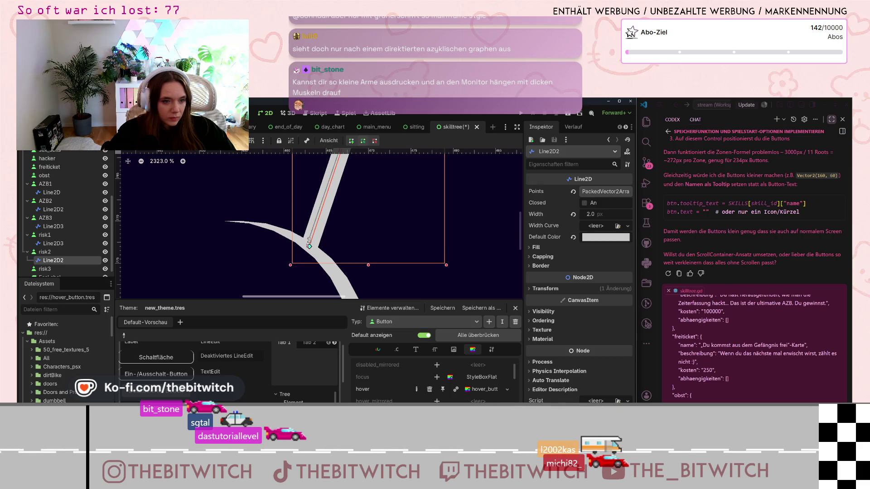
{"action": "scroll", "coordinate": [317, 236], "scroll_direction": "down", "scroll_amount": 12}
{"action": "scroll", "coordinate": [351, 192], "scroll_direction": "up", "scroll_amount": 5}
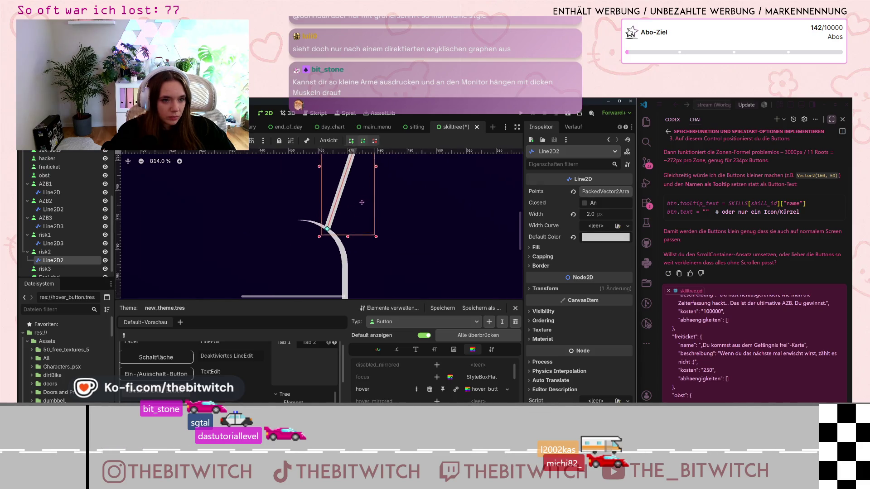
{"action": "left_click_drag", "start_coordinate": [349, 180], "coordinate": [322, 180]}
{"action": "left_click", "coordinate": [345, 202]}
{"action": "scroll", "coordinate": [346, 202], "scroll_direction": "down", "scroll_amount": 12}
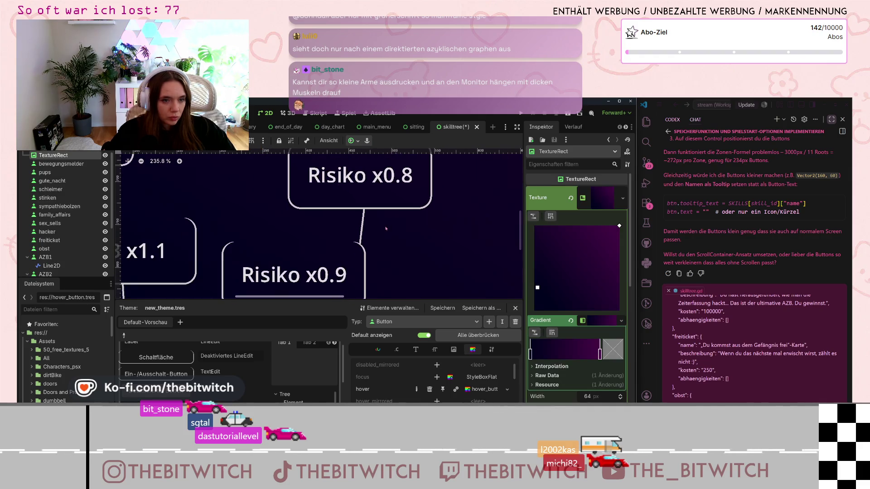
{"action": "scroll", "coordinate": [386, 229], "scroll_direction": "down", "scroll_amount": 2}
{"action": "scroll", "coordinate": [363, 217], "scroll_direction": "up", "scroll_amount": 8}
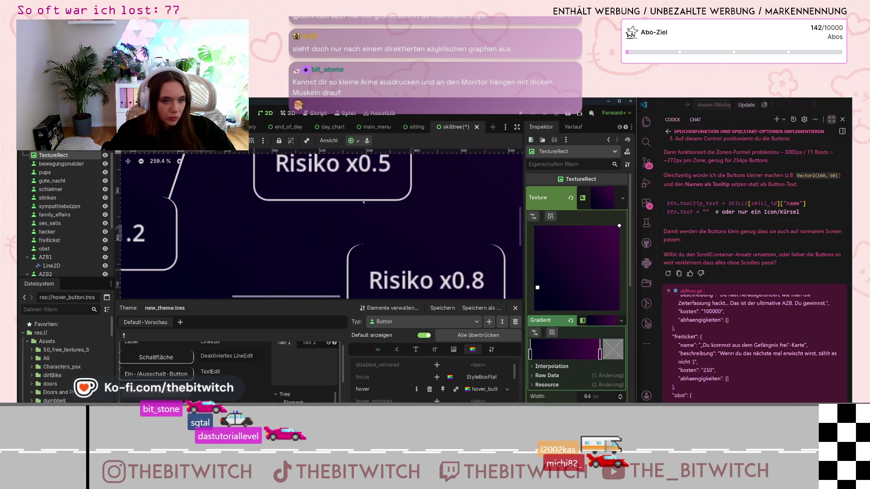
{"action": "scroll", "coordinate": [362, 217], "scroll_direction": "down", "scroll_amount": 5}
Stretch the Risiko x0.5 connector's end down and to the right, then deselect it.
{"action": "left_click", "coordinate": [394, 283]}
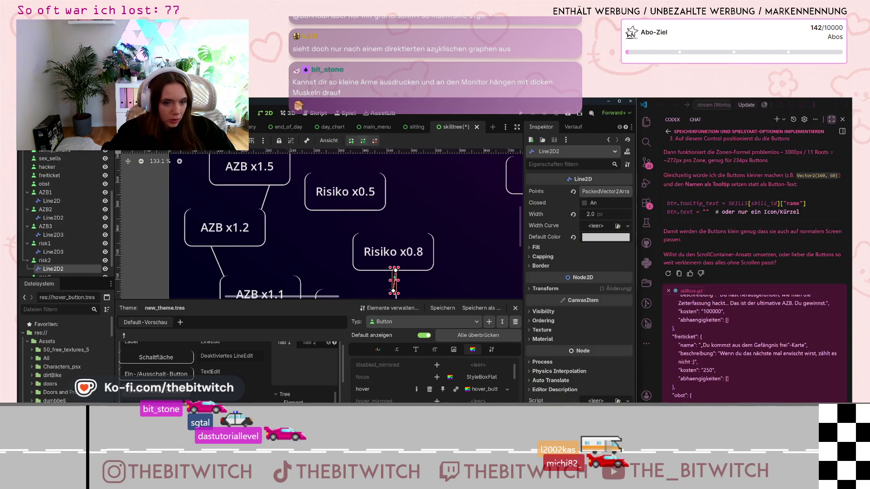
{"action": "scroll", "coordinate": [52, 261], "scroll_direction": "down", "scroll_amount": 2}
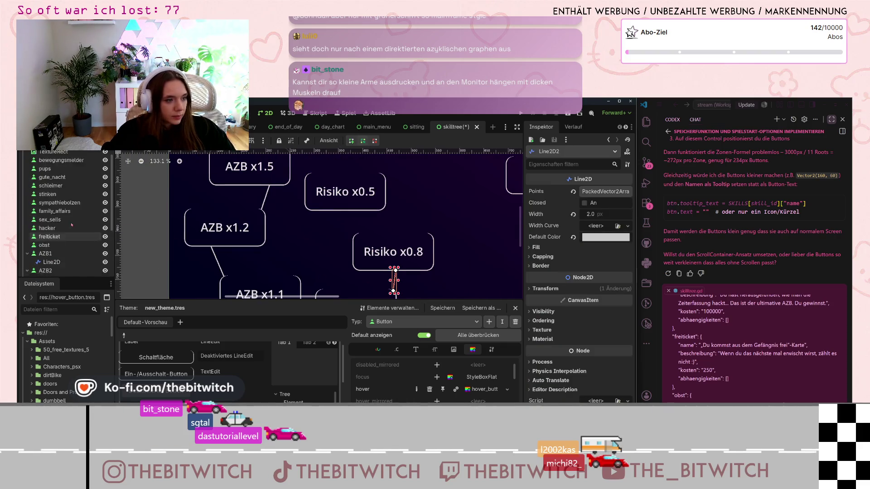
{"action": "left_click", "coordinate": [49, 260]}
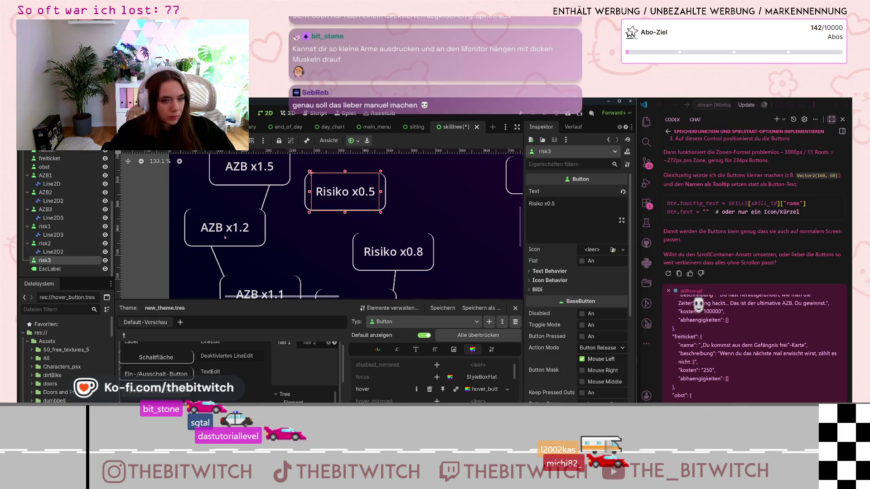
{"action": "left_click", "coordinate": [321, 223]}
{"action": "scroll", "coordinate": [349, 222], "scroll_direction": "up", "scroll_amount": 8}
{"action": "mouse_move", "coordinate": [352, 227]}
{"action": "left_mouse_down"}
{"action": "mouse_move", "coordinate": [427, 254]}
{"action": "mouse_move", "coordinate": [420, 246]}
{"action": "left_mouse_up"}
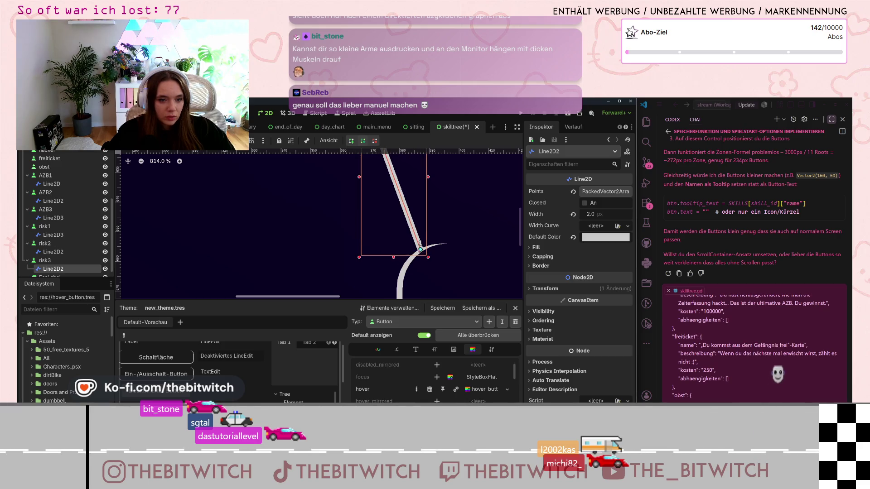
{"action": "scroll", "coordinate": [452, 222], "scroll_direction": "down", "scroll_amount": 3}
{"action": "scroll", "coordinate": [396, 224], "scroll_direction": "up", "scroll_amount": 3}
{"action": "scroll", "coordinate": [397, 224], "scroll_direction": "down", "scroll_amount": 5}
{"action": "left_click", "coordinate": [347, 214]}
{"action": "scroll", "coordinate": [347, 215], "scroll_direction": "down", "scroll_amount": 2}
{"action": "scroll", "coordinate": [347, 215], "scroll_direction": "up", "scroll_amount": 2}
{"action": "scroll", "coordinate": [347, 215], "scroll_direction": "down", "scroll_amount": 7}
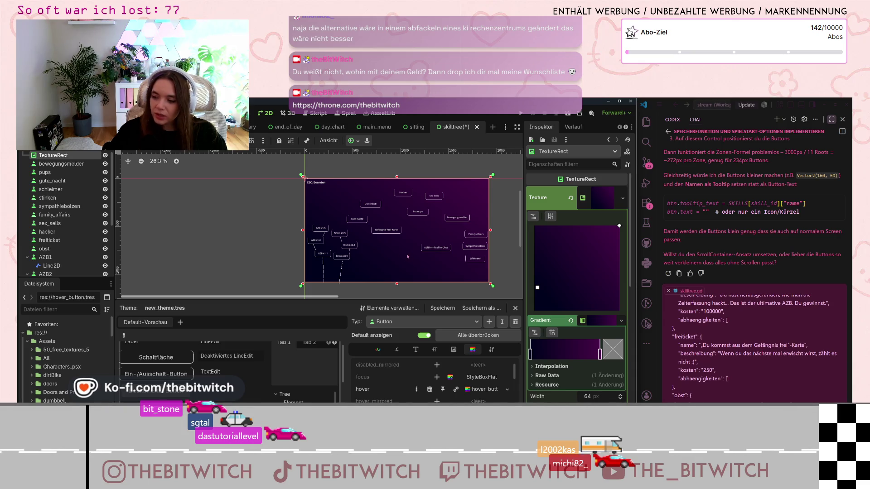
{"action": "key", "text": "ctrl"}
{"action": "key", "text": "ctrl"}
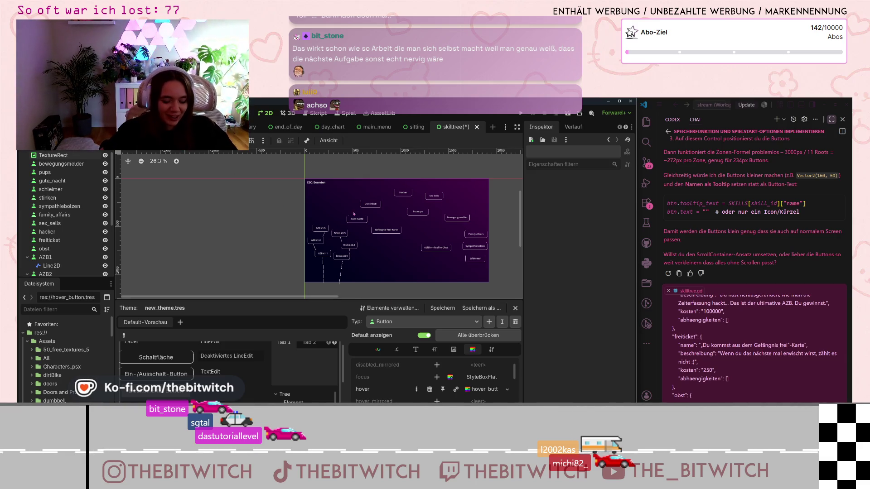
{"action": "scroll", "coordinate": [356, 247], "scroll_direction": "up", "scroll_amount": 3}
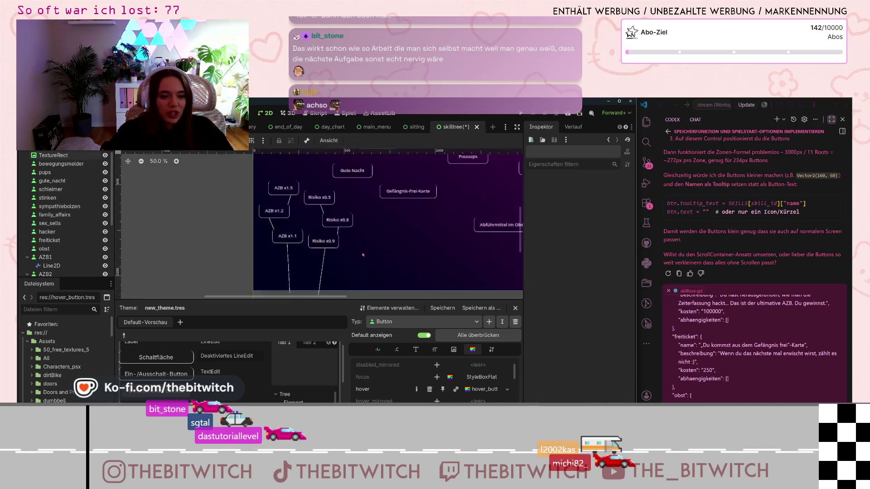
Try duplicating the Risiko x0.9 connector line, then undo the moved point.
{"action": "left_click", "coordinate": [321, 262]}
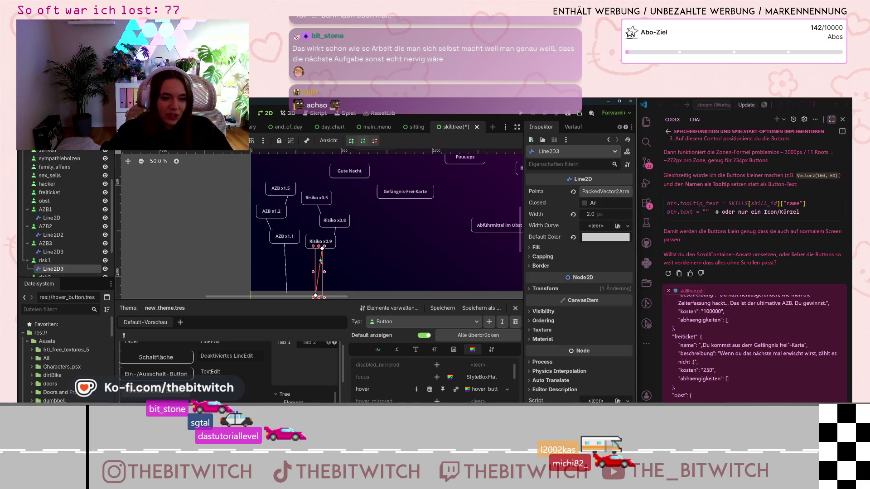
{"action": "key", "text": "ctrl+v"}
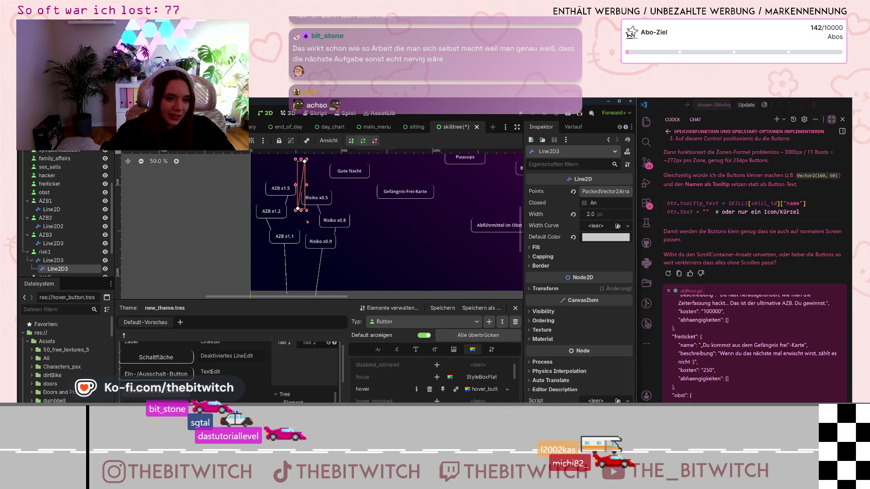
{"action": "left_click_drag", "start_coordinate": [301, 185], "coordinate": [306, 187]}
{"action": "key", "text": "ctrl+z"}
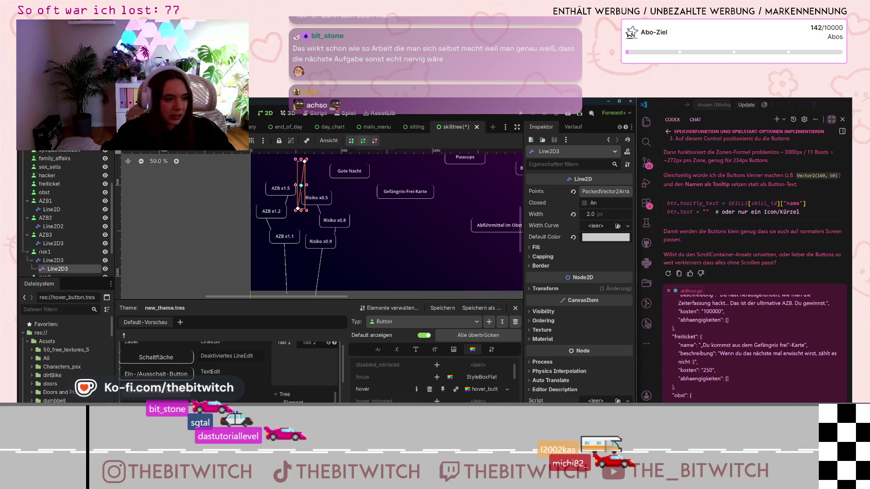
Move the Gefängnis-Frei-Karte connector's top point under the button and pull its bottom point down.
{"action": "scroll", "coordinate": [60, 267], "scroll_direction": "down", "scroll_amount": 2}
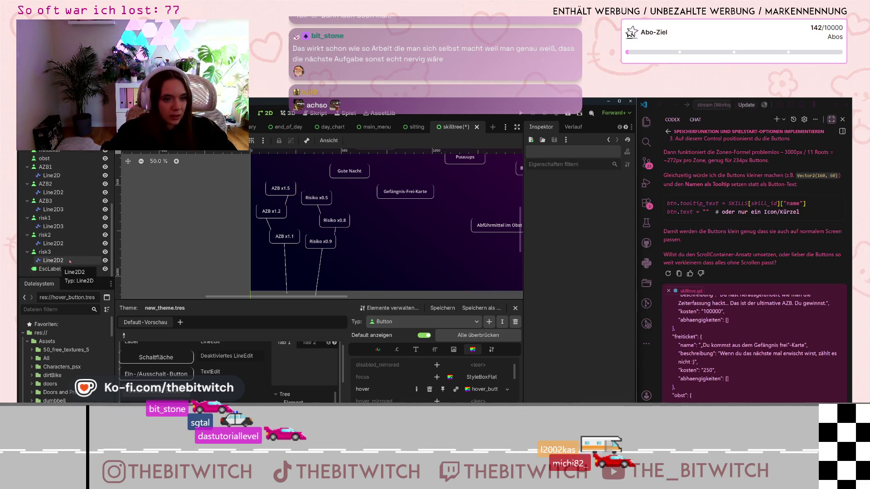
{"action": "left_click", "coordinate": [389, 194]}
{"action": "left_click", "coordinate": [389, 194]}
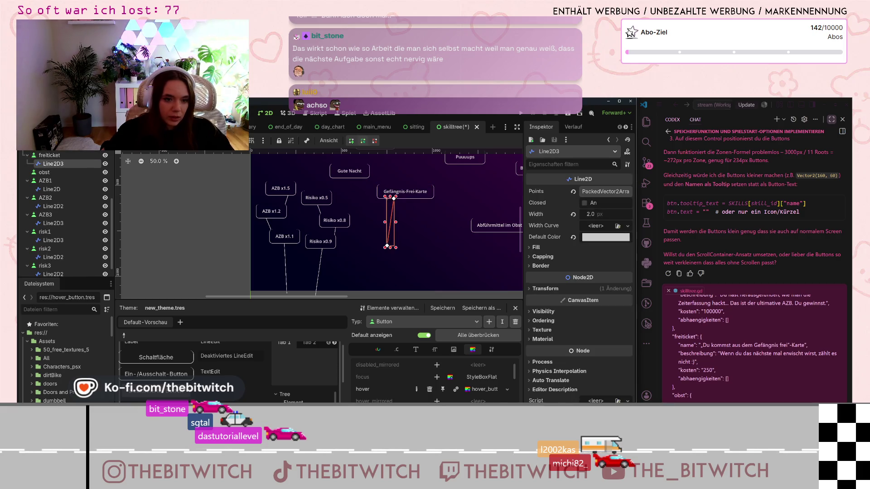
{"action": "left_click_drag", "start_coordinate": [394, 198], "coordinate": [403, 198]}
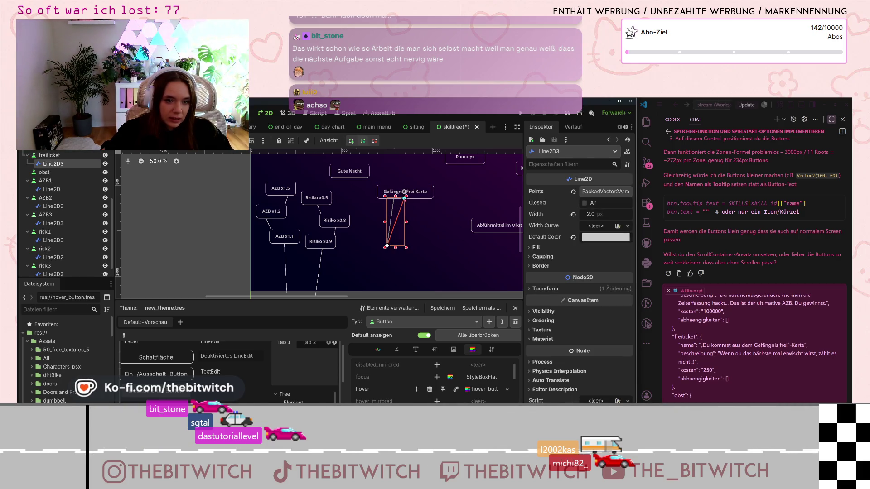
{"action": "left_click_drag", "start_coordinate": [386, 247], "coordinate": [400, 294]}
{"action": "scroll", "coordinate": [398, 204], "scroll_direction": "up", "scroll_amount": 10}
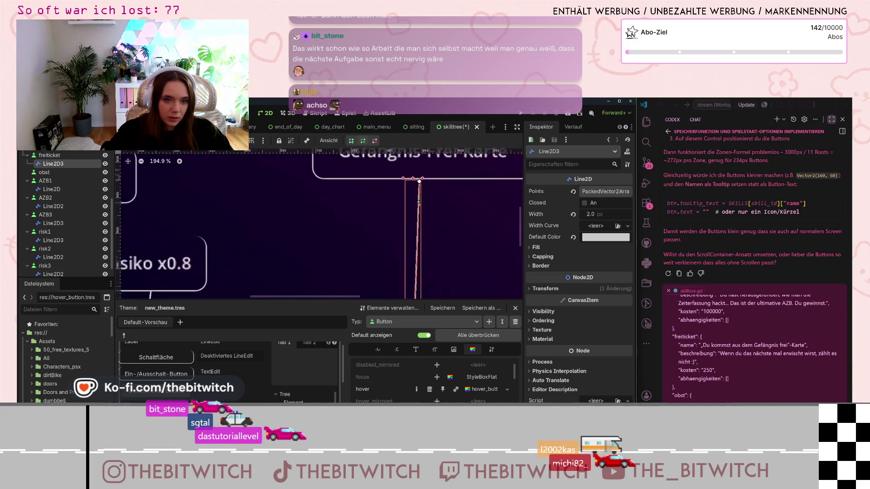
{"action": "left_click_drag", "start_coordinate": [418, 167], "coordinate": [437, 161]}
Straighten the Gefängnis-Frei-Karte connector by nudging its bottom point right, checking it deselected.
{"action": "scroll", "coordinate": [438, 161], "scroll_direction": "down", "scroll_amount": 10}
{"action": "scroll", "coordinate": [404, 271], "scroll_direction": "up", "scroll_amount": 2}
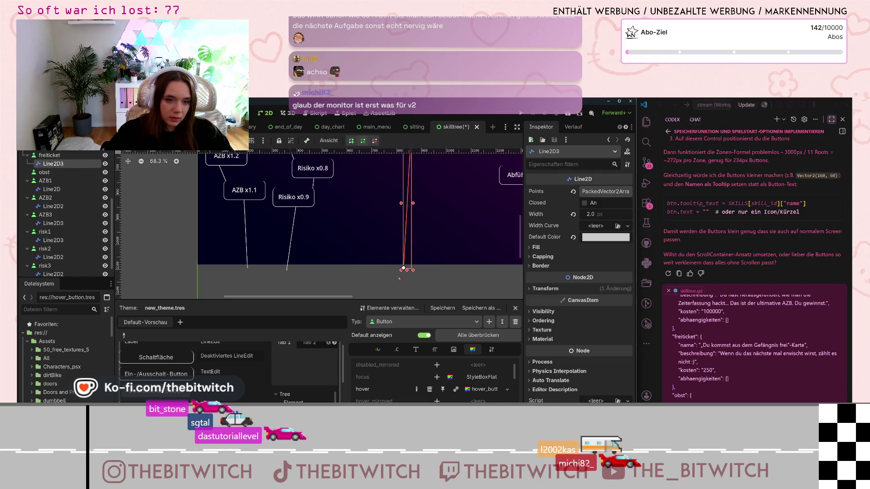
{"action": "left_click_drag", "start_coordinate": [403, 269], "coordinate": [411, 269]}
{"action": "scroll", "coordinate": [427, 254], "scroll_direction": "down", "scroll_amount": 1}
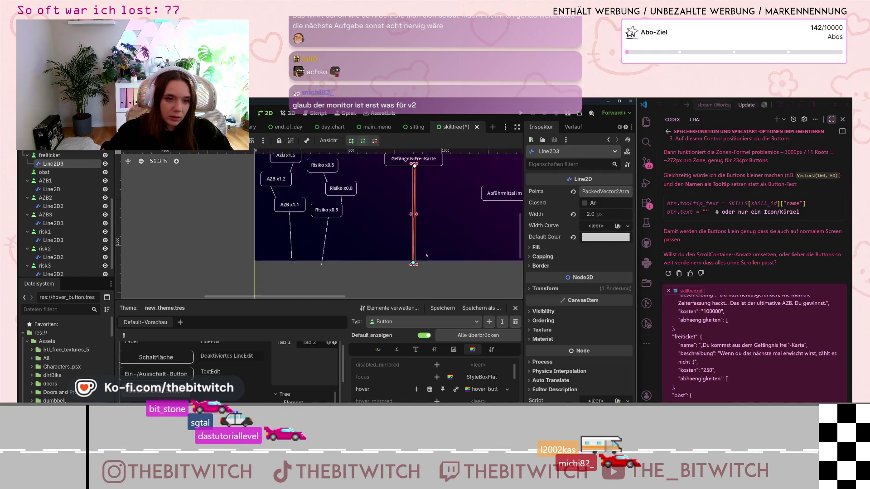
{"action": "scroll", "coordinate": [427, 254], "scroll_direction": "down", "scroll_amount": 2}
{"action": "left_click", "coordinate": [450, 254]}
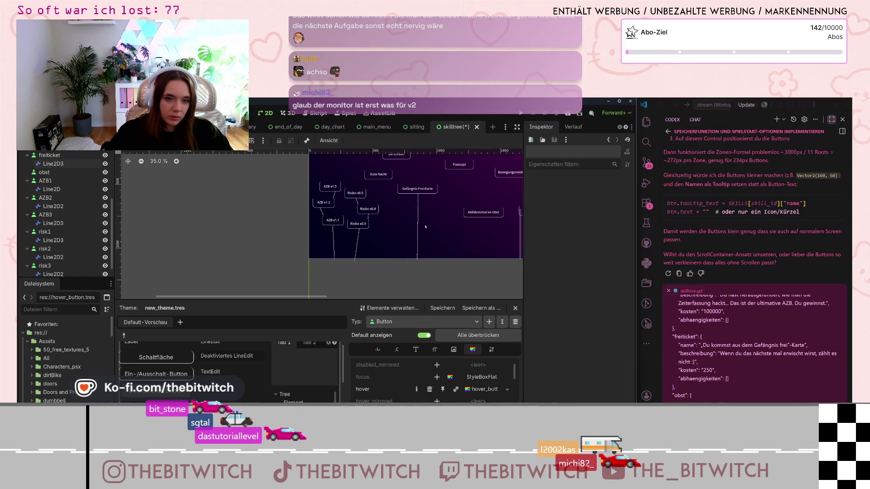
{"action": "left_click", "coordinate": [418, 250]}
{"action": "left_click_drag", "start_coordinate": [418, 259], "coordinate": [426, 259]}
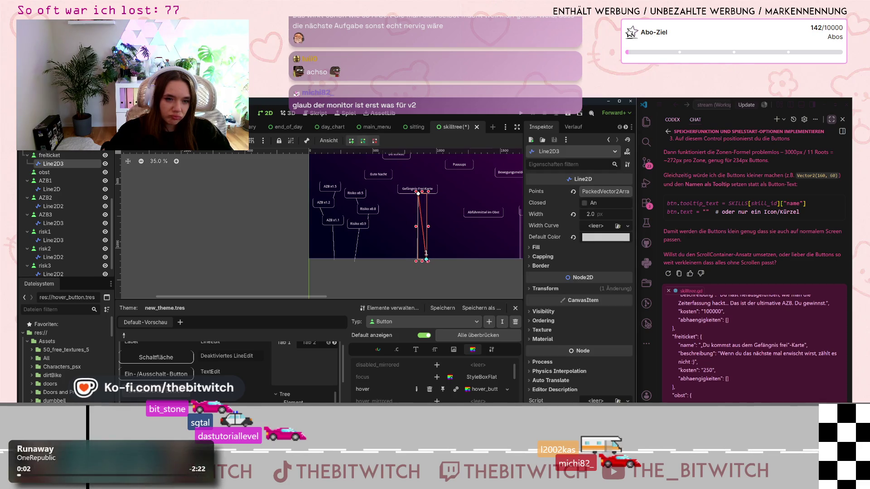
{"action": "left_click", "coordinate": [441, 272]}
{"action": "scroll", "coordinate": [444, 274], "scroll_direction": "down", "scroll_amount": 3}
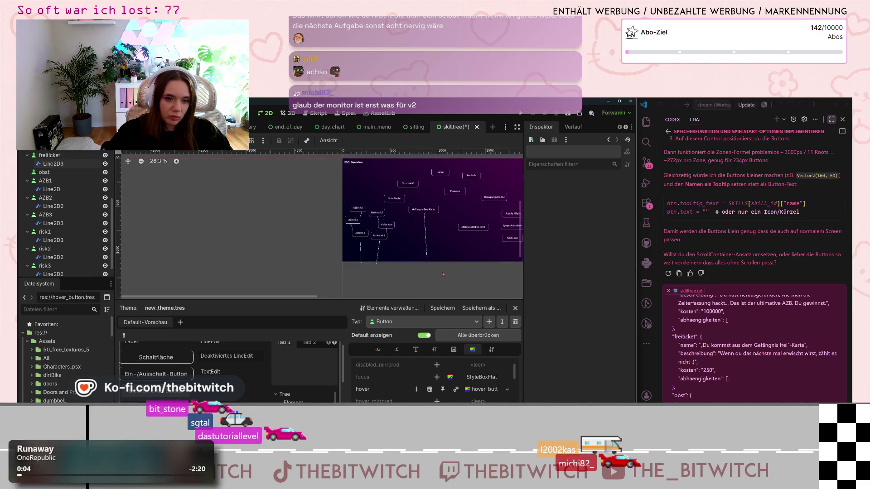
Recheck the Gefängnis-Frei-Karte connector and zoom the canvas toward the Gute Nacht button.
{"action": "scroll", "coordinate": [442, 262], "scroll_direction": "up", "scroll_amount": 3}
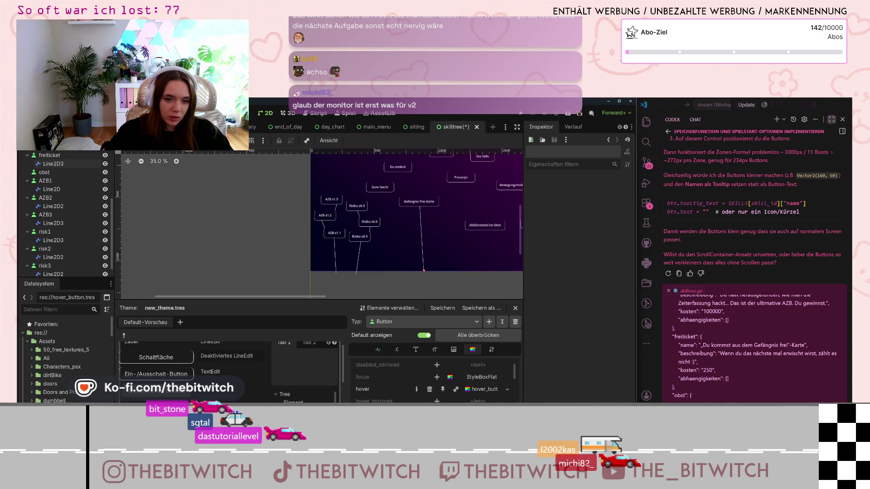
{"action": "left_click", "coordinate": [424, 274]}
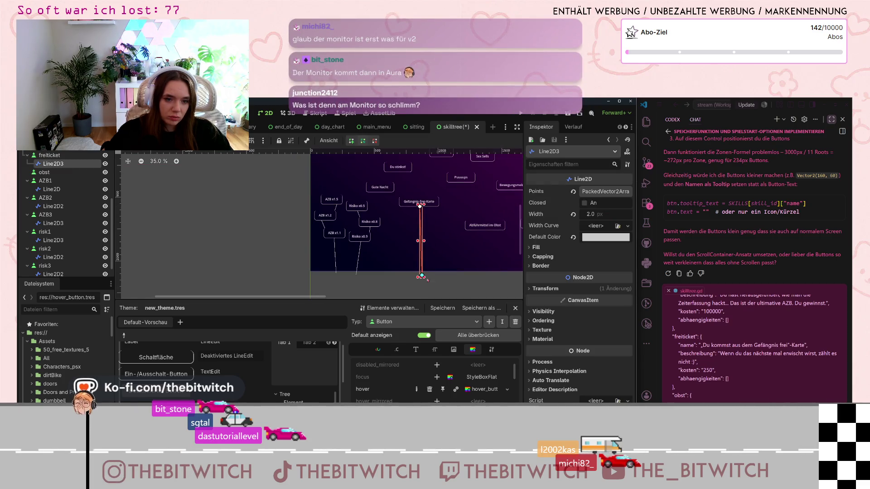
{"action": "left_click", "coordinate": [461, 279]}
{"action": "scroll", "coordinate": [462, 280], "scroll_direction": "down", "scroll_amount": 1}
{"action": "scroll", "coordinate": [442, 255], "scroll_direction": "up", "scroll_amount": 20}
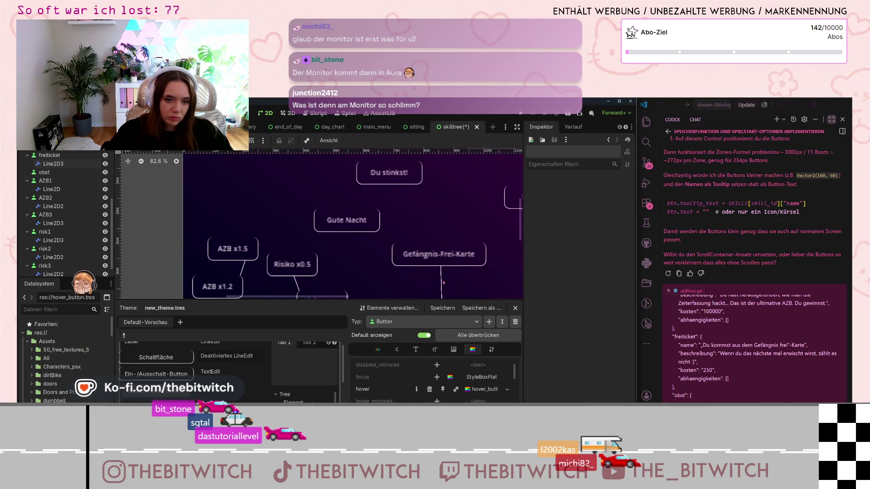
{"action": "scroll", "coordinate": [441, 255], "scroll_direction": "down", "scroll_amount": 16}
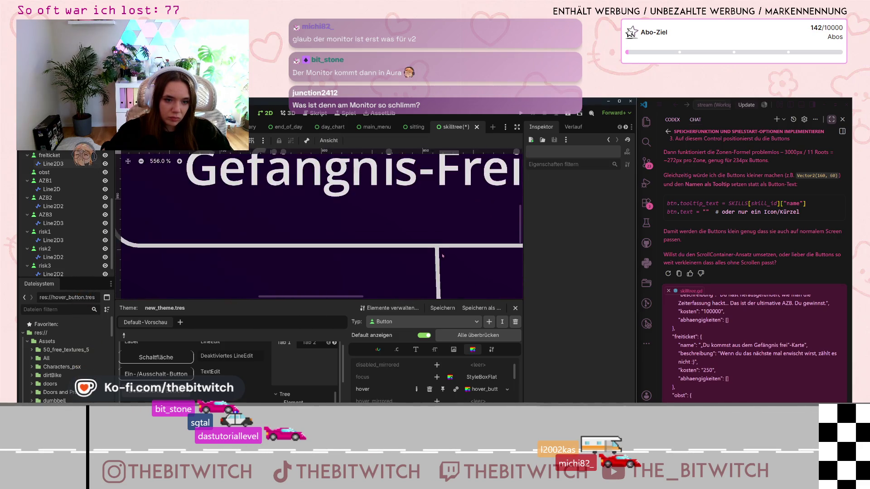
{"action": "scroll", "coordinate": [417, 268], "scroll_direction": "down", "scroll_amount": 6}
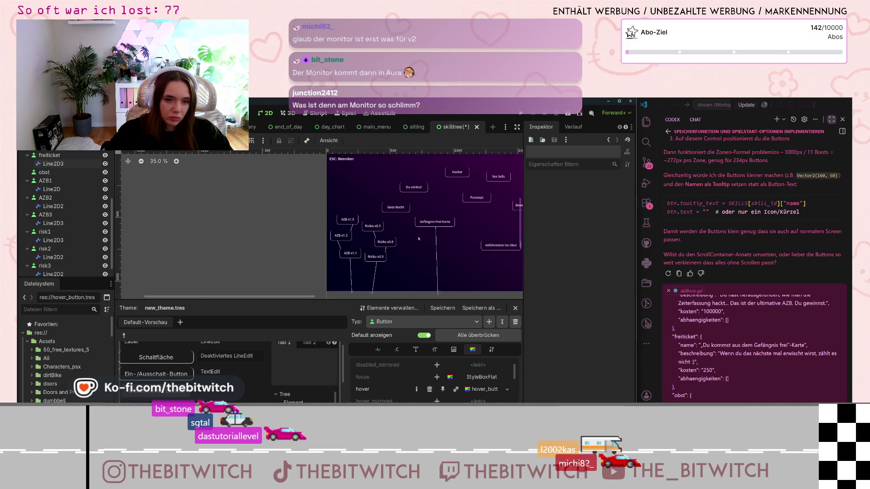
Stretch the Gute Nacht Line2D3 connector down, then nudge its lower end slightly further.
{"action": "left_click", "coordinate": [403, 209]}
{"action": "left_click", "coordinate": [403, 210]}
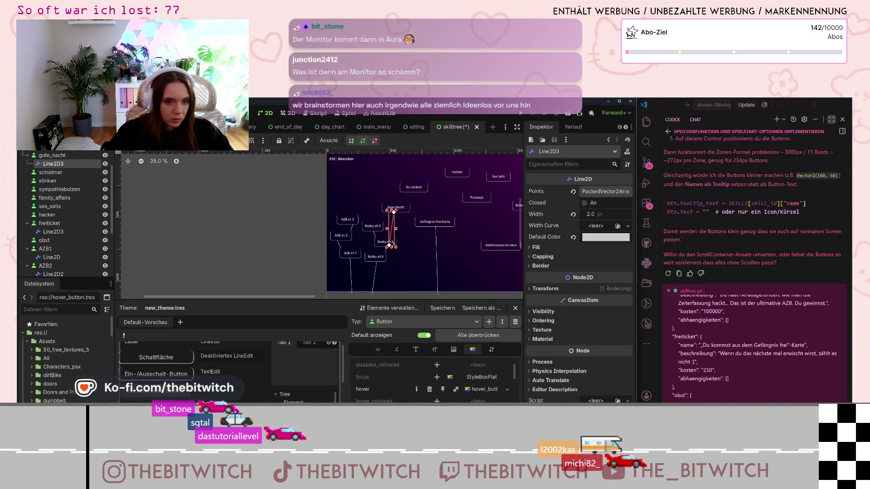
{"action": "left_click_drag", "start_coordinate": [388, 245], "coordinate": [409, 292]}
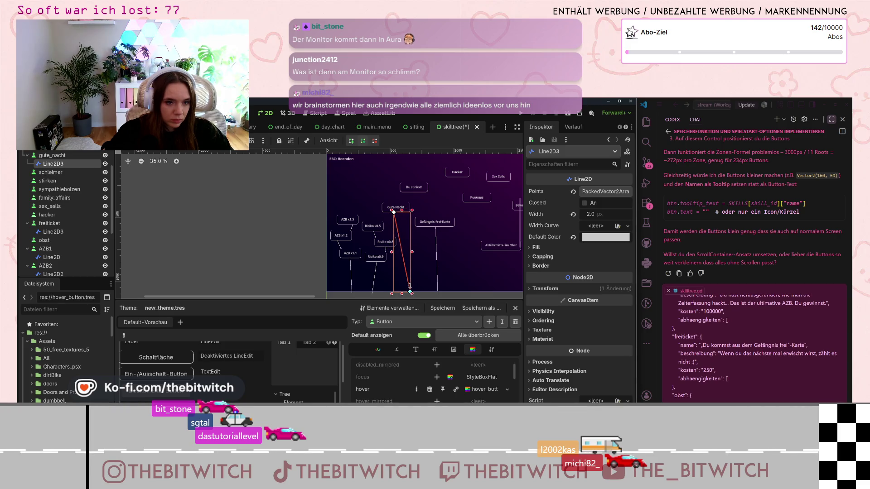
{"action": "scroll", "coordinate": [392, 212], "scroll_direction": "up", "scroll_amount": 20}
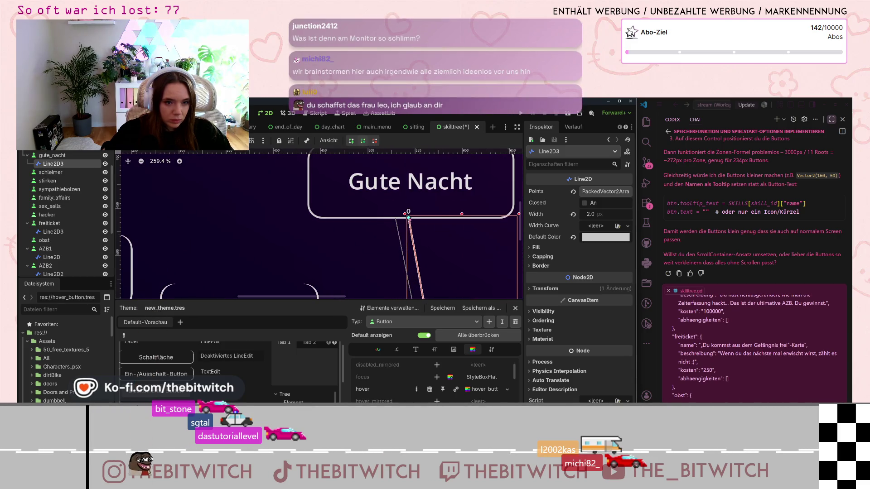
{"action": "scroll", "coordinate": [409, 218], "scroll_direction": "up", "scroll_amount": 12}
{"action": "scroll", "coordinate": [414, 219], "scroll_direction": "down", "scroll_amount": 20}
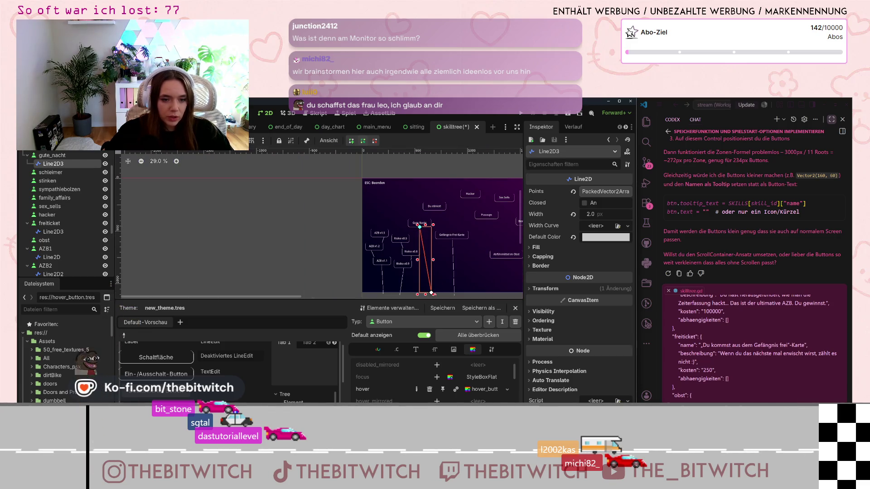
{"action": "left_click_drag", "start_coordinate": [431, 293], "coordinate": [432, 295]}
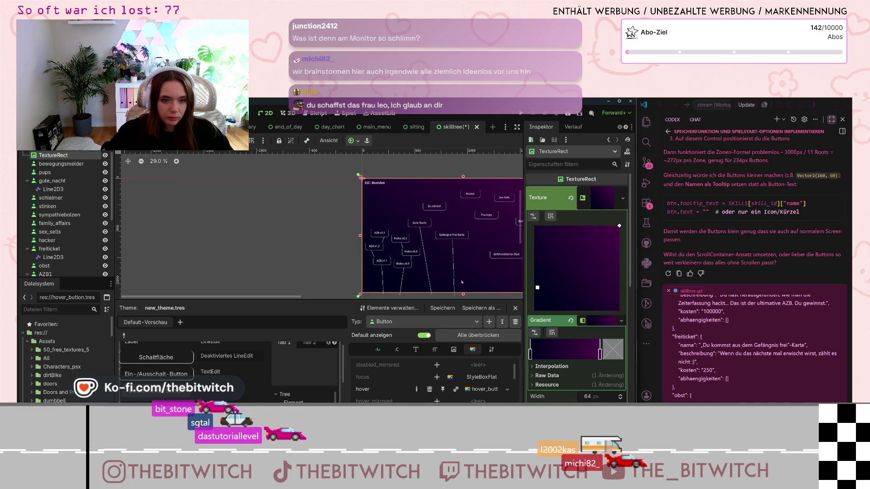
Zoom the canvas back out, dismiss the context menu, and save the skilltree scene with Ctrl+S.
{"action": "scroll", "coordinate": [462, 283], "scroll_direction": "down", "scroll_amount": 2}
{"action": "scroll", "coordinate": [455, 267], "scroll_direction": "up", "scroll_amount": 4}
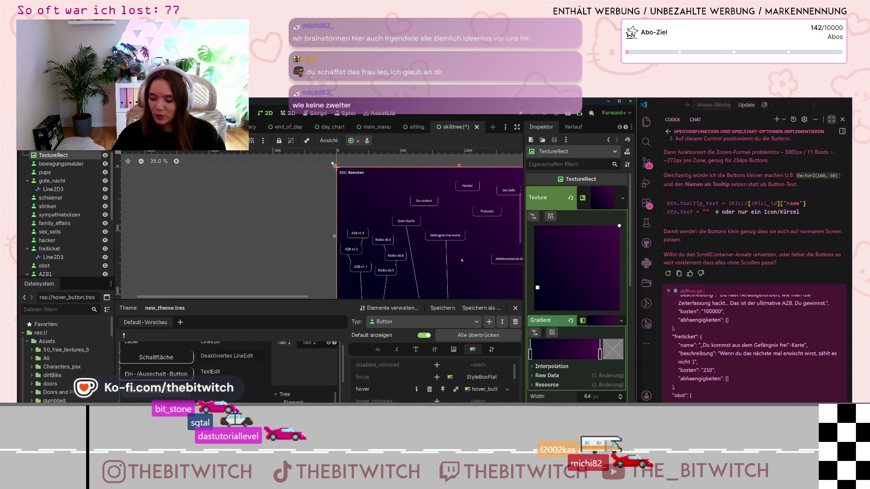
{"action": "right_click", "coordinate": [473, 257]}
{"action": "left_click", "coordinate": [312, 232]}
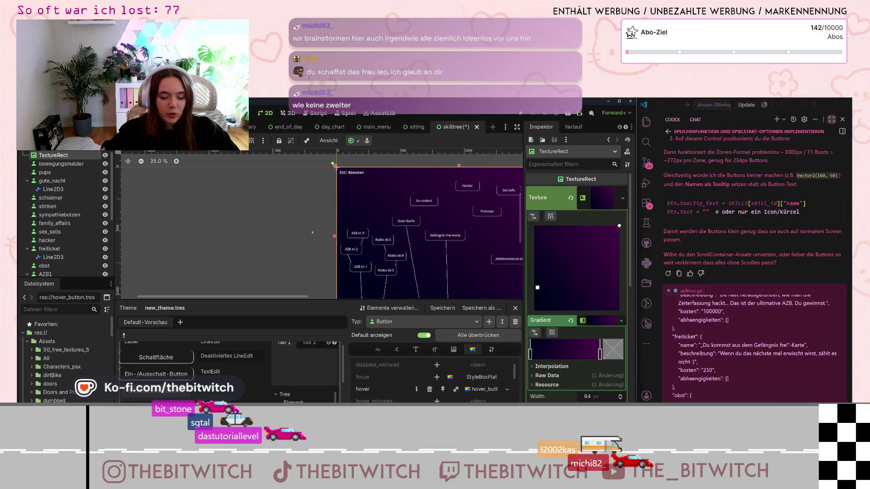
{"action": "key", "text": "ctrl+s"}
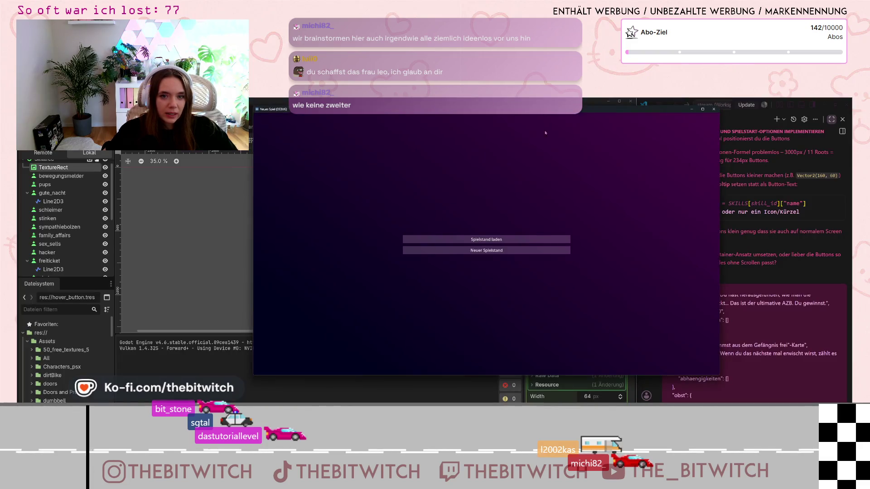
Start a new save game, walk to the desk, sit down and switch on the monitor.
{"action": "left_click", "coordinate": [509, 253]}
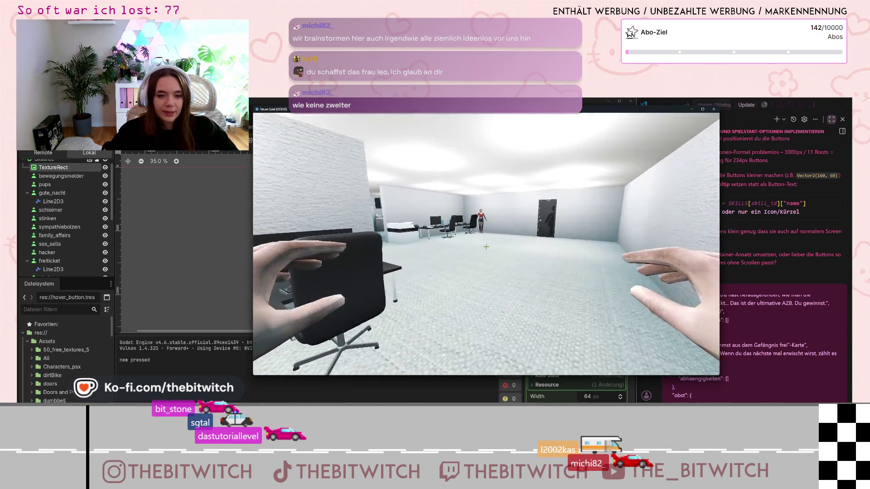
{"action": "key", "text": "w"}
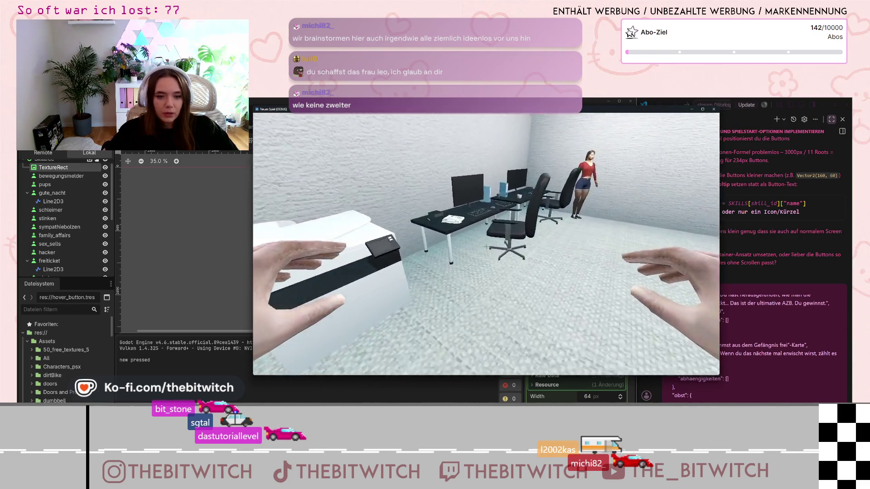
{"action": "key", "text": "e"}
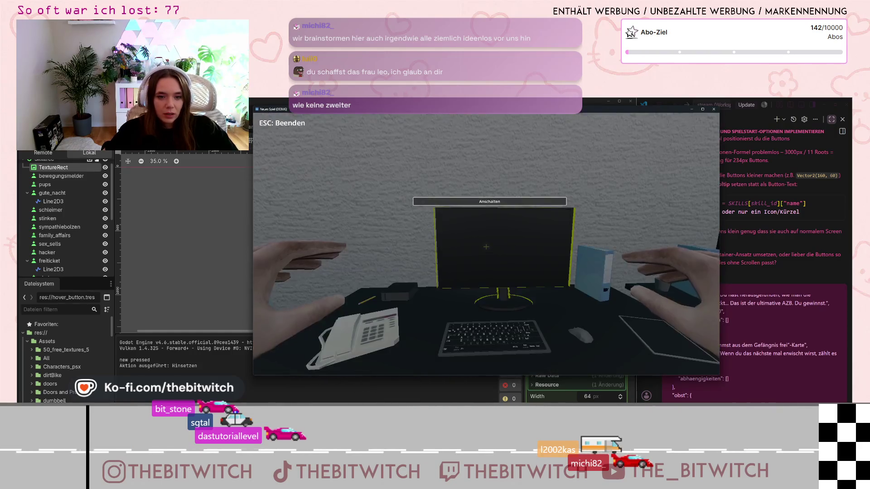
{"action": "key", "text": "e"}
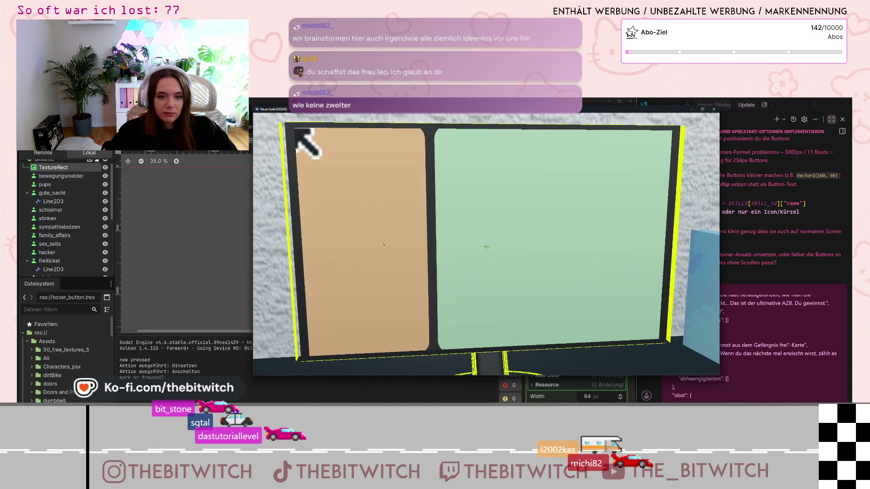
Click the work option and other monitor panels to log Work Time and Fraud Time, then stand up.
{"action": "left_click", "coordinate": [467, 234]}
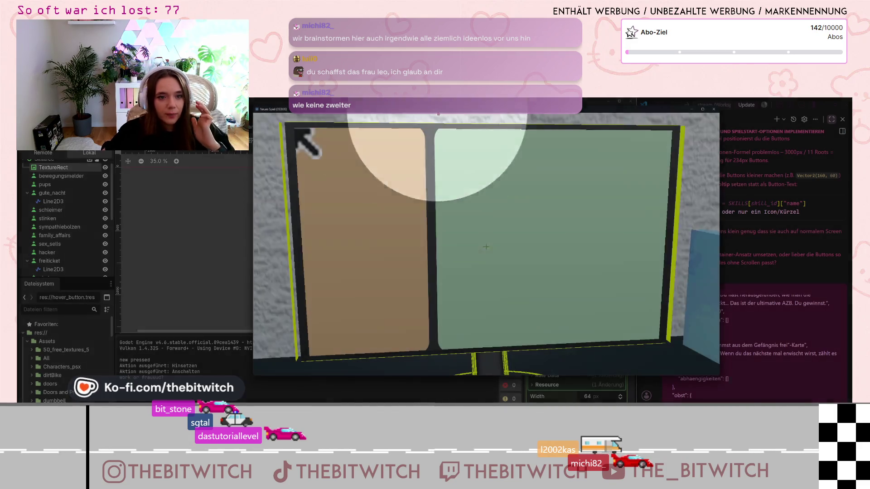
{"action": "left_click", "coordinate": [422, 183]}
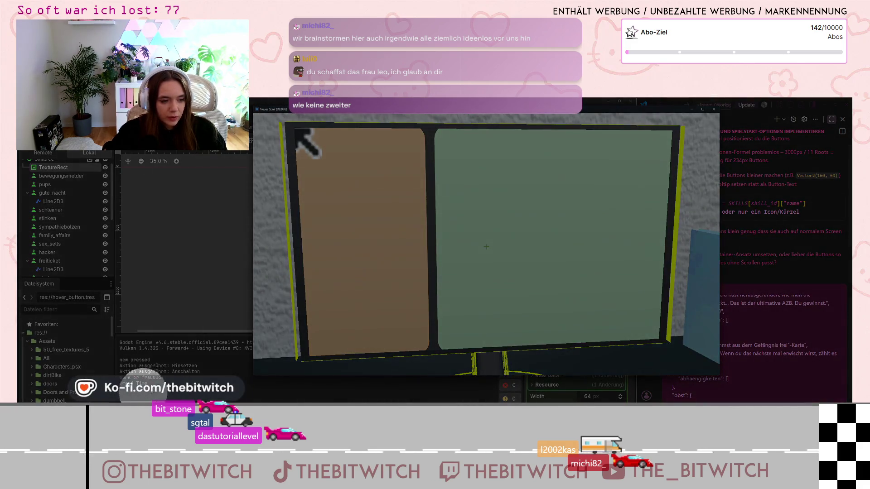
{"action": "left_click", "coordinate": [382, 216]}
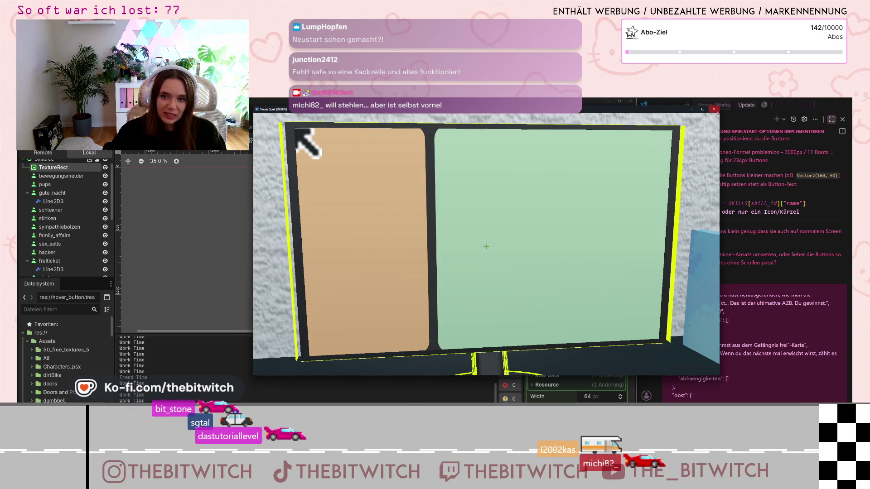
{"action": "key", "text": "Escape"}
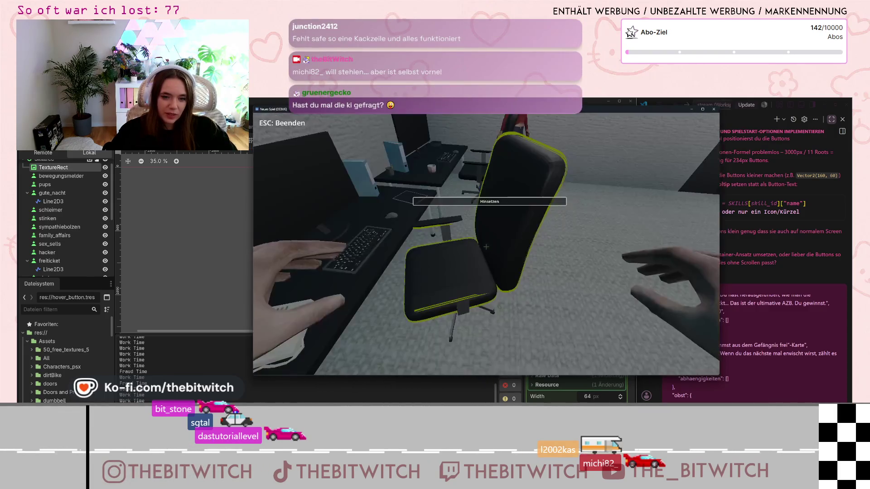
Sit back down at the desk to turn the monitor on, then close the running game.
{"action": "key", "text": "e"}
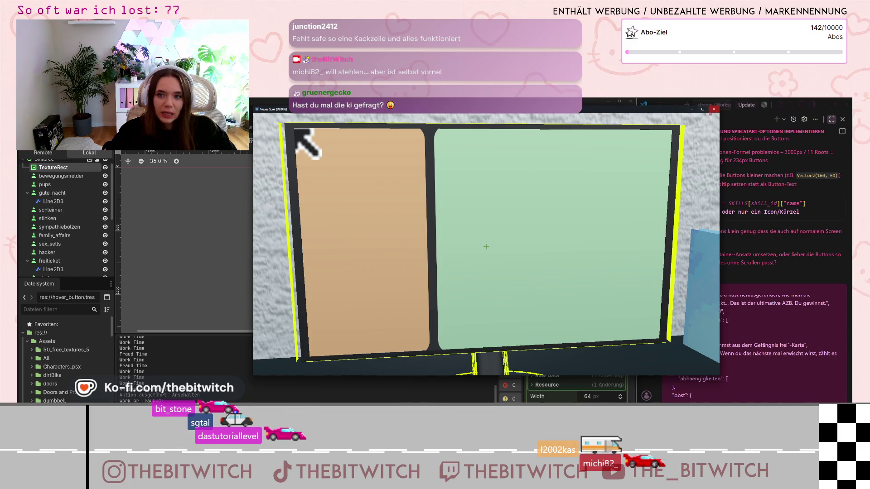
{"action": "left_click", "coordinate": [713, 109]}
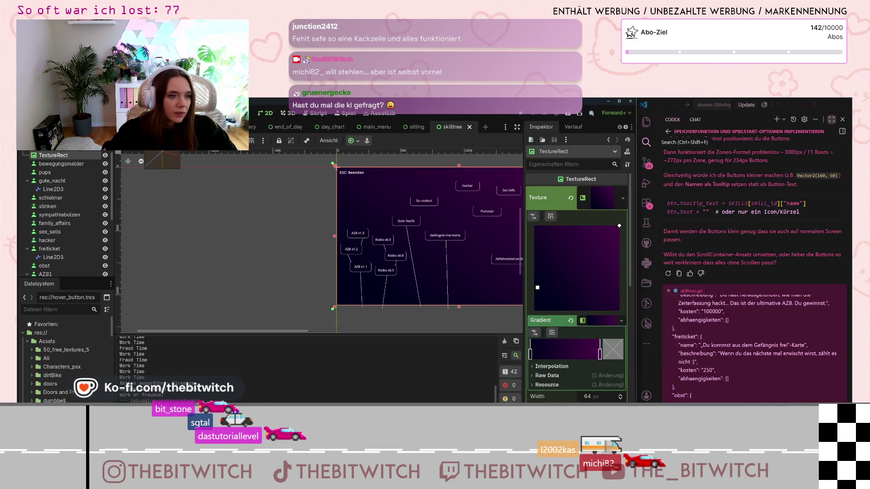
Switch to the monitor scene, open its hitbox script, and save the scene changes.
{"action": "left_click", "coordinate": [213, 127]}
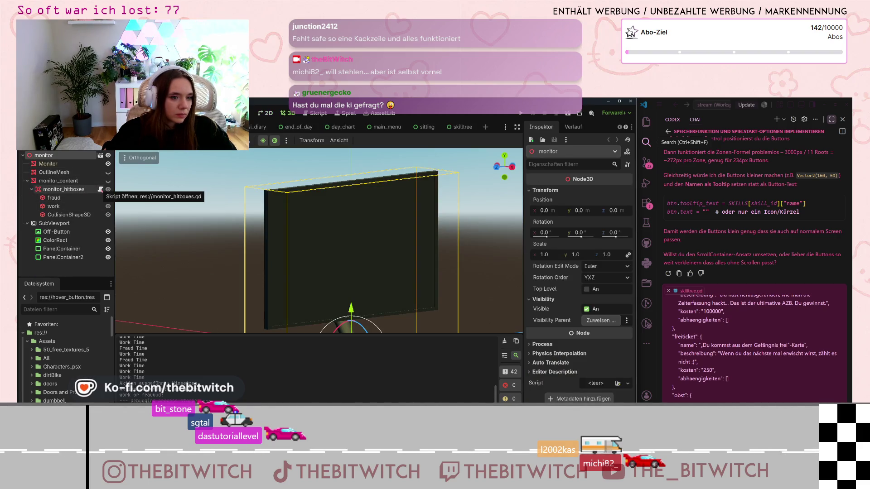
{"action": "left_click", "coordinate": [100, 189]}
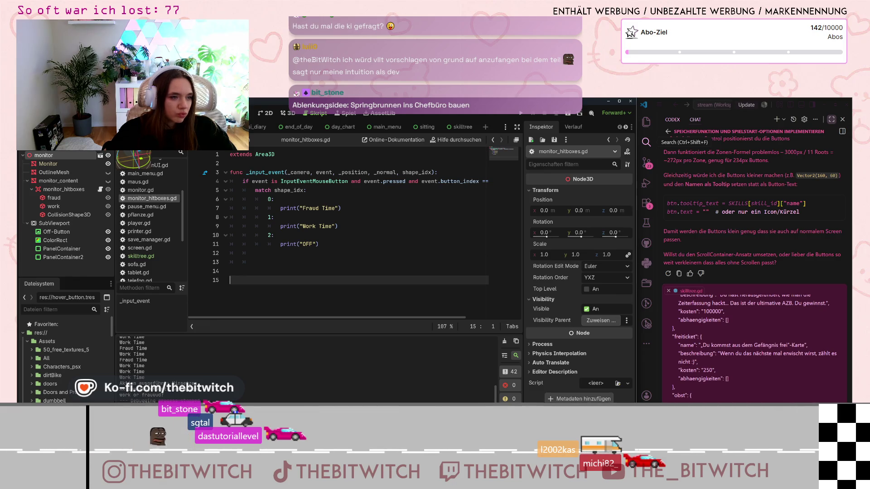
{"action": "key", "text": "ctrl+s"}
Open player.gd and scroll down to place the caret inside lock_player.
{"action": "left_click", "coordinate": [147, 223]}
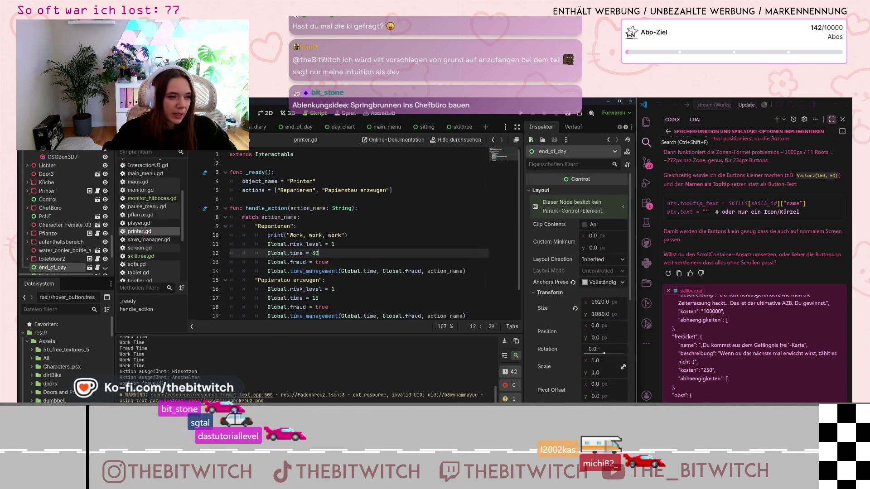
{"action": "scroll", "coordinate": [382, 231], "scroll_direction": "down", "scroll_amount": 9}
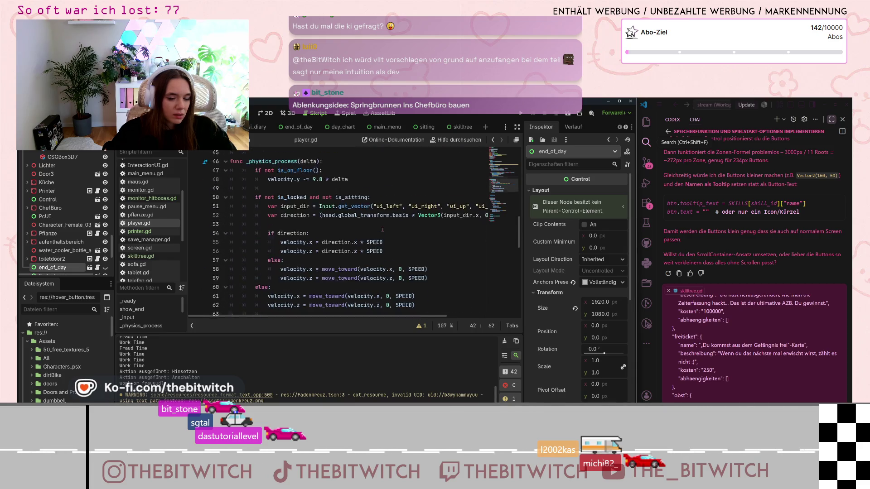
{"action": "scroll", "coordinate": [383, 230], "scroll_direction": "down", "scroll_amount": 7}
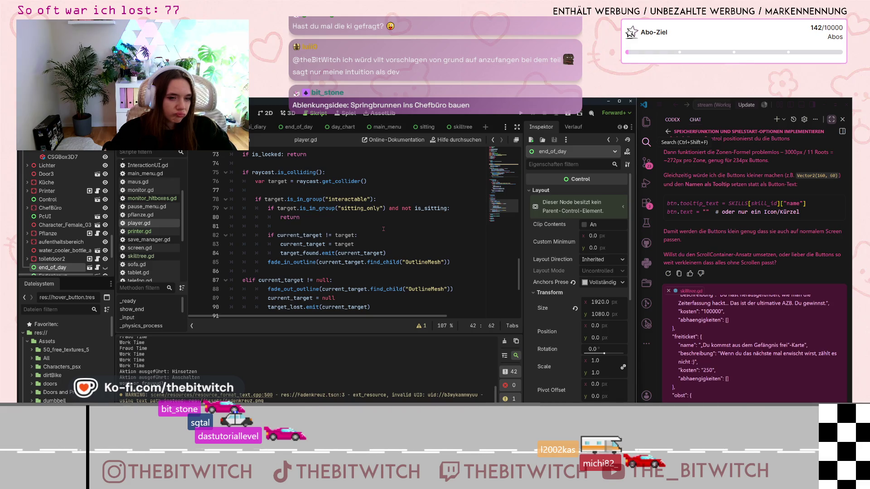
{"action": "scroll", "coordinate": [383, 229], "scroll_direction": "down", "scroll_amount": 3}
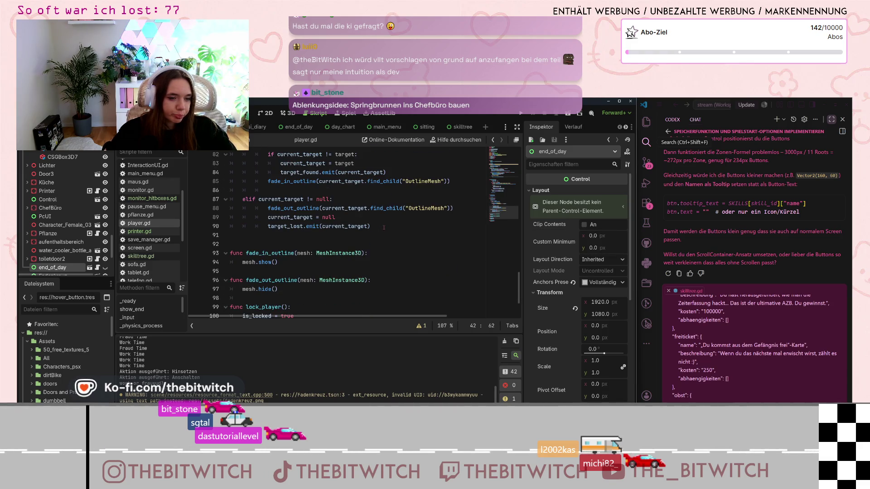
{"action": "scroll", "coordinate": [385, 222], "scroll_direction": "down", "scroll_amount": 1}
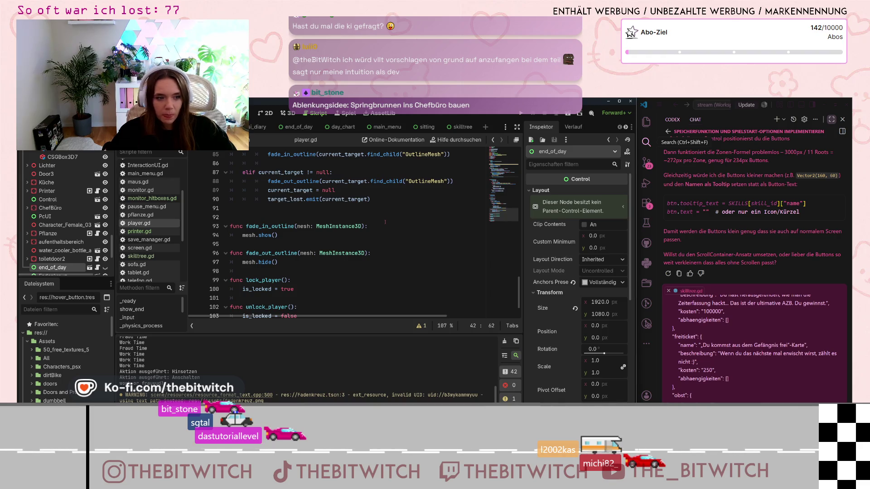
{"action": "scroll", "coordinate": [385, 222], "scroll_direction": "down", "scroll_amount": 1}
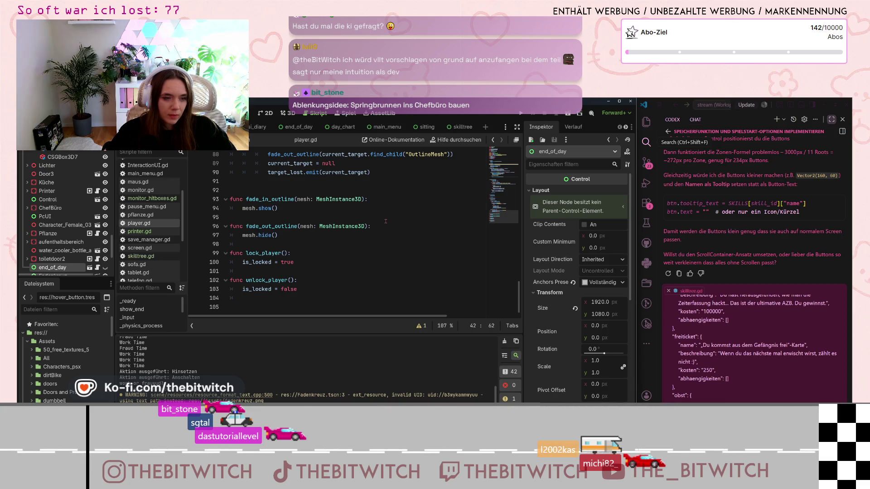
{"action": "scroll", "coordinate": [378, 220], "scroll_direction": "up", "scroll_amount": 1}
{"action": "scroll", "coordinate": [380, 221], "scroll_direction": "down", "scroll_amount": 1}
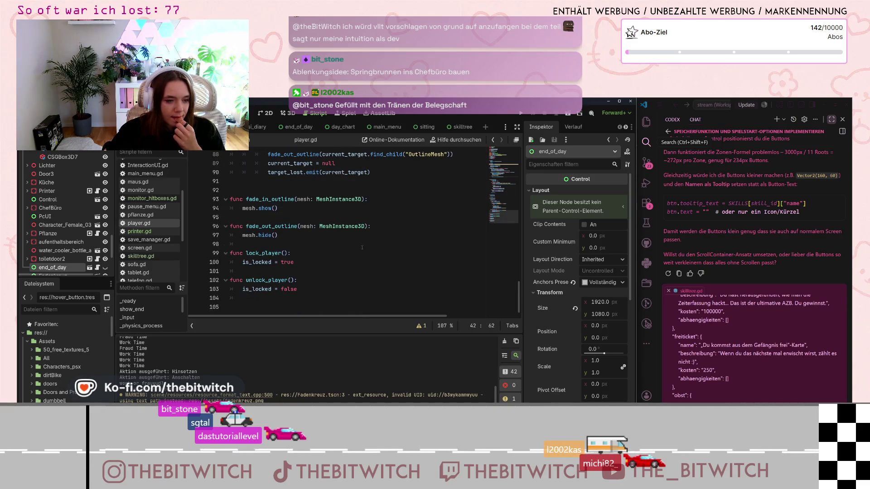
{"action": "left_click", "coordinate": [265, 262]}
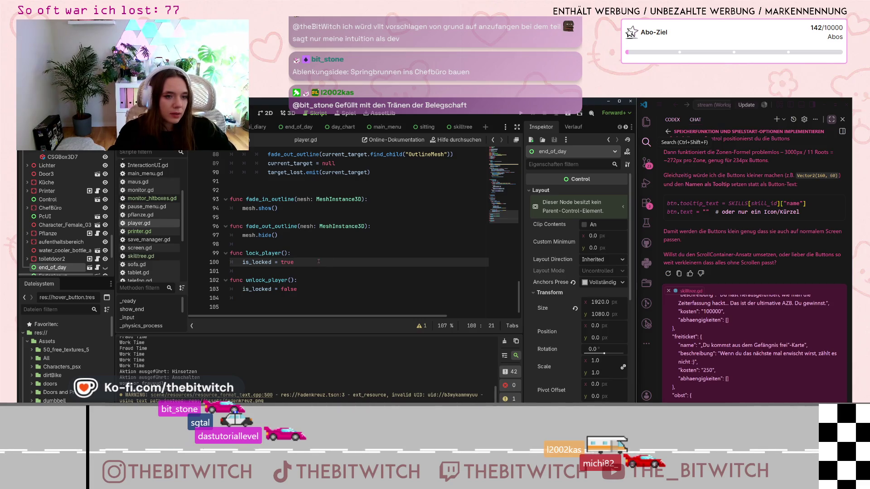
Add a mesh.hide line under is_locked = true in lock_player.
{"action": "key", "text": "Return"}
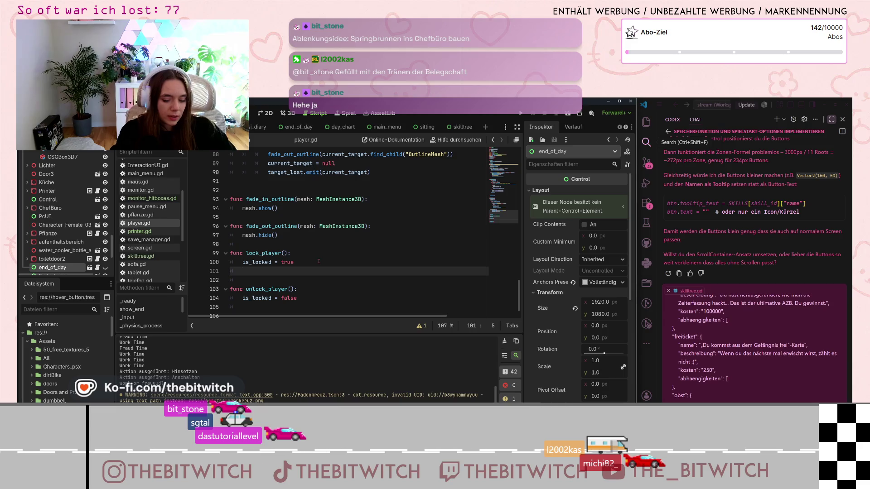
{"action": "type", "text": "mesh"}
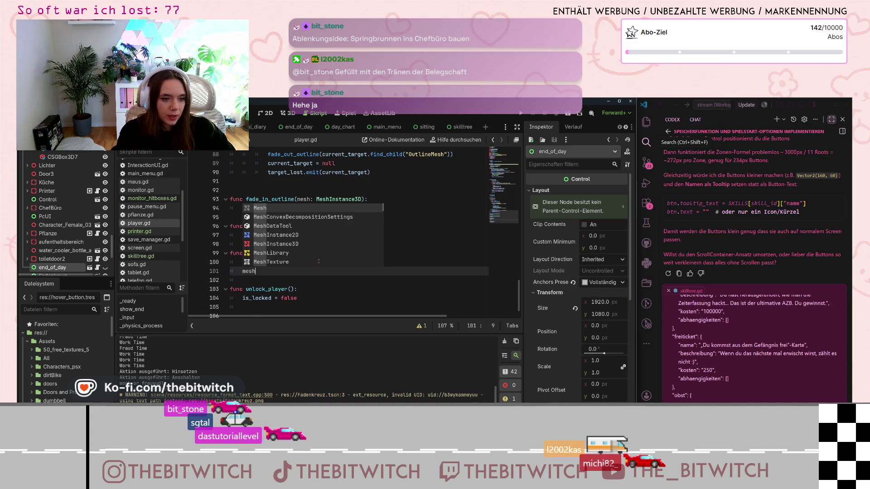
{"action": "key", "text": "BackSpace"}
{"action": "key", "text": "BackSpace"}
{"action": "key", "text": "BackSpace"}
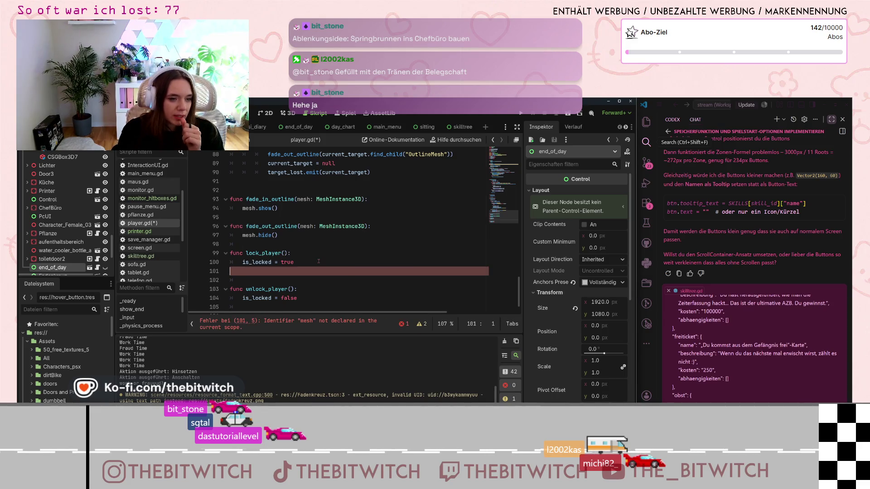
{"action": "key", "text": "BackSpace"}
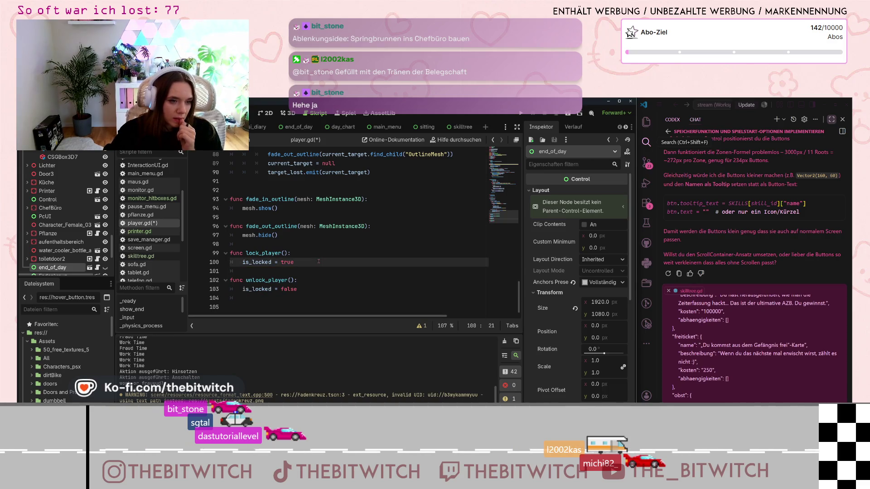
{"action": "key", "text": "Return"}
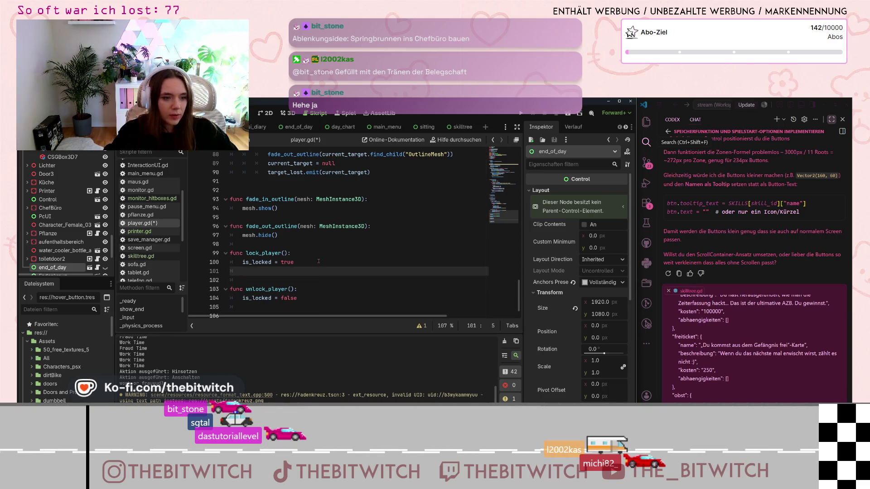
{"action": "type", "text": "mesh"}
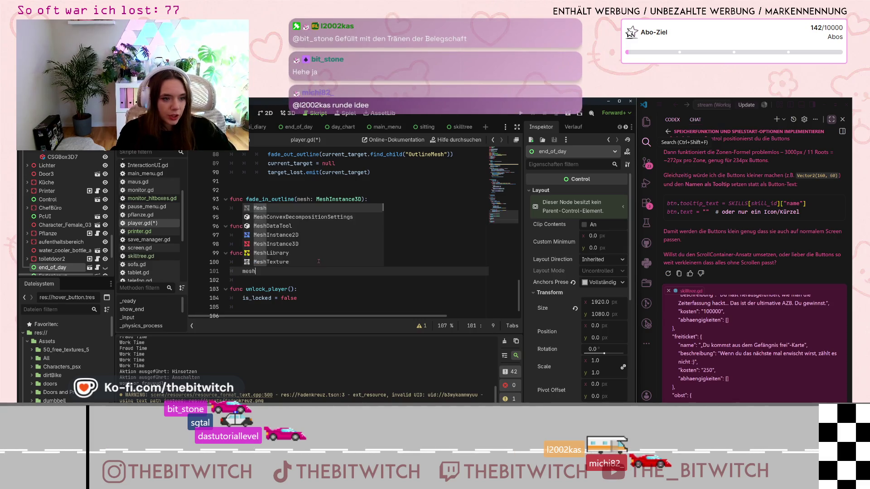
{"action": "type", "text": ".hide("}
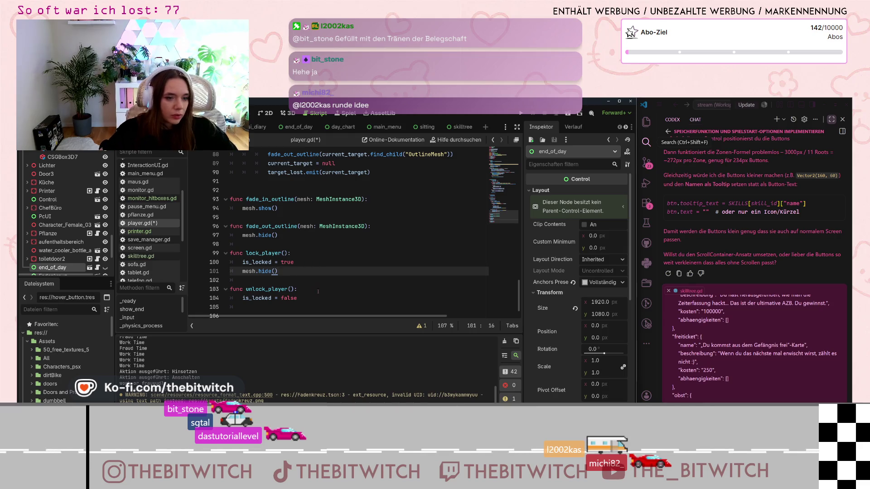
Add a mesh.show line under is_locked = false in unlock_player.
{"action": "left_click", "coordinate": [318, 291]}
{"action": "left_click", "coordinate": [320, 300]}
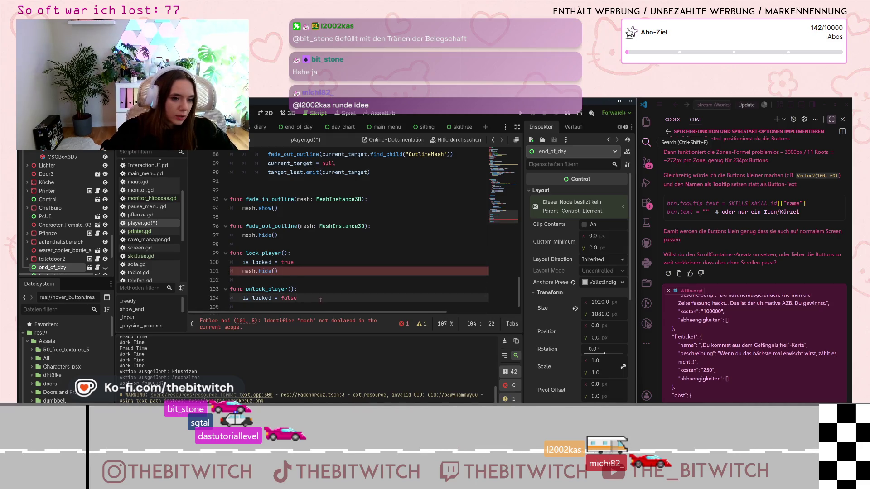
{"action": "key", "text": "Return"}
{"action": "type", "text": "mesh"}
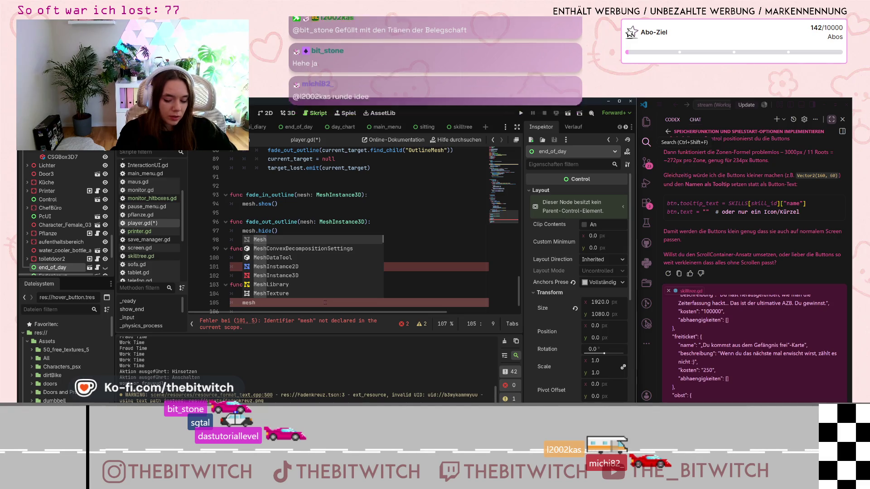
{"action": "type", "text": ".show("}
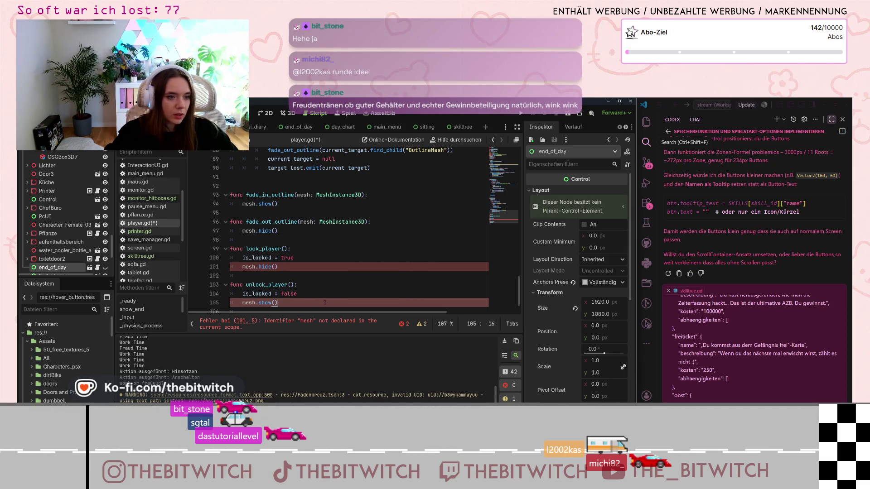
Inspect fade_out_outline's mesh.hide() call and its parameter type.
{"action": "left_click", "coordinate": [295, 248]}
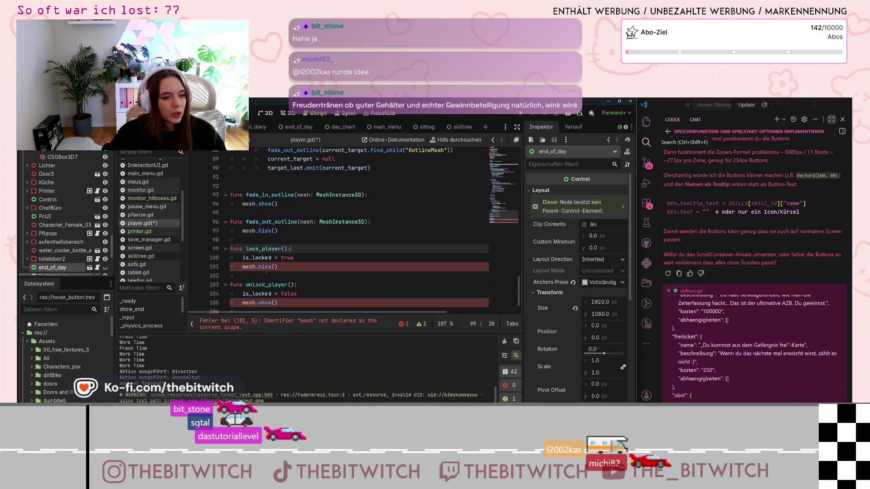
{"action": "scroll", "coordinate": [266, 271], "scroll_direction": "down", "scroll_amount": 1}
{"action": "left_click", "coordinate": [252, 217]}
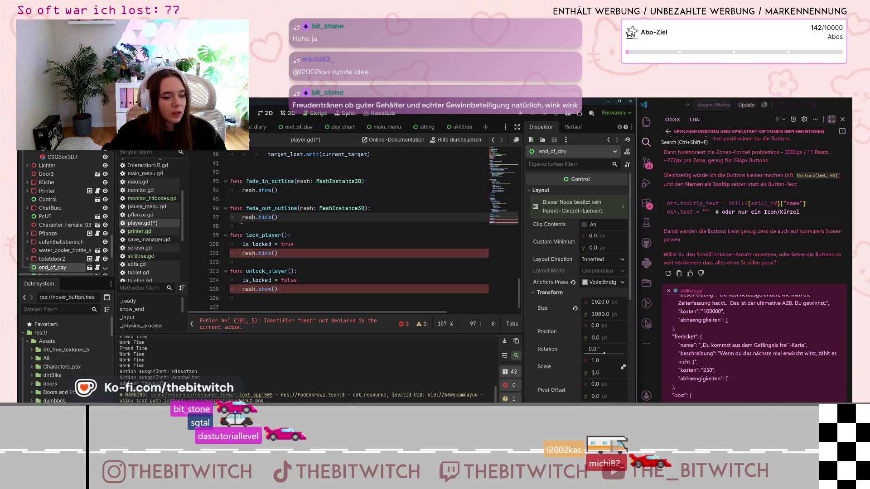
{"action": "double_click", "coordinate": [342, 208]}
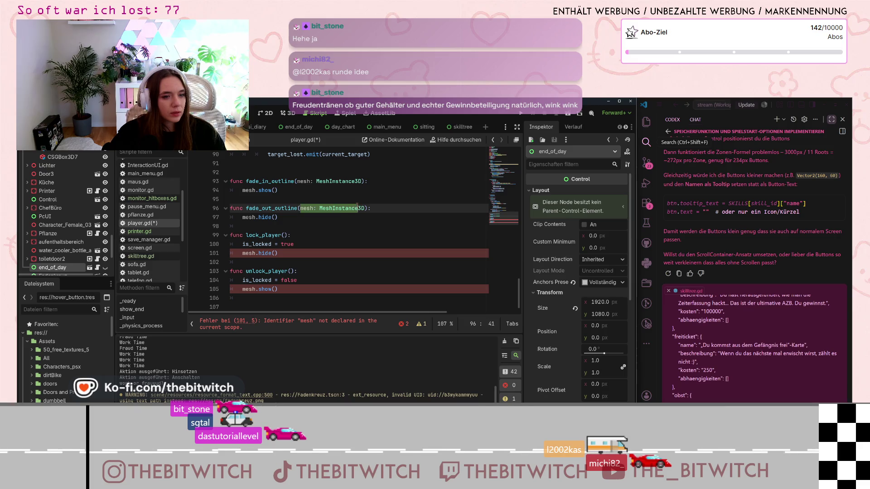
{"action": "left_click", "coordinate": [260, 217]}
Replace lock_player's mesh.hide() call with fade_out_outline(mesh).
{"action": "left_click", "coordinate": [281, 254]}
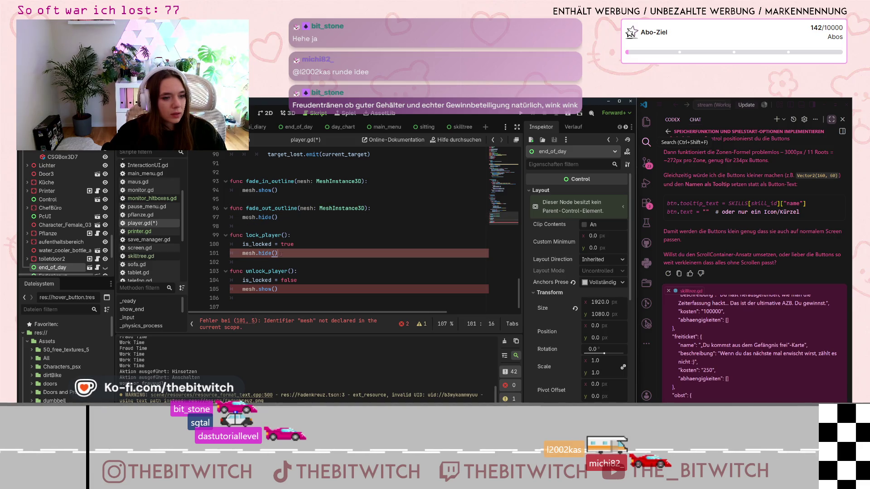
{"action": "left_click", "coordinate": [242, 253]}
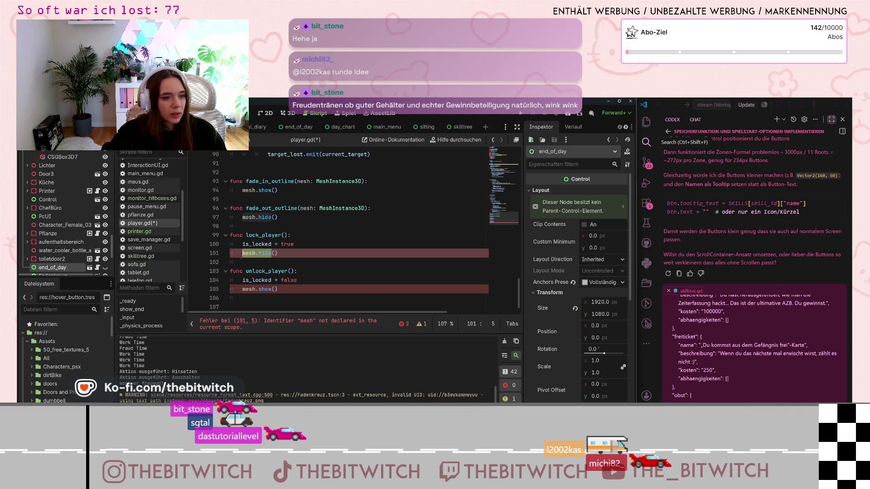
{"action": "type", "text": "fade_"}
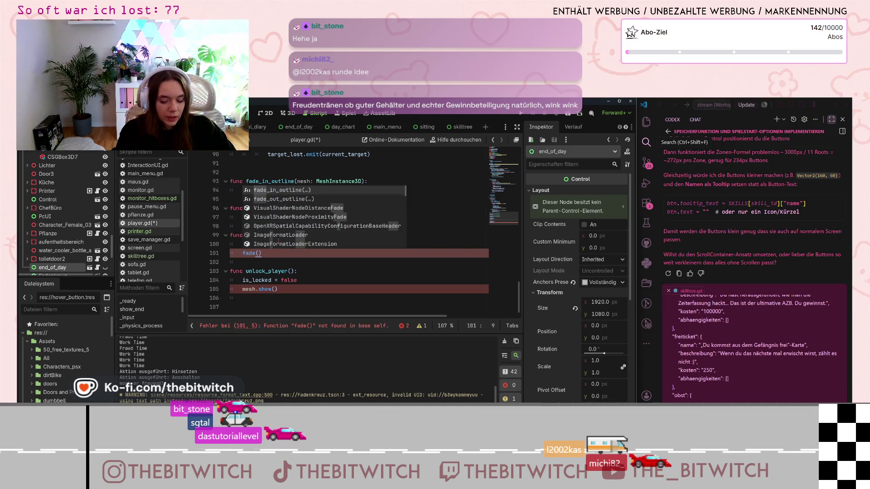
{"action": "type", "text": "out_"}
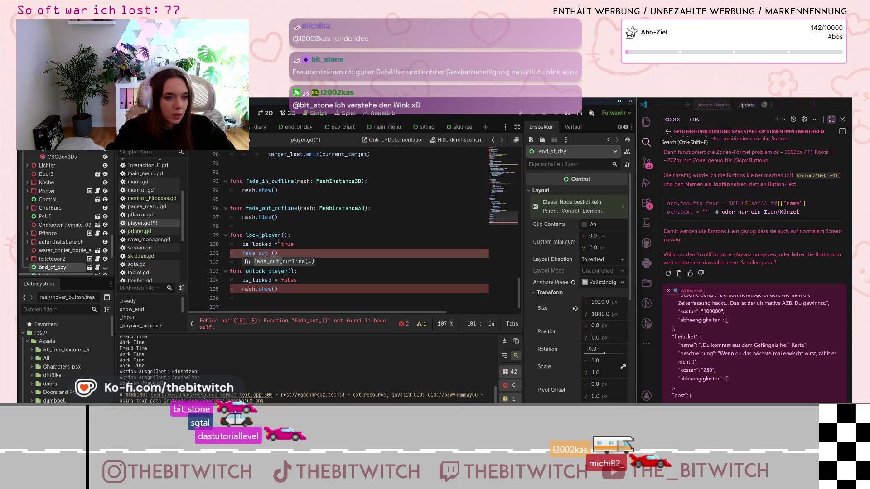
{"action": "left_click", "coordinate": [291, 262]}
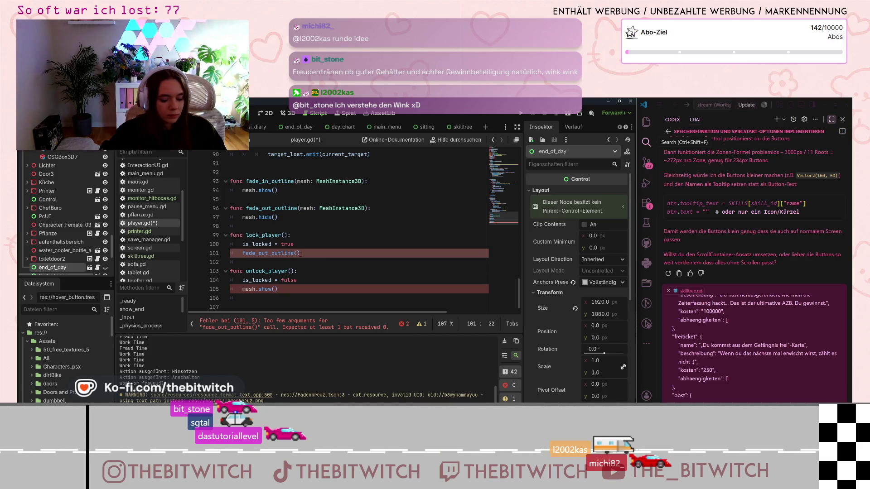
{"action": "type", "text": "mesh"}
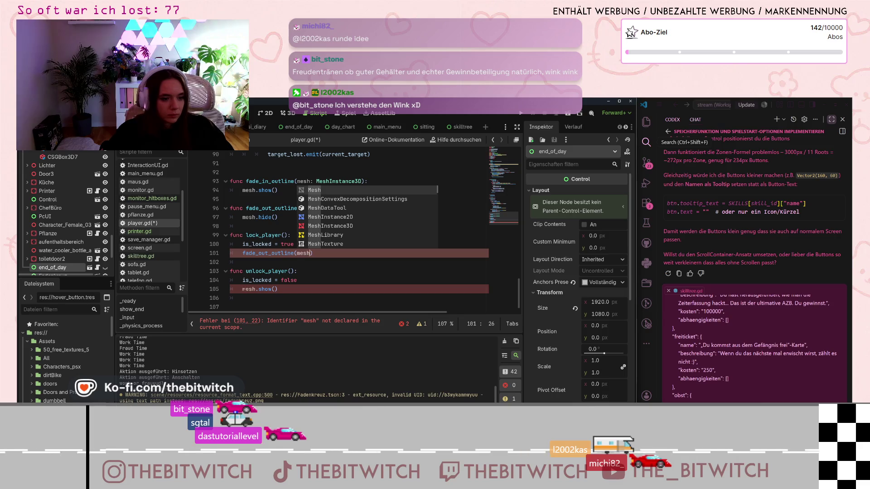
Dismiss the Mesh suggestions and inspect fade_out_outline's MeshInstance3D parameter type.
{"action": "left_click", "coordinate": [281, 244]}
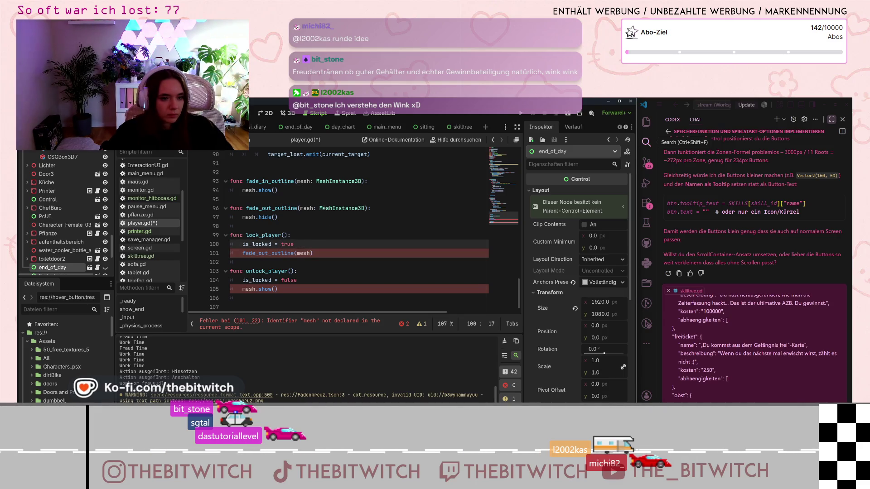
{"action": "left_click_drag", "start_coordinate": [319, 207], "coordinate": [360, 208]}
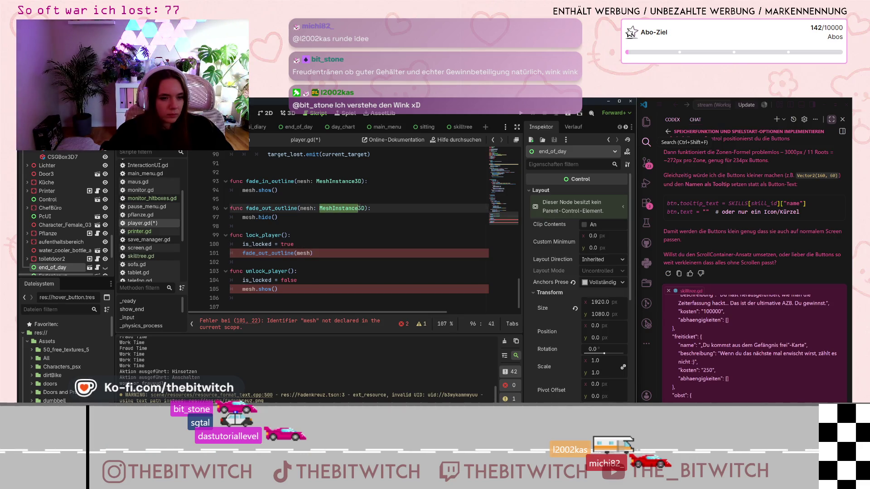
{"action": "left_click", "coordinate": [322, 208]}
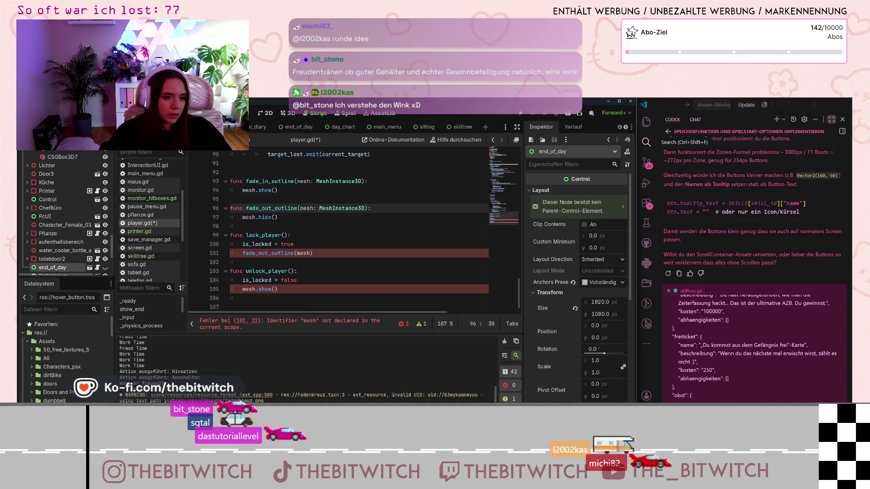
{"action": "mouse_move", "coordinate": [320, 209]}
{"action": "scroll", "coordinate": [63, 228], "scroll_direction": "down", "scroll_amount": 10}
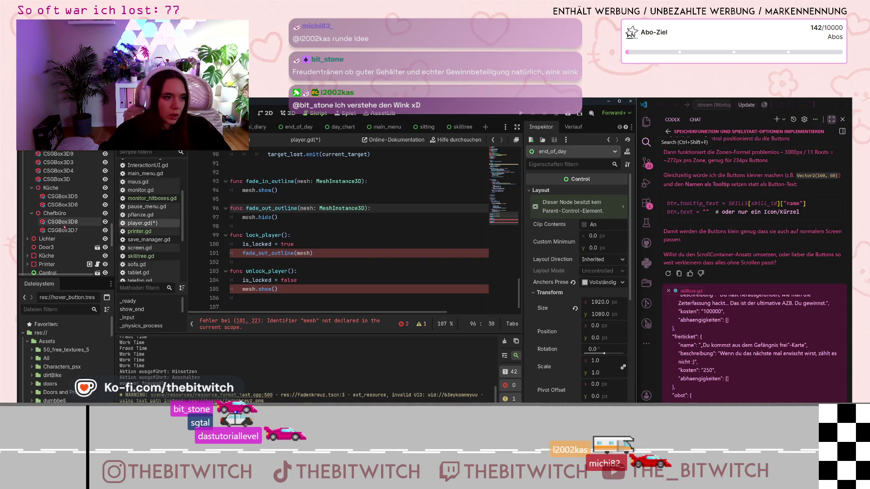
Replace the mesh argument in lock_player's fade_out_outline call with MeshInstance3D.
{"action": "scroll", "coordinate": [65, 228], "scroll_direction": "up", "scroll_amount": 10}
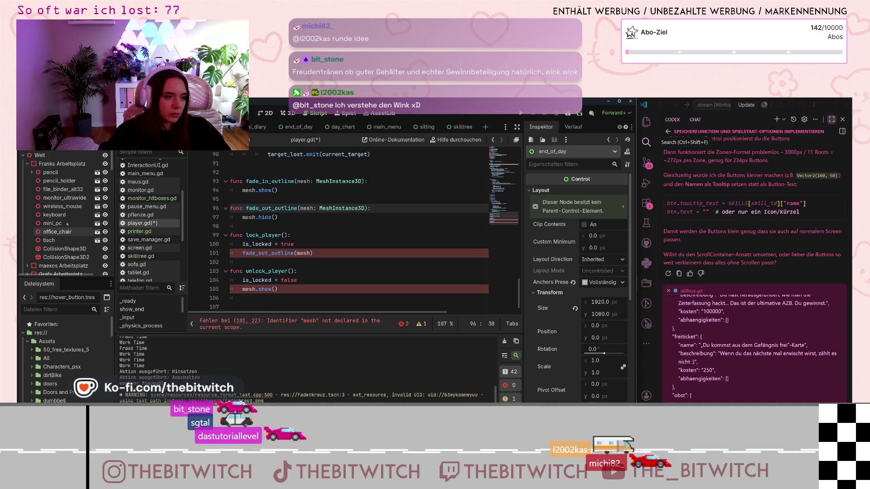
{"action": "scroll", "coordinate": [67, 223], "scroll_direction": "down", "scroll_amount": 5}
{"action": "scroll", "coordinate": [68, 223], "scroll_direction": "down", "scroll_amount": 8}
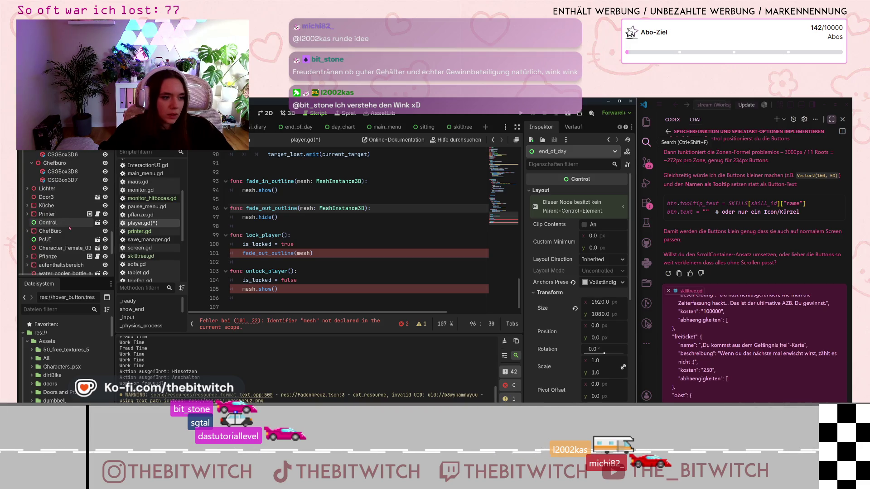
{"action": "scroll", "coordinate": [69, 228], "scroll_direction": "down", "scroll_amount": 3}
{"action": "scroll", "coordinate": [83, 213], "scroll_direction": "down", "scroll_amount": 3}
{"action": "scroll", "coordinate": [83, 212], "scroll_direction": "up", "scroll_amount": 4}
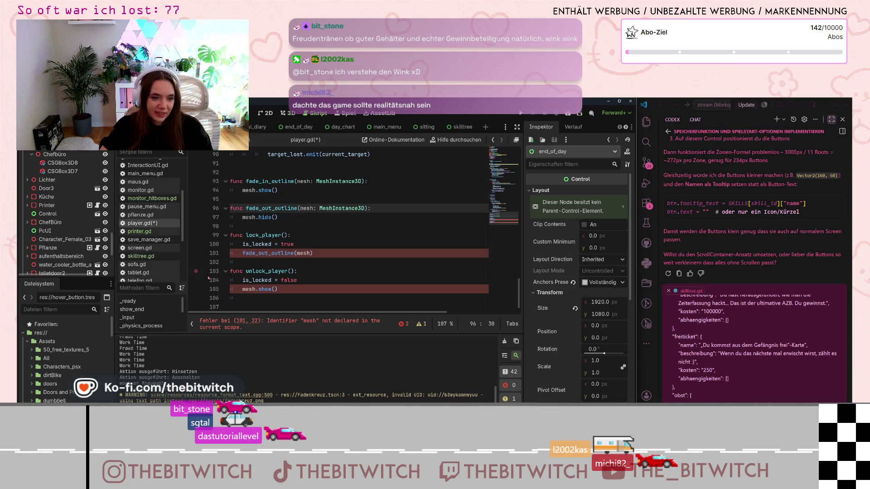
{"action": "mouse_move", "coordinate": [272, 253]}
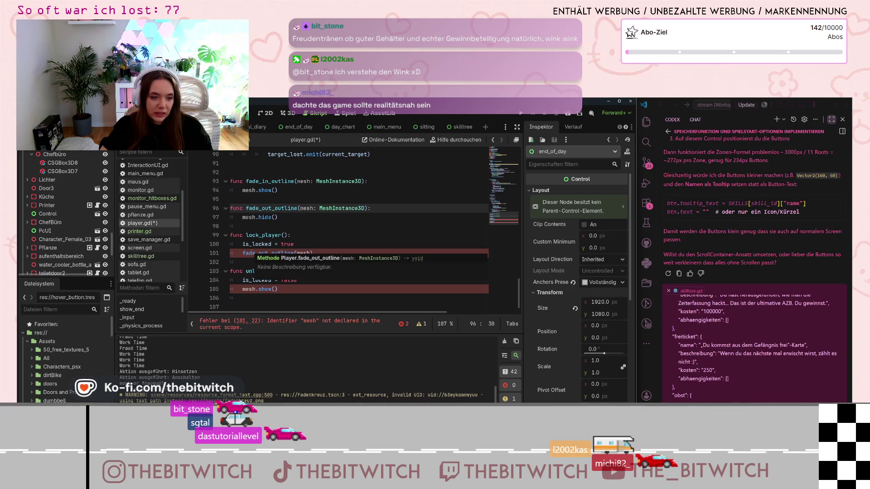
{"action": "left_click", "coordinate": [306, 252]}
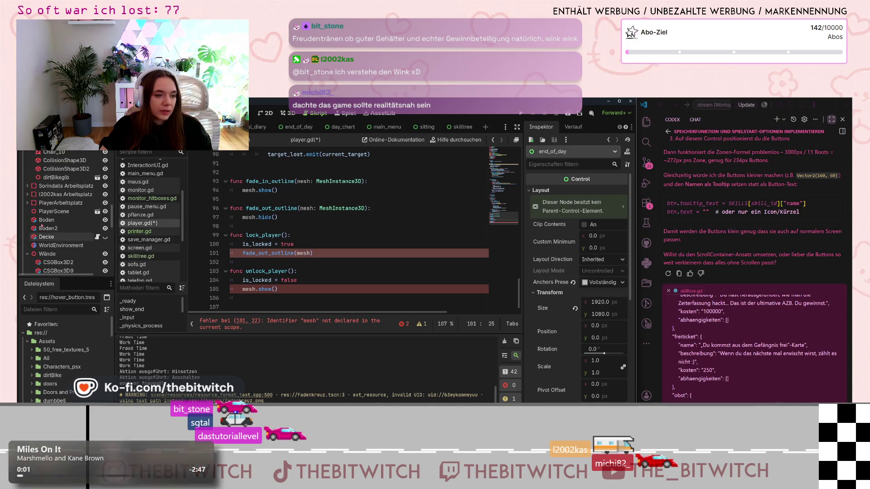
{"action": "left_click", "coordinate": [365, 208]}
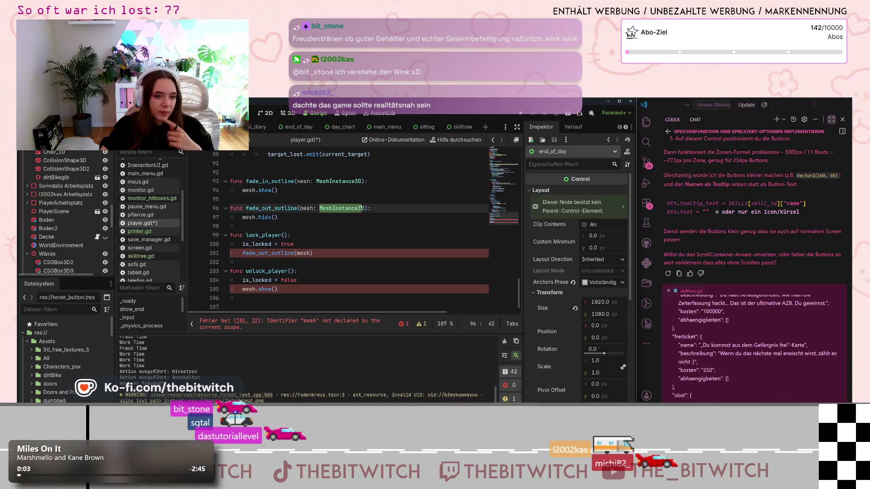
{"action": "left_click_drag", "start_coordinate": [367, 207], "coordinate": [319, 208]}
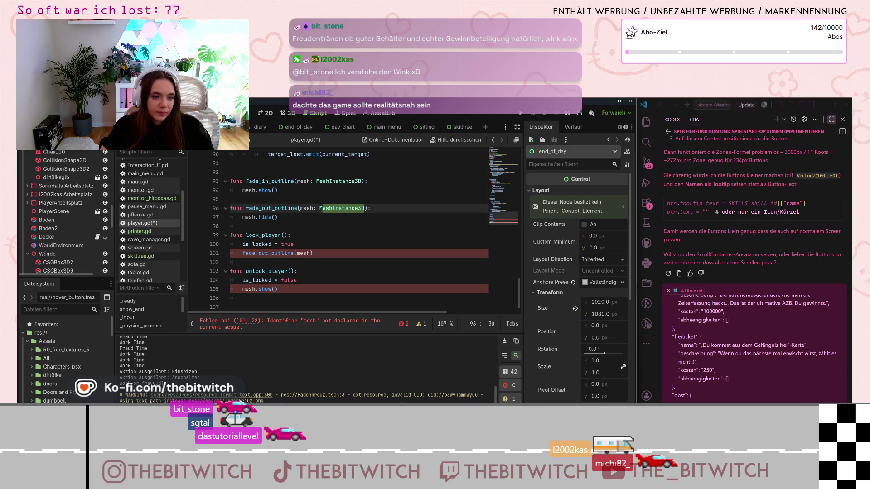
{"action": "left_click", "coordinate": [297, 253]}
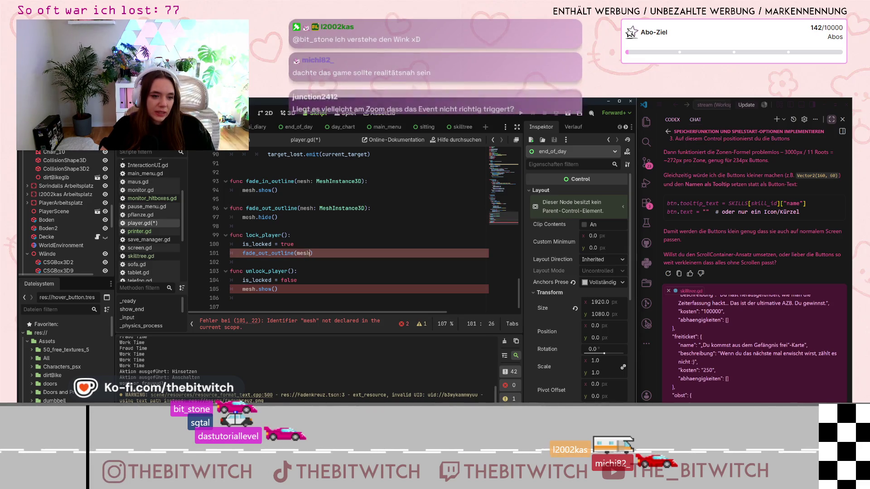
{"action": "type", "text": "MeshInstance3D"}
Change the fade_out_outline argument on line 101 to OutlineMesh.
{"action": "left_click", "coordinate": [299, 271]}
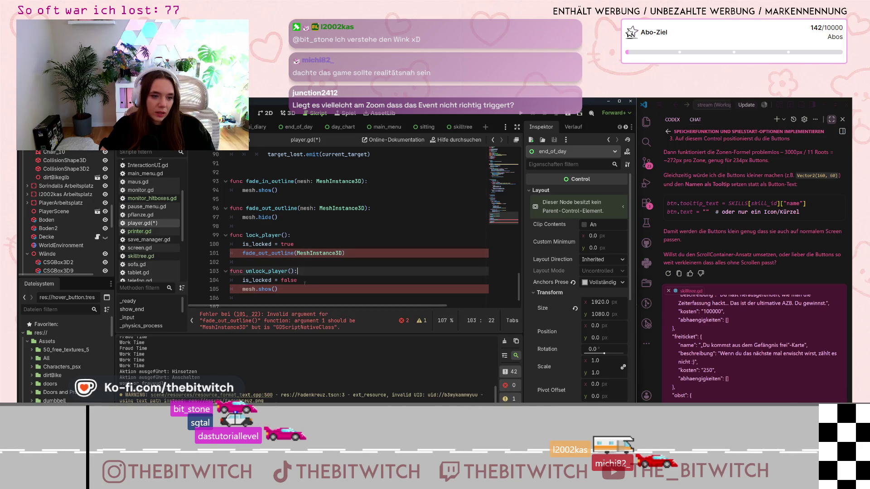
{"action": "left_click", "coordinate": [213, 127]}
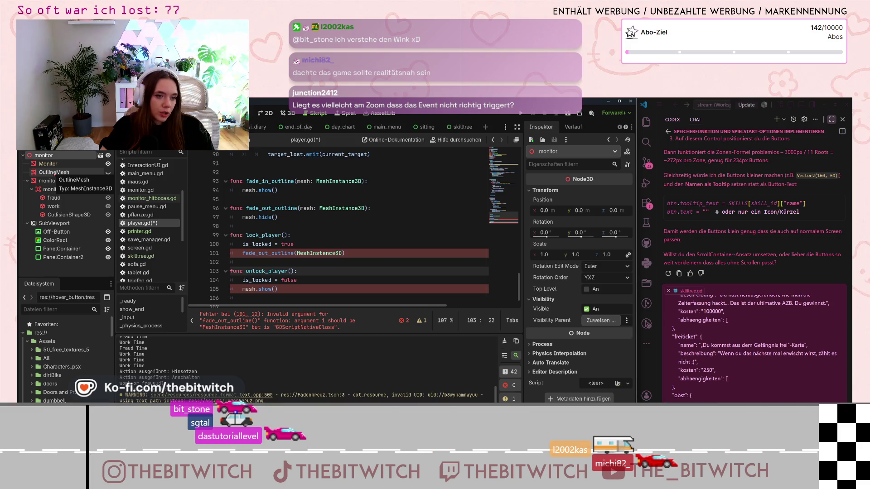
{"action": "double_click", "coordinate": [342, 253]}
{"action": "type", "text": "Ou"}
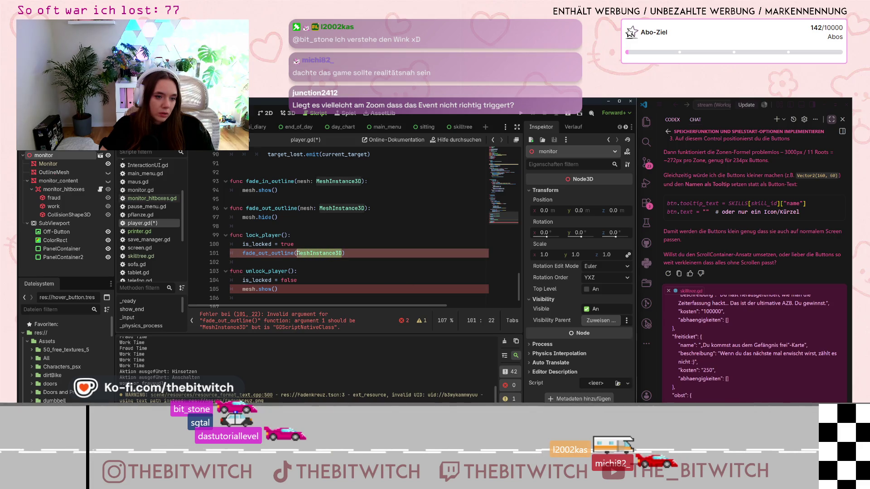
{"action": "type", "text": "tline"}
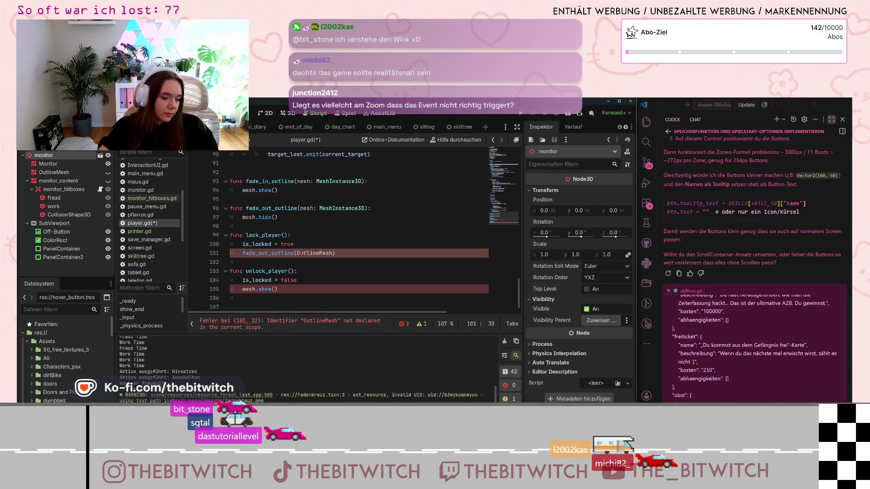
{"action": "key", "text": "Down"}
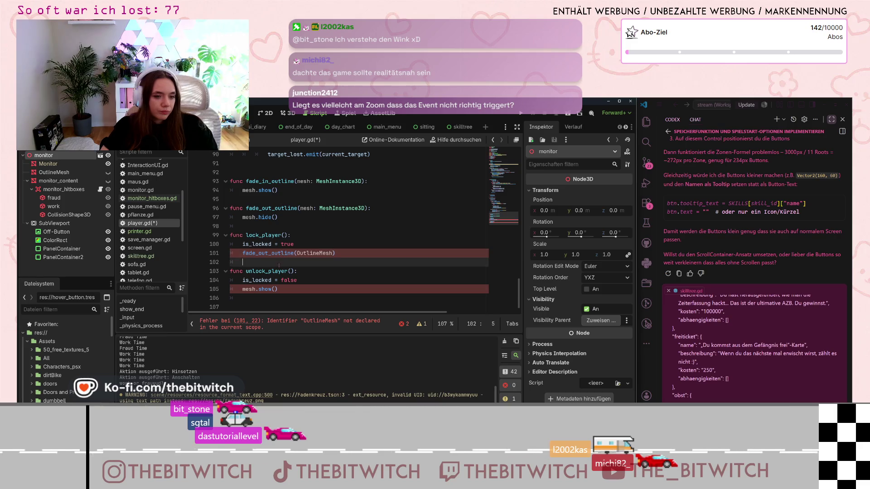
Delete the fade_out_outline call on line 101, leaving a stray closing bracket.
{"action": "left_click", "coordinate": [317, 252]}
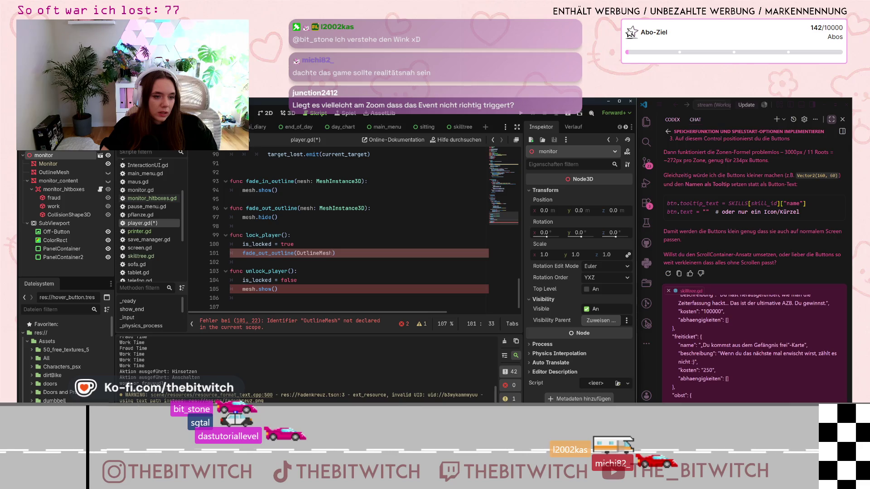
{"action": "left_click_drag", "start_coordinate": [314, 253], "coordinate": [242, 253]}
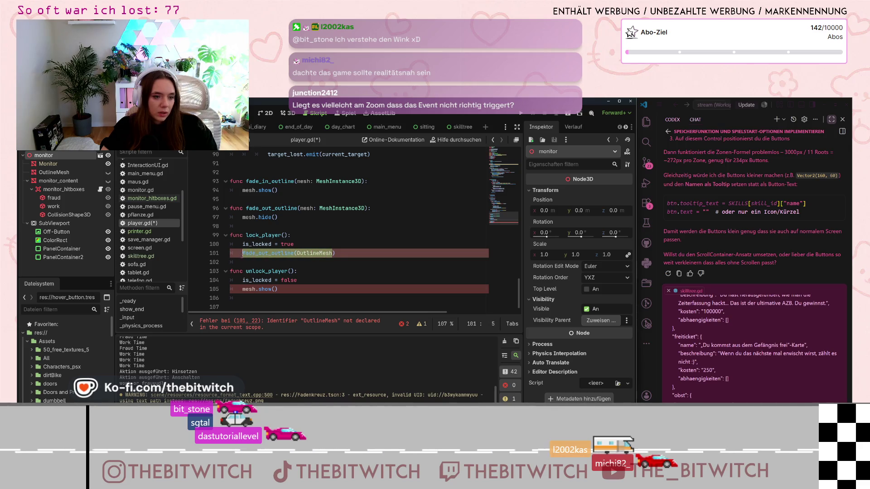
{"action": "key", "text": "BackSpace"}
{"action": "left_click", "coordinate": [259, 255]}
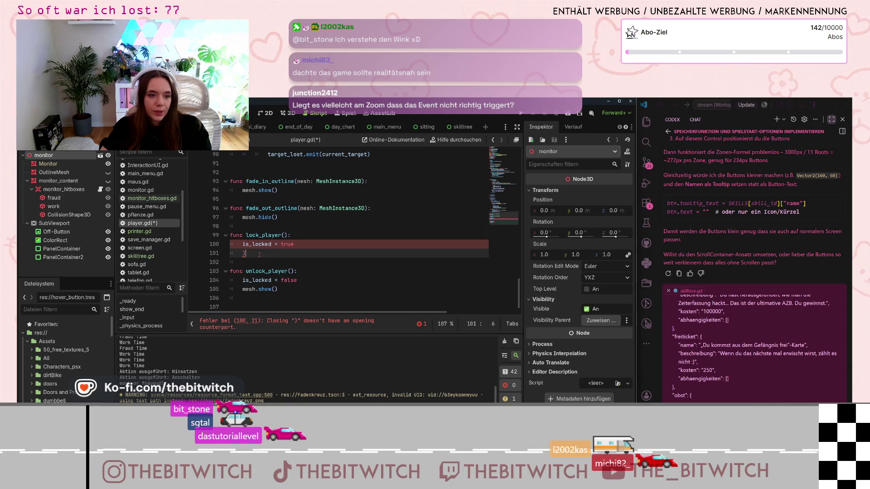
Paste the fade_out_outline signature from line 96 into lock_player's line 101.
{"action": "mouse_move", "coordinate": [360, 209]}
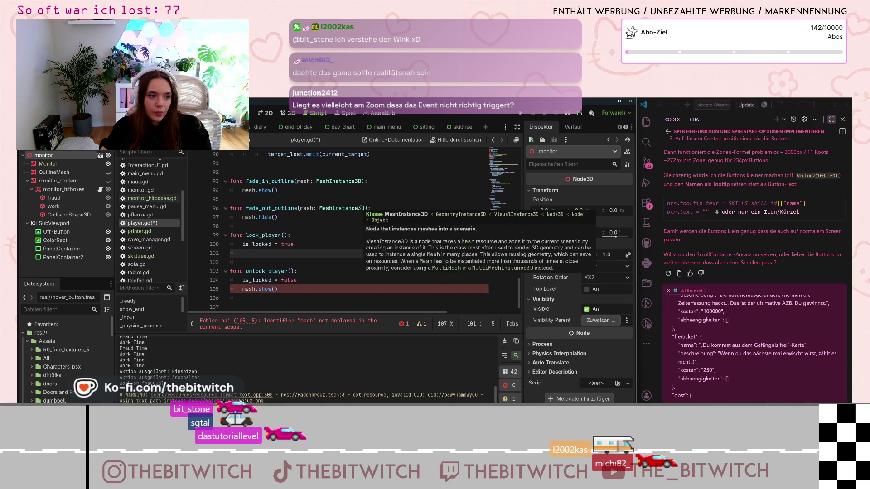
{"action": "left_click", "coordinate": [361, 209]}
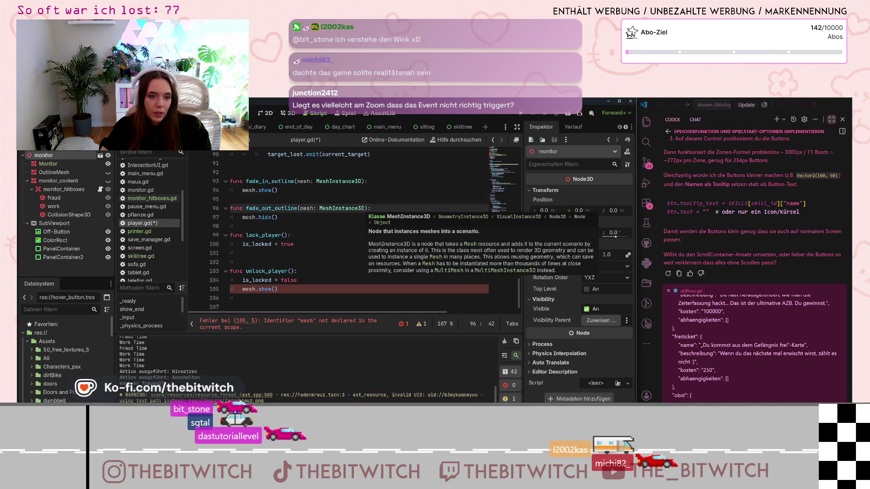
{"action": "left_click_drag", "start_coordinate": [365, 209], "coordinate": [300, 208]}
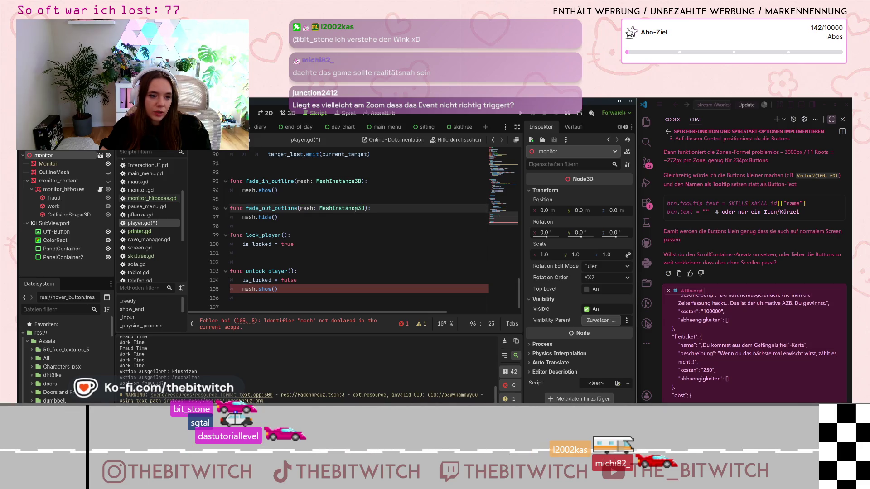
{"action": "mouse_move", "coordinate": [367, 208]}
{"action": "left_mouse_down"}
{"action": "mouse_move", "coordinate": [236, 208]}
{"action": "mouse_move", "coordinate": [246, 208]}
{"action": "left_mouse_up"}
{"action": "key", "text": "ctrl+c"}
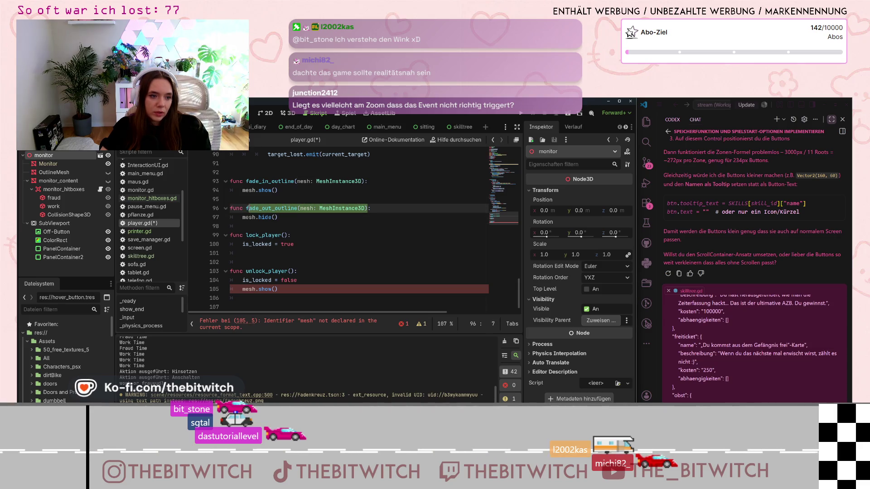
{"action": "left_click", "coordinate": [263, 250]}
{"action": "key", "text": "ctrl+v"}
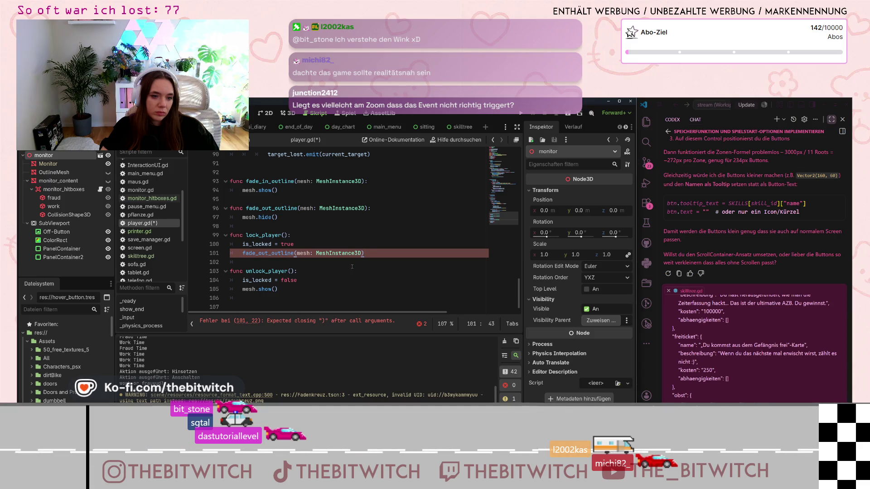
Delete the pasted fade_out_outline line below is_locked = true.
{"action": "left_click", "coordinate": [371, 245]}
{"action": "left_click_drag", "start_coordinate": [364, 253], "coordinate": [295, 245]}
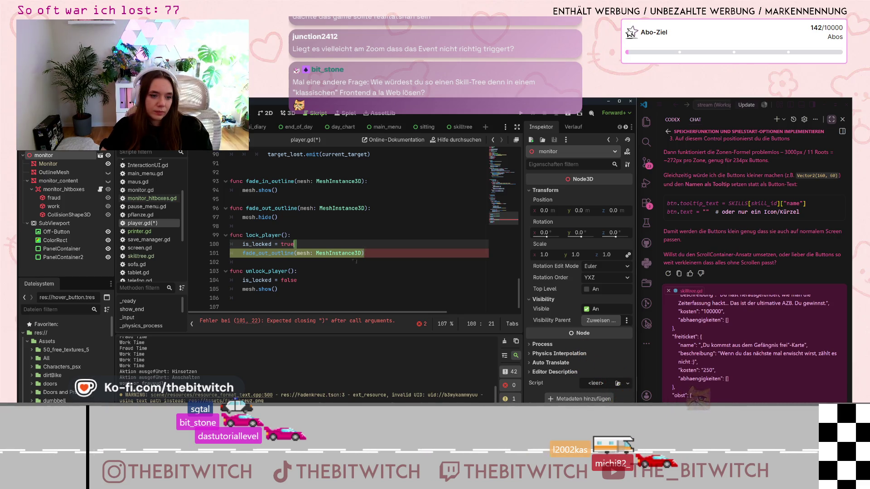
{"action": "left_click", "coordinate": [318, 253]}
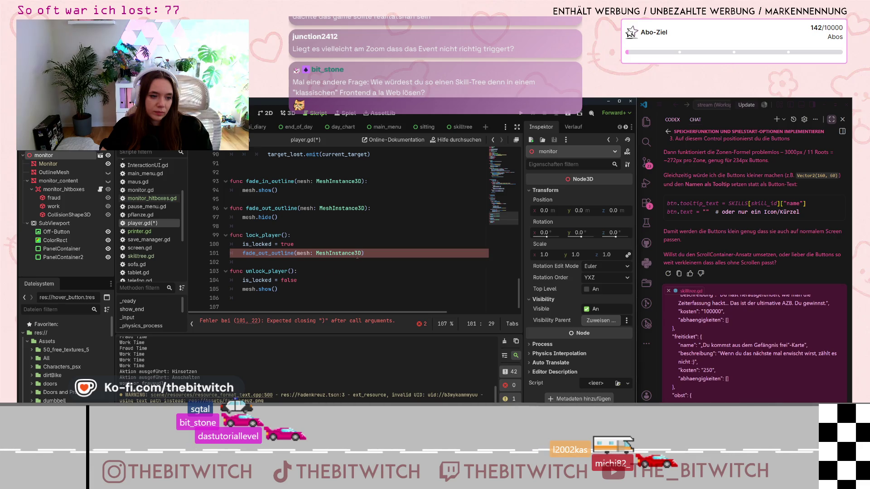
{"action": "left_click_drag", "start_coordinate": [363, 252], "coordinate": [296, 244]}
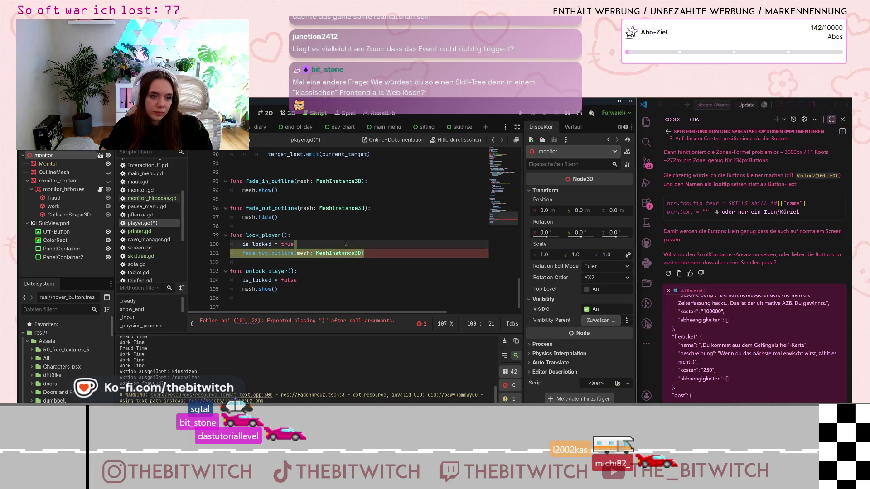
{"action": "key", "text": "BackSpace"}
Remove the mesh.show() line under is_locked = false in unlock_player.
{"action": "left_click", "coordinate": [310, 269]}
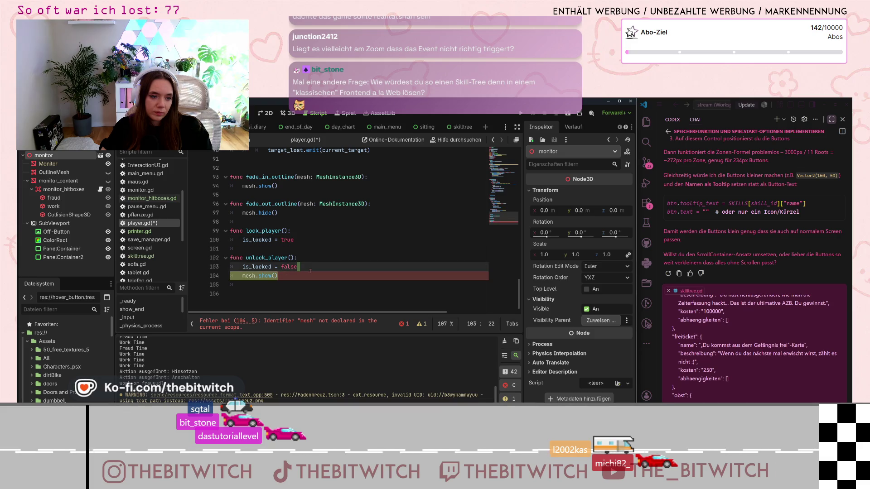
{"action": "key", "text": "shift+Down"}
{"action": "key", "text": "Delete"}
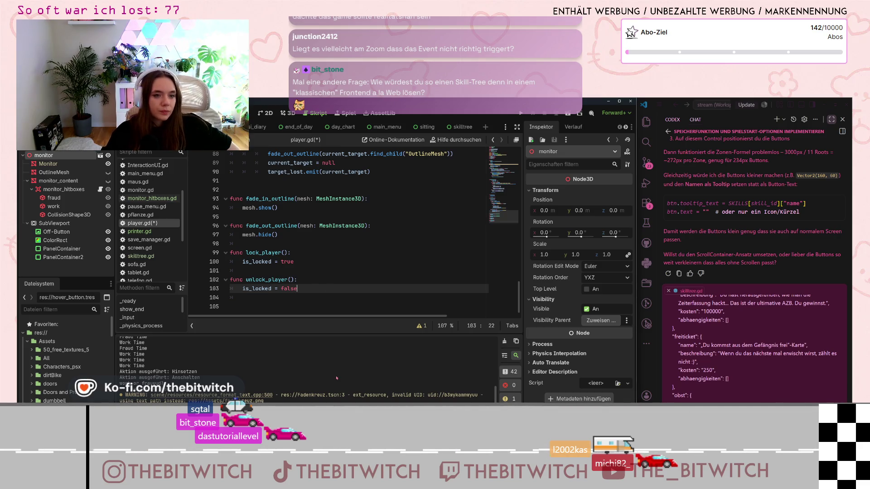
Copy the fade_out_outline call from line 88 into lock_player after is_locked = true.
{"action": "scroll", "coordinate": [293, 253], "scroll_direction": "up", "scroll_amount": 5}
{"action": "scroll", "coordinate": [292, 252], "scroll_direction": "down", "scroll_amount": 4}
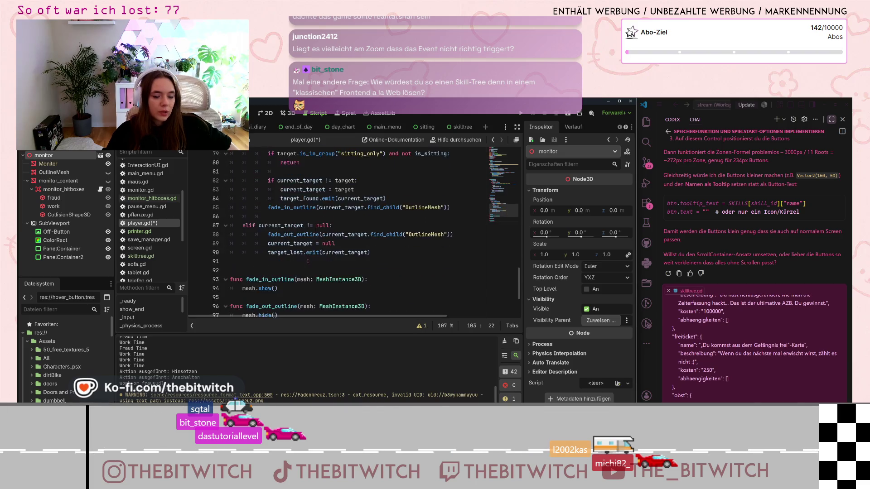
{"action": "scroll", "coordinate": [293, 253], "scroll_direction": "up", "scroll_amount": 2}
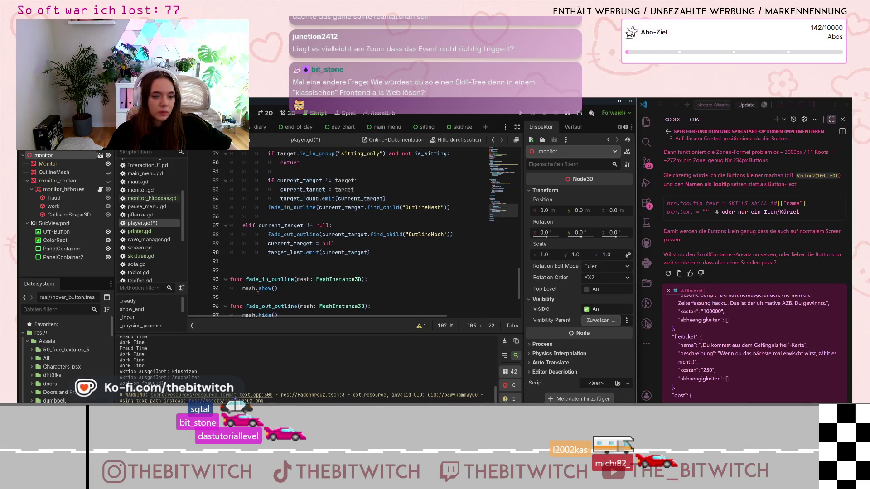
{"action": "mouse_move", "coordinate": [260, 288]}
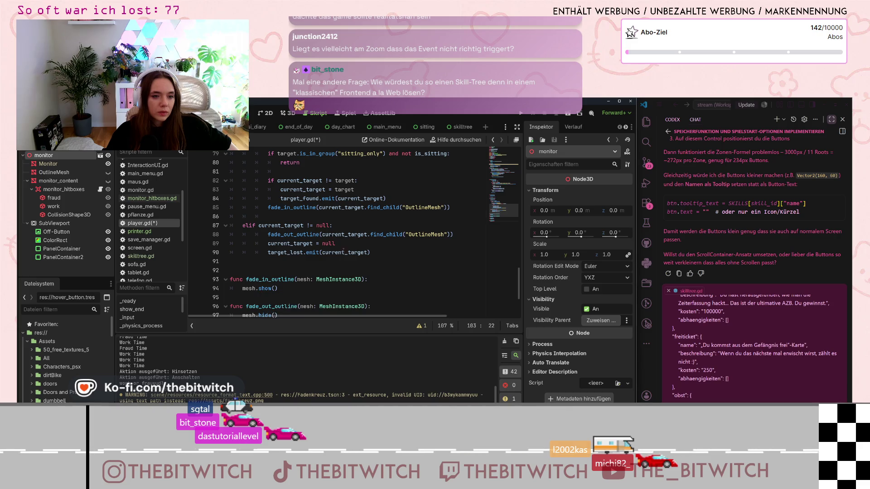
{"action": "left_click", "coordinate": [268, 234]}
{"action": "left_click_drag", "start_coordinate": [268, 235], "coordinate": [453, 234]}
{"action": "key", "text": "ctrl+c"}
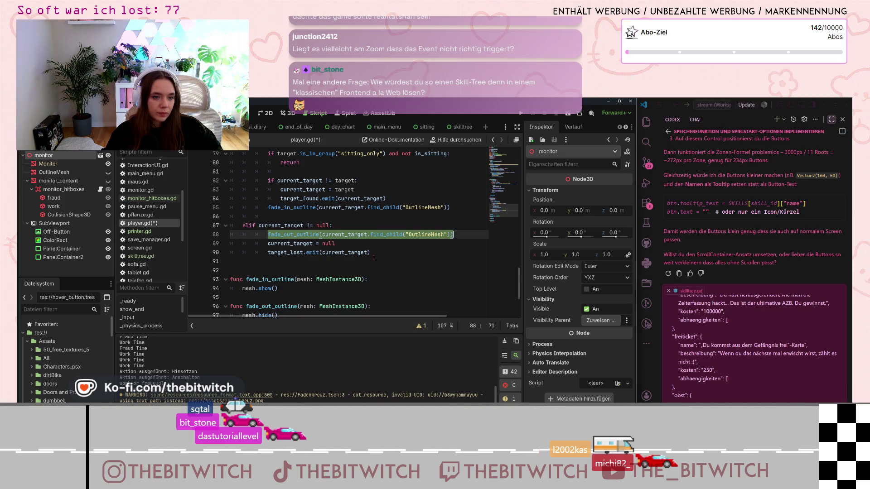
{"action": "scroll", "coordinate": [374, 257], "scroll_direction": "down", "scroll_amount": 2}
{"action": "scroll", "coordinate": [318, 255], "scroll_direction": "down", "scroll_amount": 1}
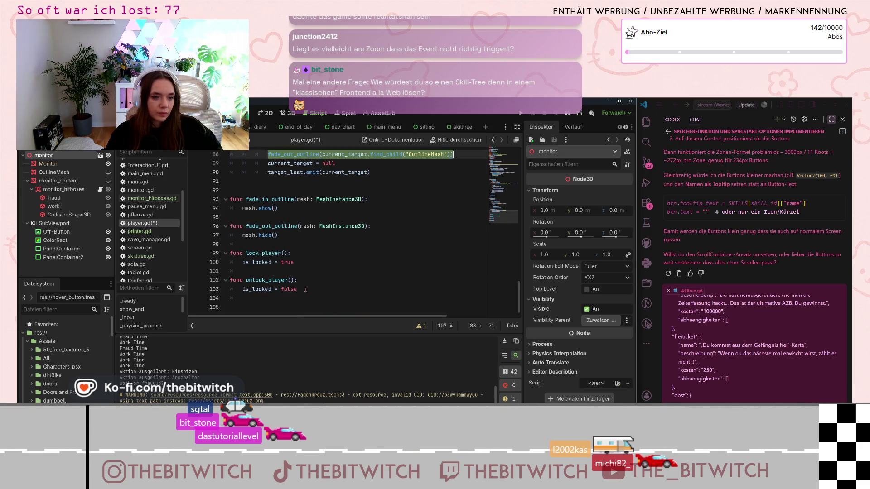
{"action": "left_click", "coordinate": [308, 254]}
{"action": "left_click", "coordinate": [250, 262]}
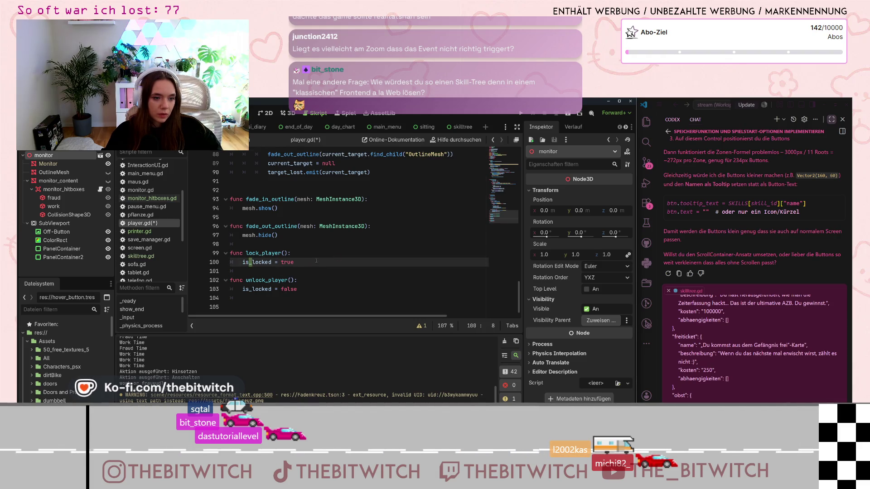
{"action": "key", "text": "Return"}
{"action": "key", "text": "ctrl+v"}
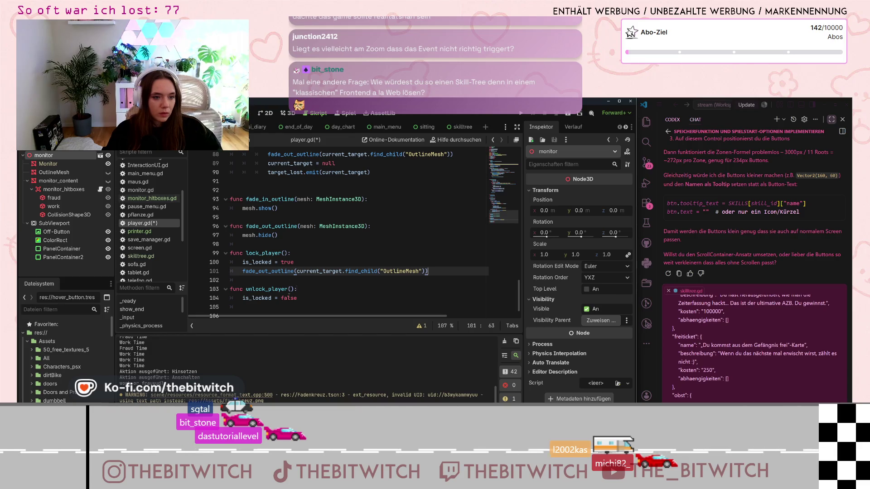
Paste the fade_in_outline call at the end of unlock_player, remove a stray 's', and save.
{"action": "scroll", "coordinate": [363, 226], "scroll_direction": "up", "scroll_amount": 3}
{"action": "left_click_drag", "start_coordinate": [267, 208], "coordinate": [446, 216]}
{"action": "key", "text": "ctrl+c"}
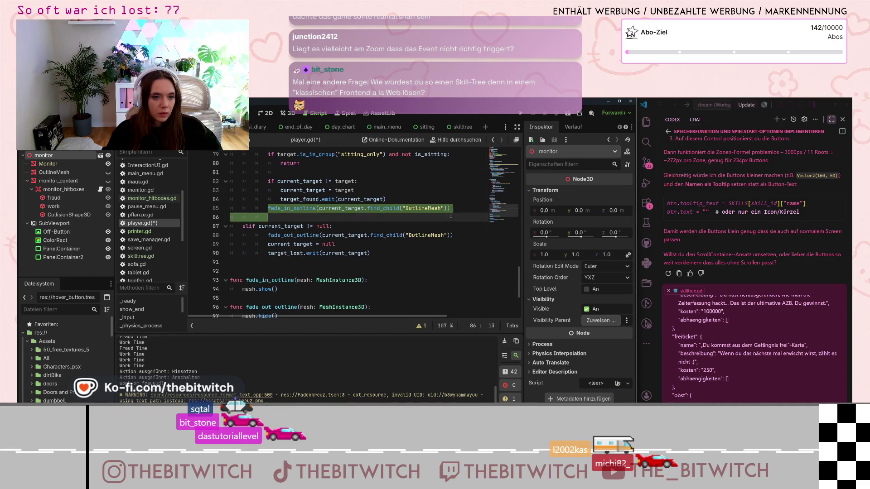
{"action": "left_click", "coordinate": [448, 208]}
{"action": "scroll", "coordinate": [260, 297], "scroll_direction": "down", "scroll_amount": 3}
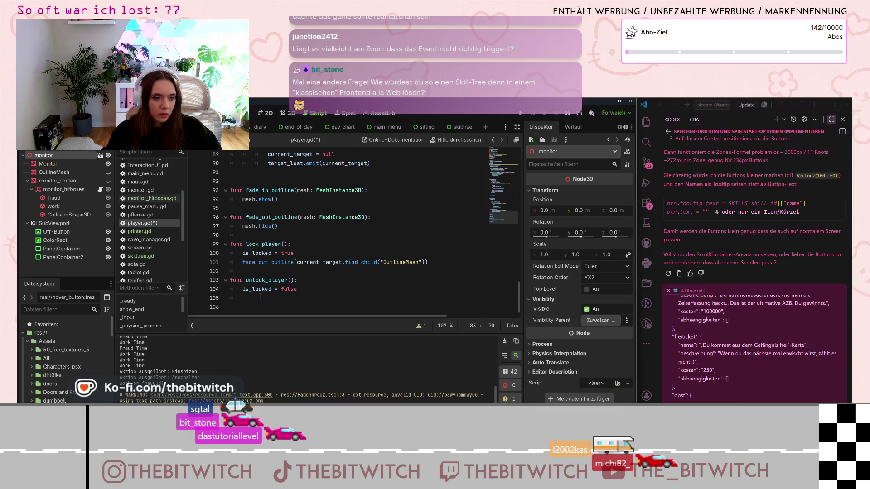
{"action": "left_click", "coordinate": [260, 297]}
{"action": "key", "text": "ctrl+v"}
{"action": "type", "text": "s"}
{"action": "left_click", "coordinate": [320, 278]}
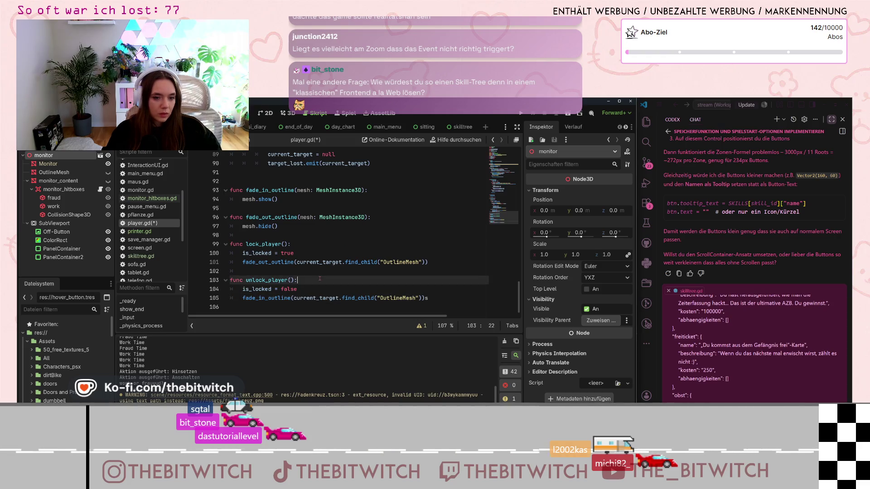
{"action": "left_click", "coordinate": [427, 298]}
{"action": "key", "text": "BackSpace"}
{"action": "key", "text": "Up"}
{"action": "key", "text": "Up"}
{"action": "key", "text": "Up"}
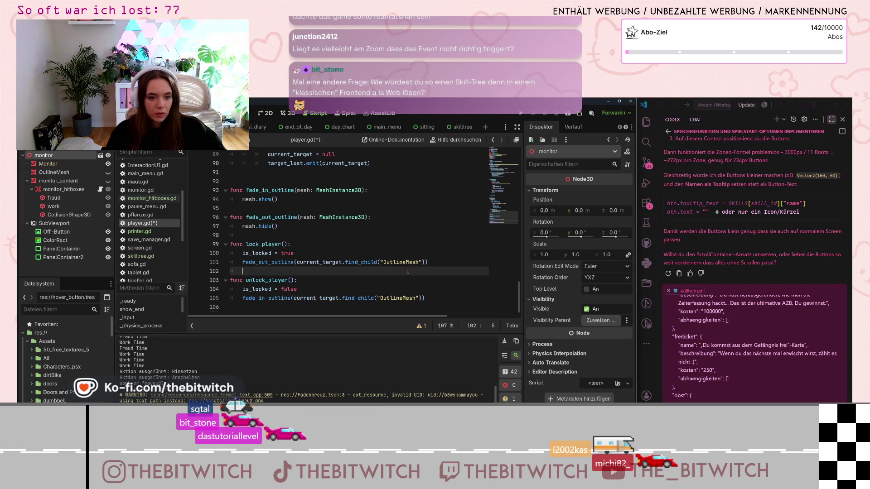
{"action": "key", "text": "ctrl+s"}
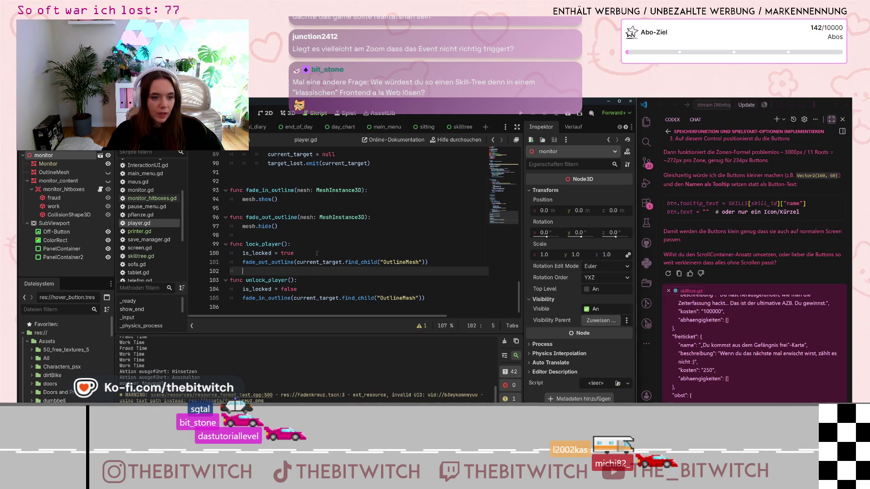
Inspect find_child on line 101, then run the game with F5 to test.
{"action": "double_click", "coordinate": [365, 262]}
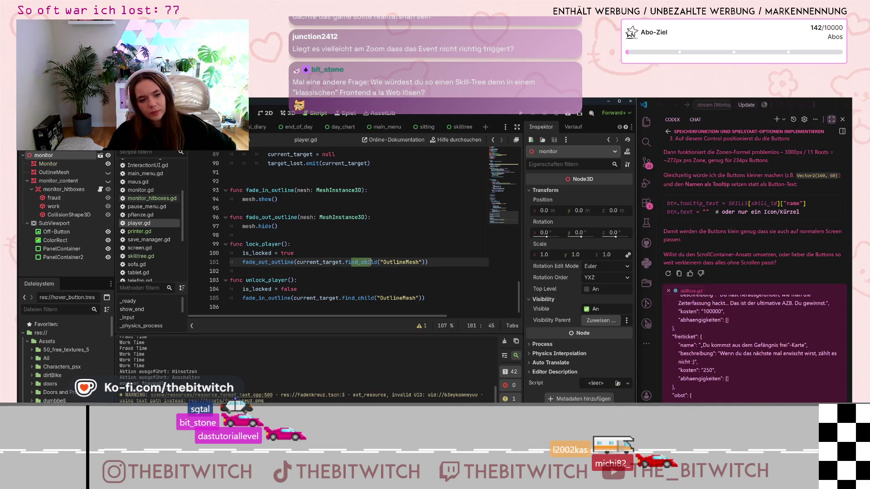
{"action": "left_click", "coordinate": [347, 263]}
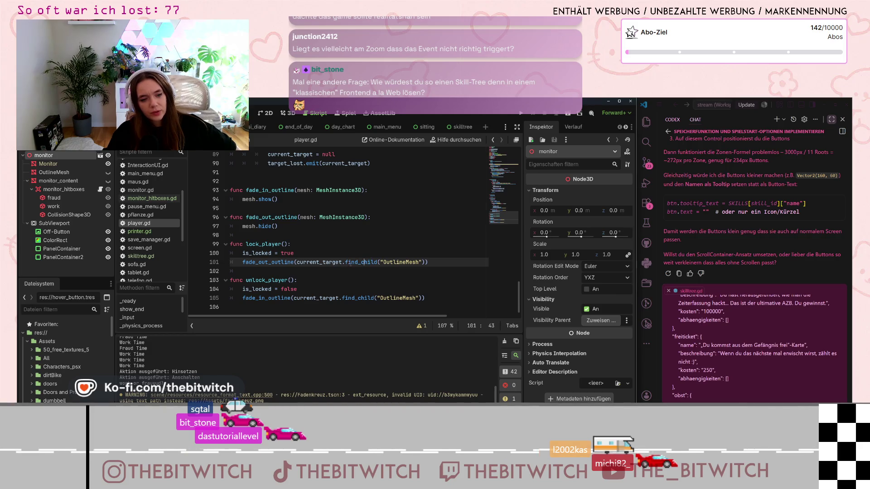
{"action": "key", "text": "F5"}
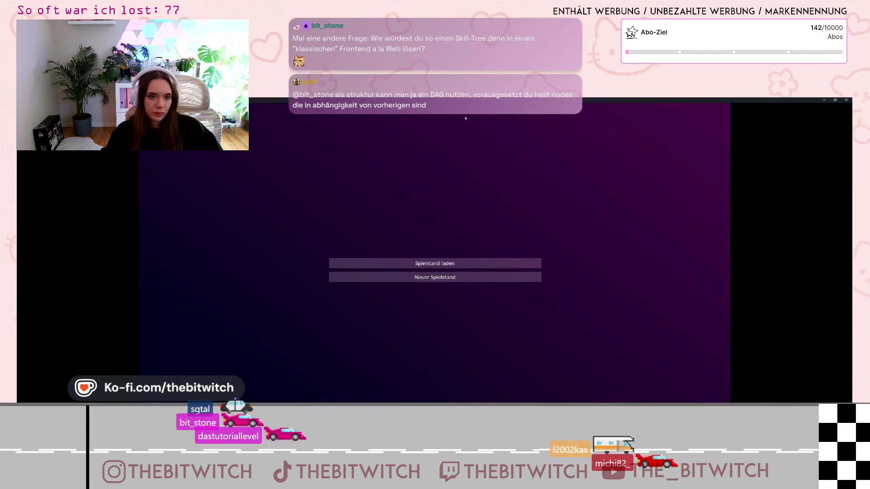
Load the saved game, then delete the fade_in_outline and fade_out_outline lines from unlock_player and lock_player.
{"action": "left_click", "coordinate": [494, 280]}
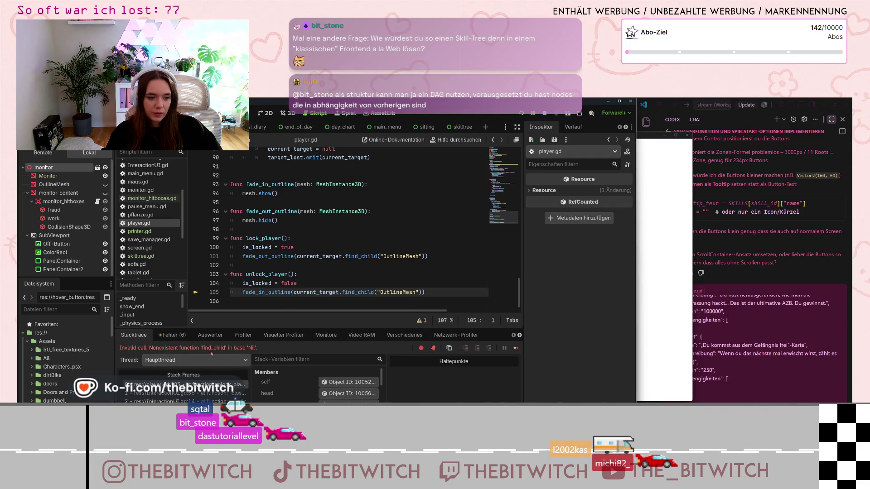
{"action": "left_click_drag", "start_coordinate": [430, 293], "coordinate": [415, 279]}
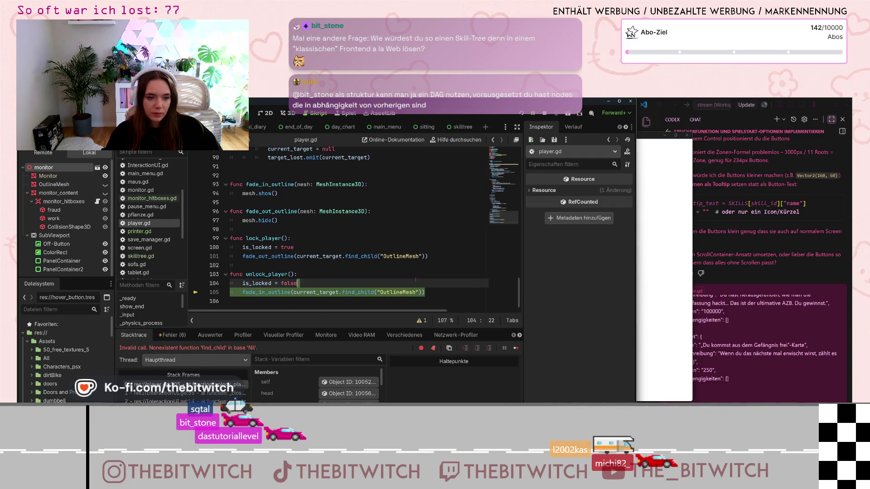
{"action": "key", "text": "BackSpace"}
{"action": "left_click_drag", "start_coordinate": [438, 257], "coordinate": [434, 249]}
{"action": "key", "text": "BackSpace"}
{"action": "key", "text": "Down"}
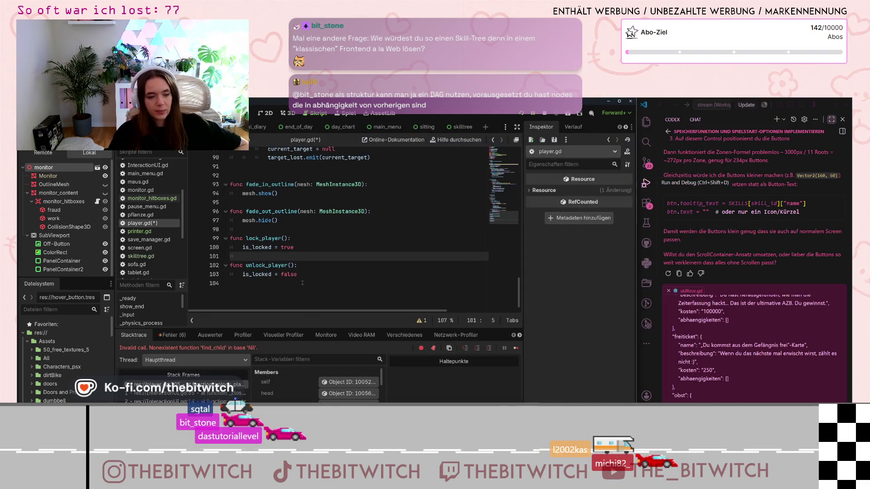
Change line 82 to 'if current_target != target and not is_locked:' and save player.gd.
{"action": "scroll", "coordinate": [300, 281], "scroll_direction": "up", "scroll_amount": 5}
{"action": "scroll", "coordinate": [298, 288], "scroll_direction": "up", "scroll_amount": 2}
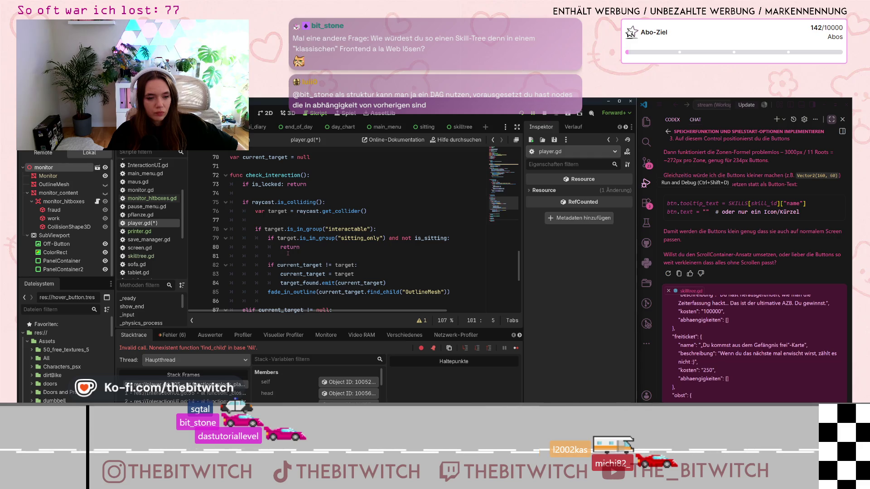
{"action": "scroll", "coordinate": [302, 254], "scroll_direction": "down", "scroll_amount": 2}
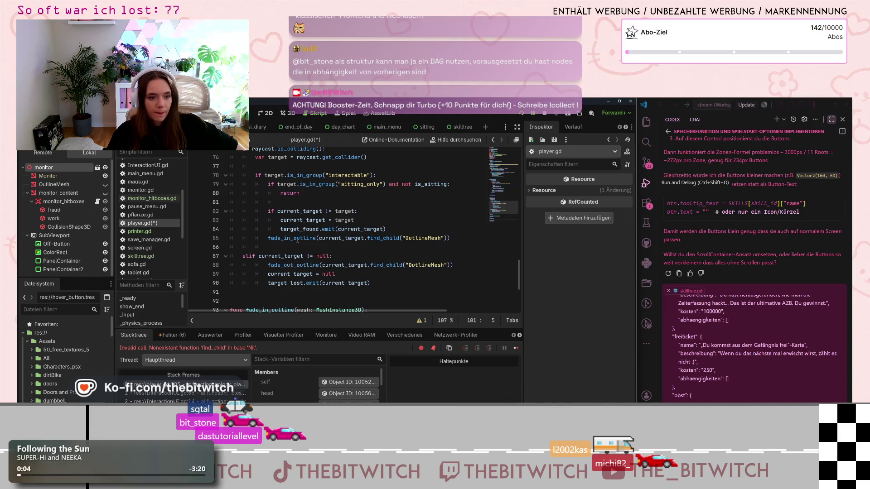
{"action": "scroll", "coordinate": [299, 248], "scroll_direction": "up", "scroll_amount": 2}
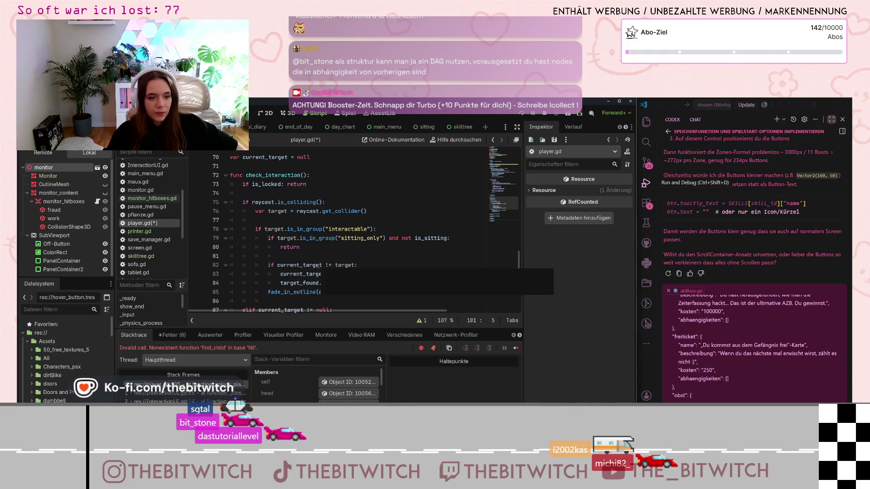
{"action": "mouse_move", "coordinate": [281, 284]}
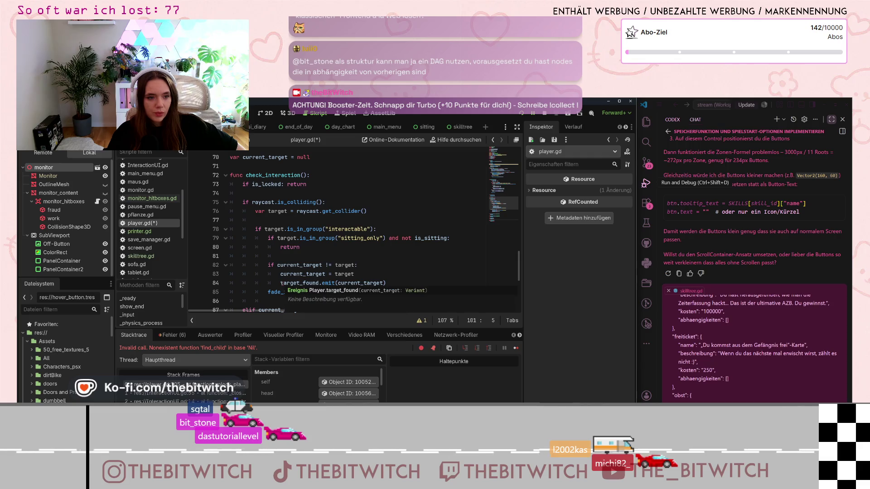
{"action": "left_click", "coordinate": [351, 265]}
{"action": "key", "text": "Right"}
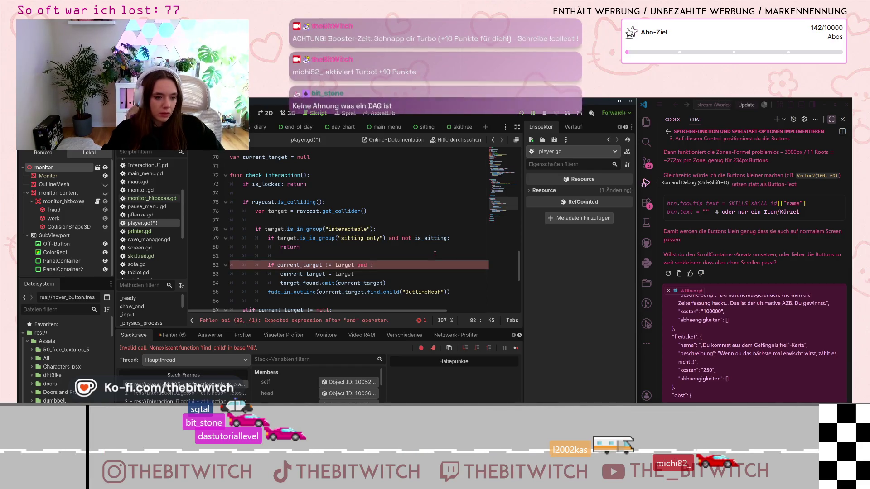
{"action": "scroll", "coordinate": [408, 261], "scroll_direction": "down", "scroll_amount": 5}
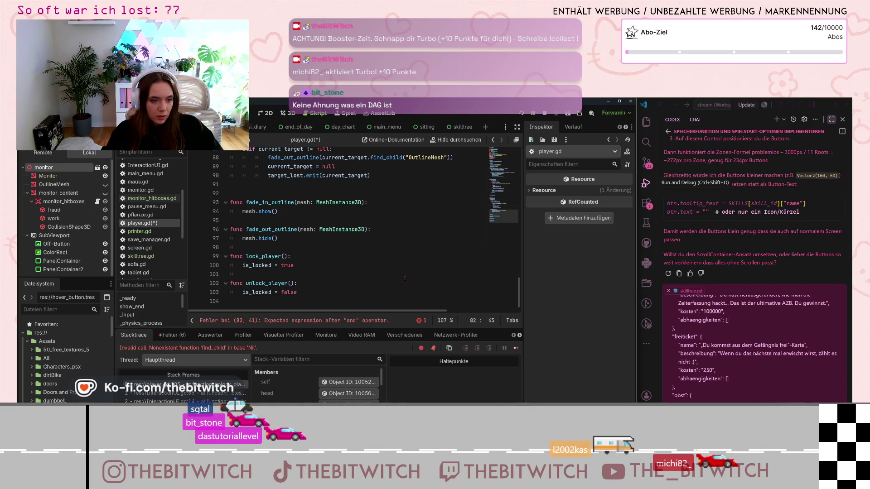
{"action": "scroll", "coordinate": [405, 278], "scroll_direction": "up", "scroll_amount": 5}
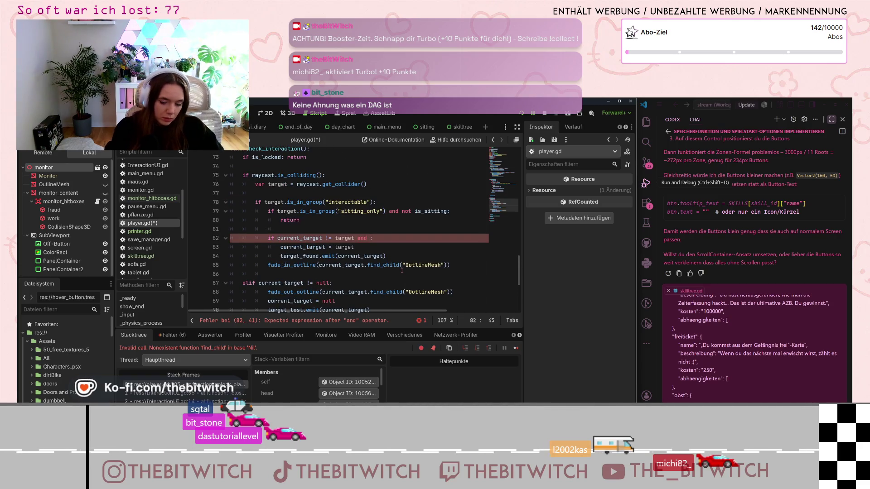
{"action": "type", "text": "is_locked"}
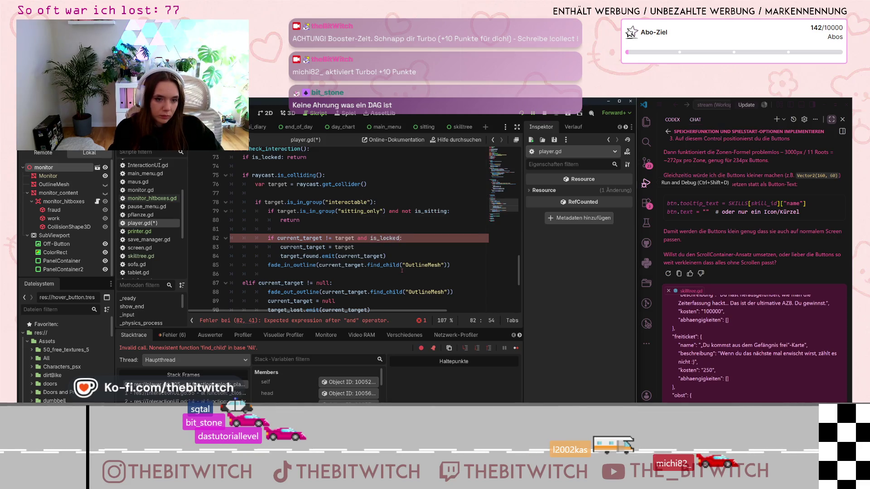
{"action": "key", "text": "BackSpace"}
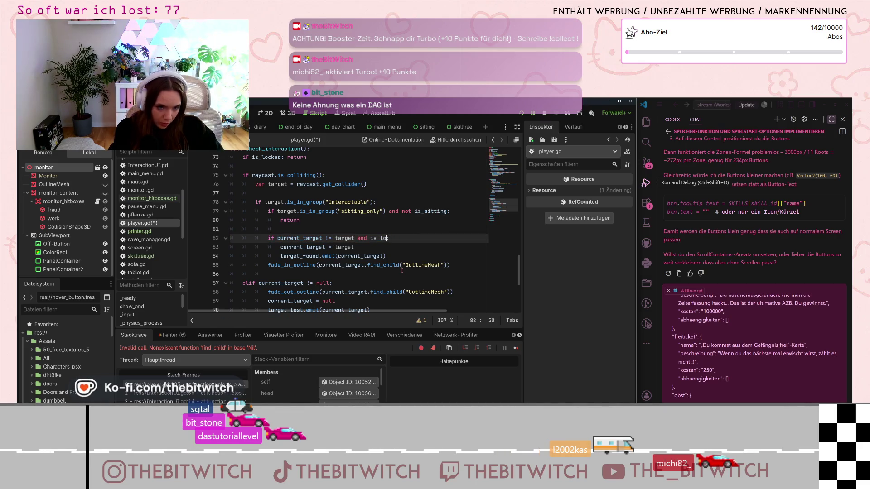
{"action": "type", "text": "not _lo"}
{"action": "key", "text": "Return"}
{"action": "left_click", "coordinate": [403, 256]}
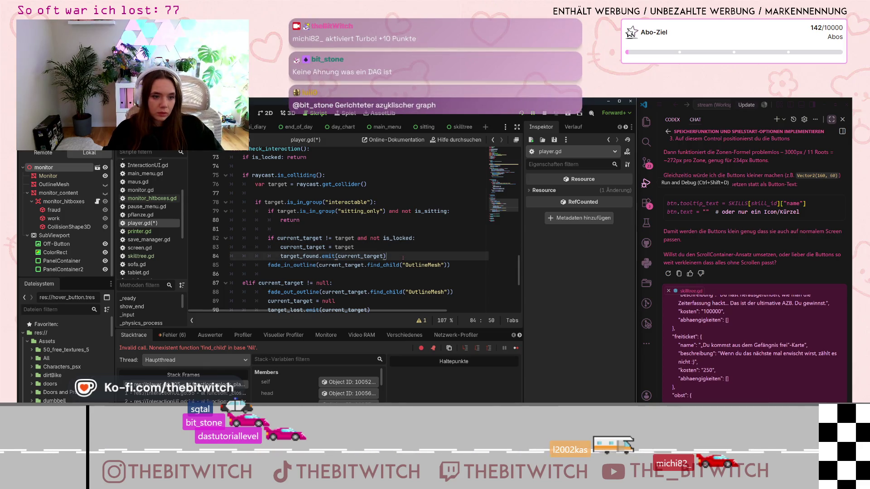
{"action": "key", "text": "ctrl+s"}
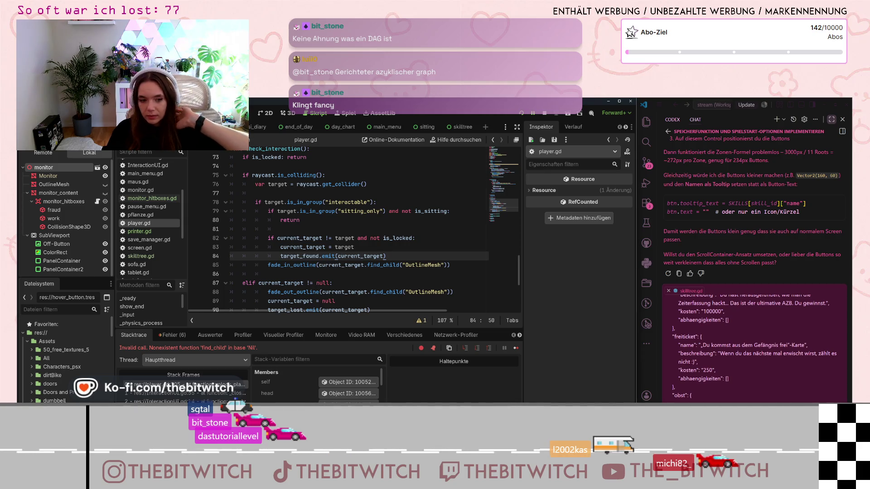
Check the error list, undo the trailing blank line at the script end, and stop the project.
{"action": "left_click", "coordinate": [378, 248]}
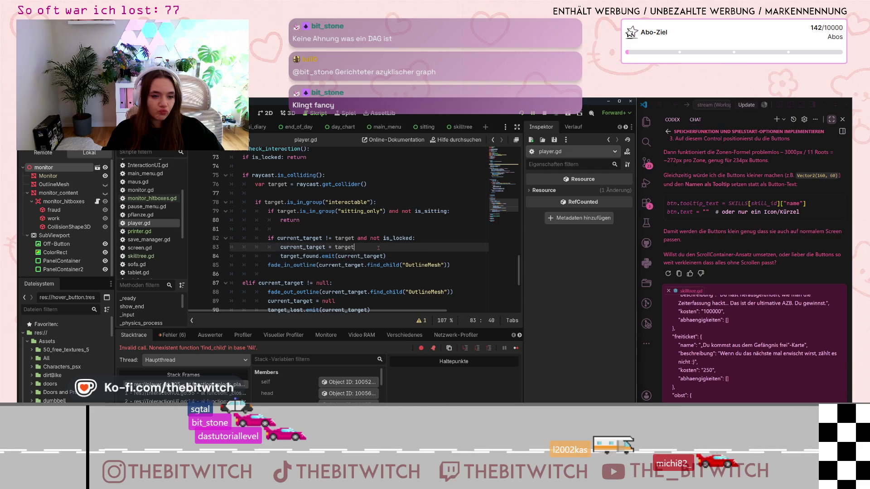
{"action": "scroll", "coordinate": [378, 247], "scroll_direction": "up", "scroll_amount": 4}
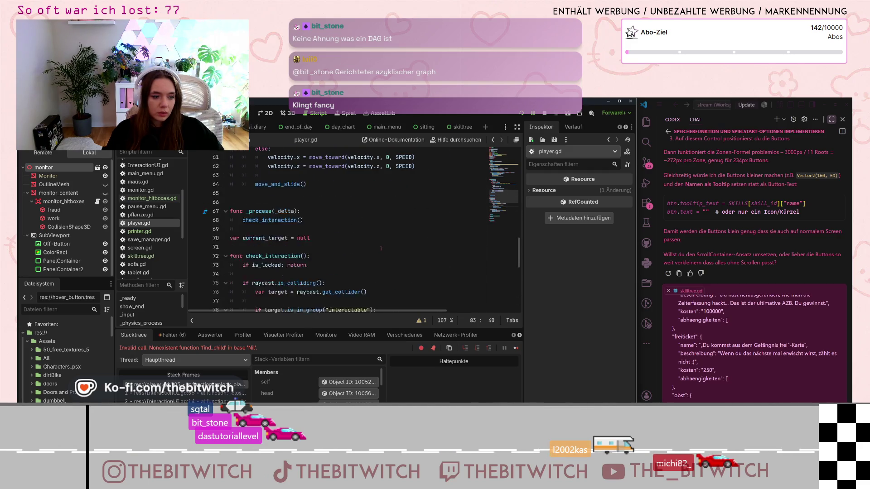
{"action": "key", "text": "ctrl+End"}
{"action": "left_click", "coordinate": [171, 335]}
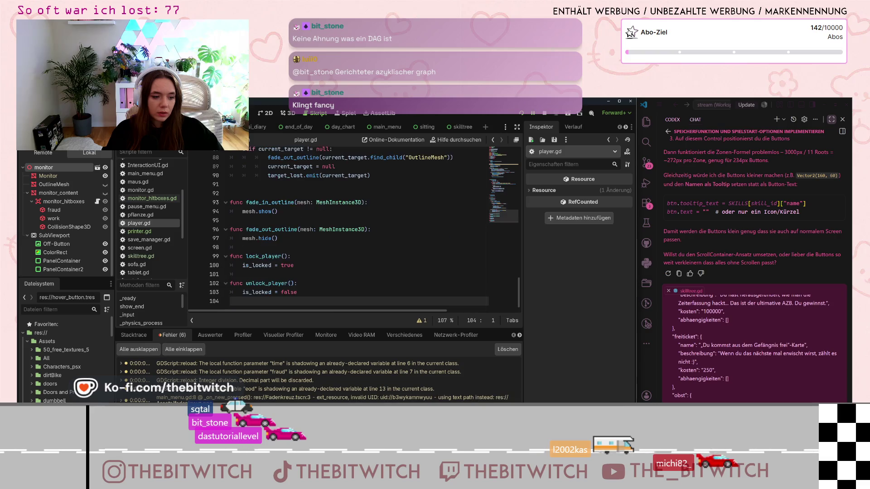
{"action": "mouse_move", "coordinate": [235, 397]}
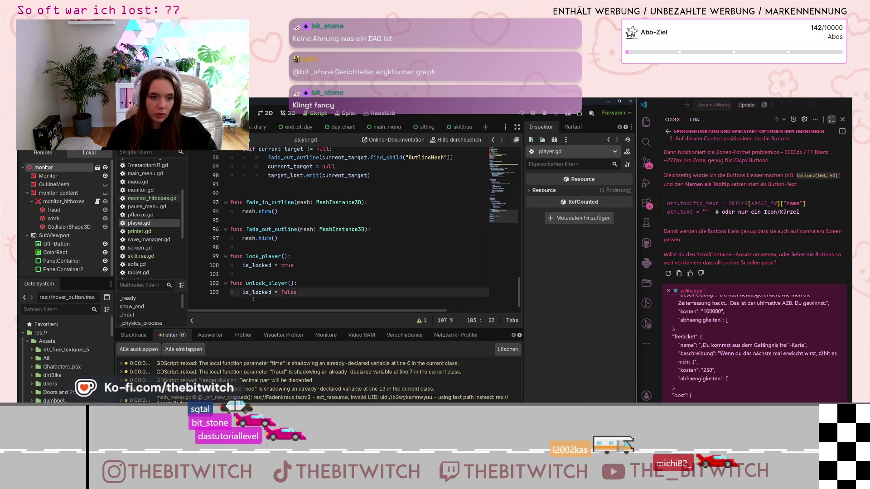
{"action": "key", "text": "ctrl+z"}
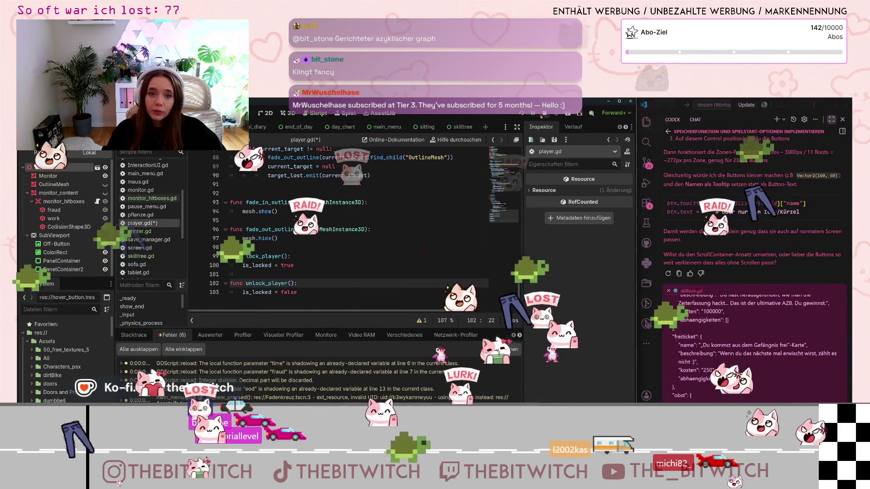
{"action": "left_click", "coordinate": [543, 113]}
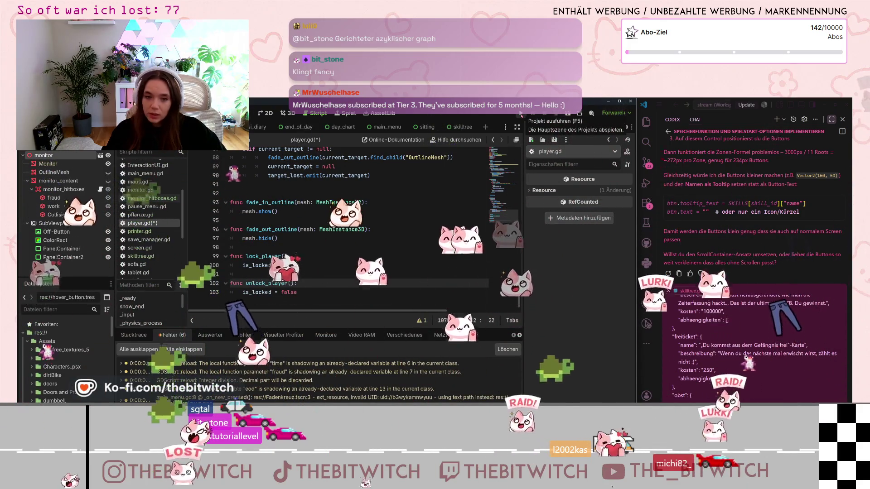
Rerun the project, load the saved game, walk to the monitor and interact with it.
{"action": "left_click", "coordinate": [521, 113]}
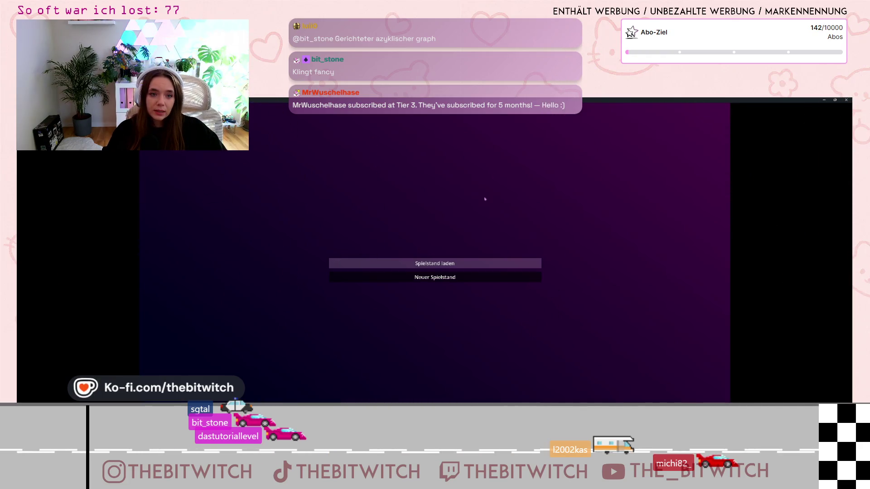
{"action": "left_click", "coordinate": [434, 263]}
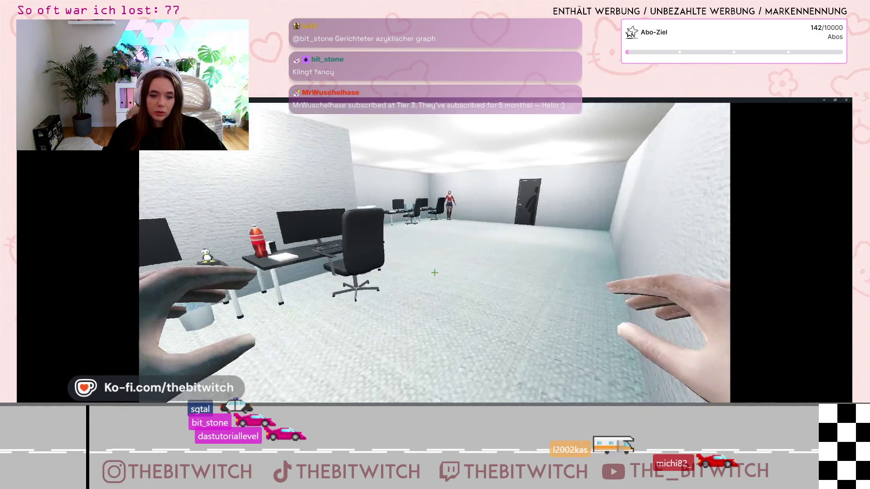
{"action": "key", "text": "w"}
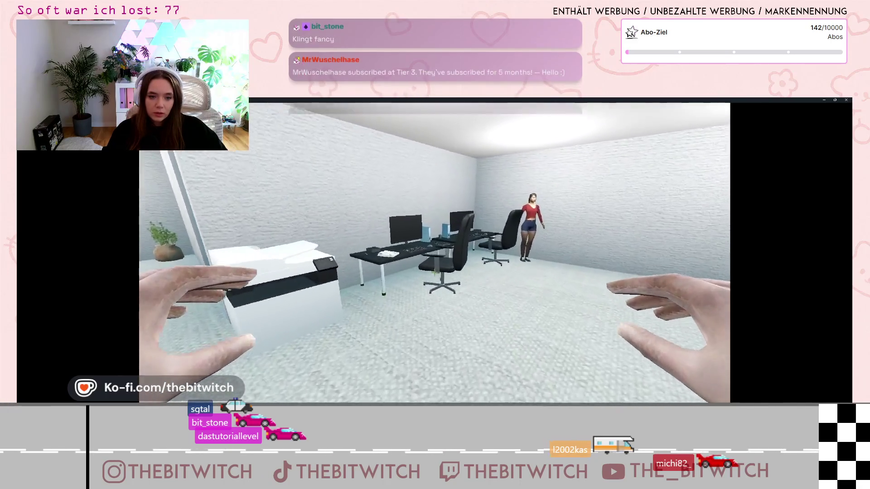
{"action": "key", "text": "w"}
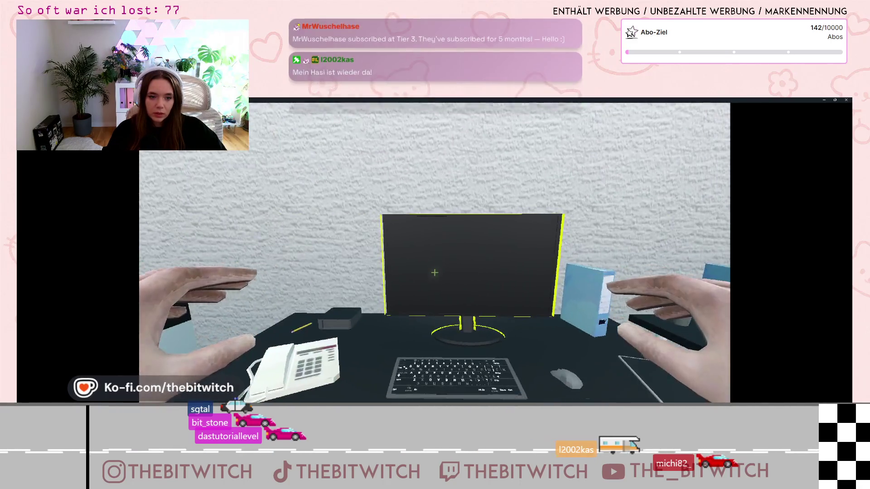
{"action": "left_click", "coordinate": [434, 272]}
{"action": "left_click", "coordinate": [434, 272]}
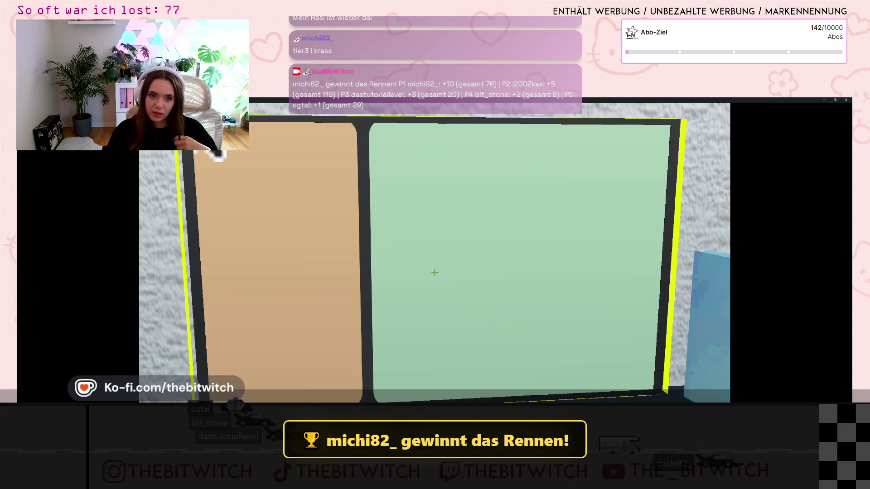
{"action": "key", "text": "super+Down"}
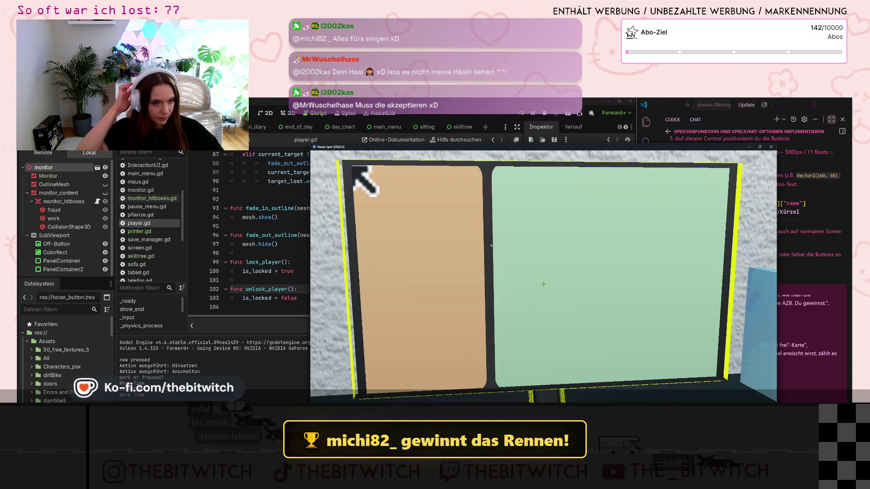
Close the game window and remove 'not is_locked' from line 82's condition.
{"action": "left_click", "coordinate": [771, 147]}
{"action": "scroll", "coordinate": [361, 256], "scroll_direction": "up", "scroll_amount": 2}
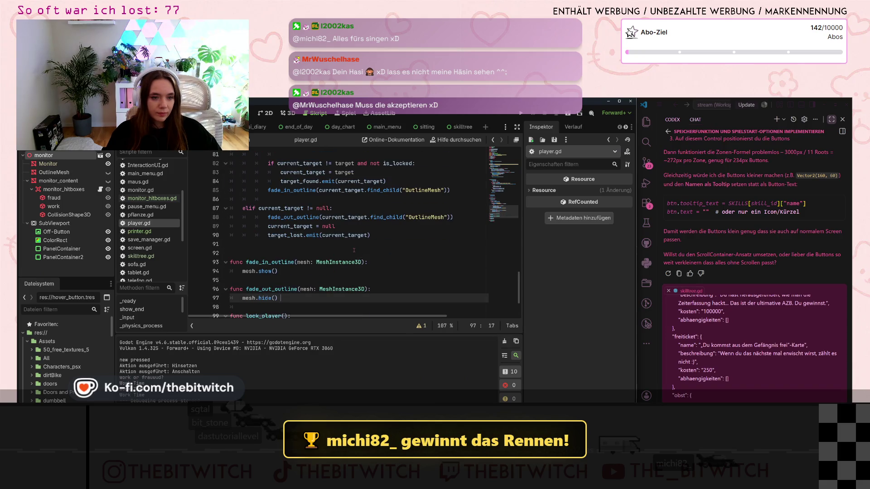
{"action": "scroll", "coordinate": [353, 250], "scroll_direction": "up", "scroll_amount": 1}
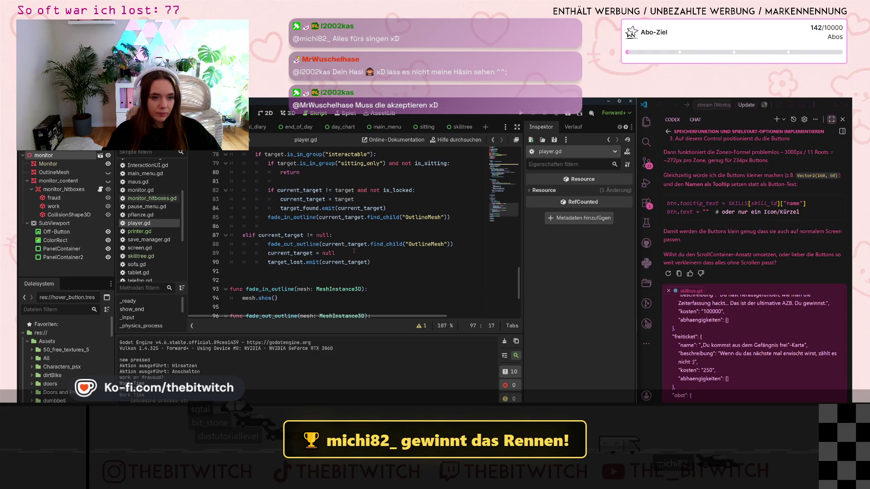
{"action": "scroll", "coordinate": [354, 250], "scroll_direction": "up", "scroll_amount": 2}
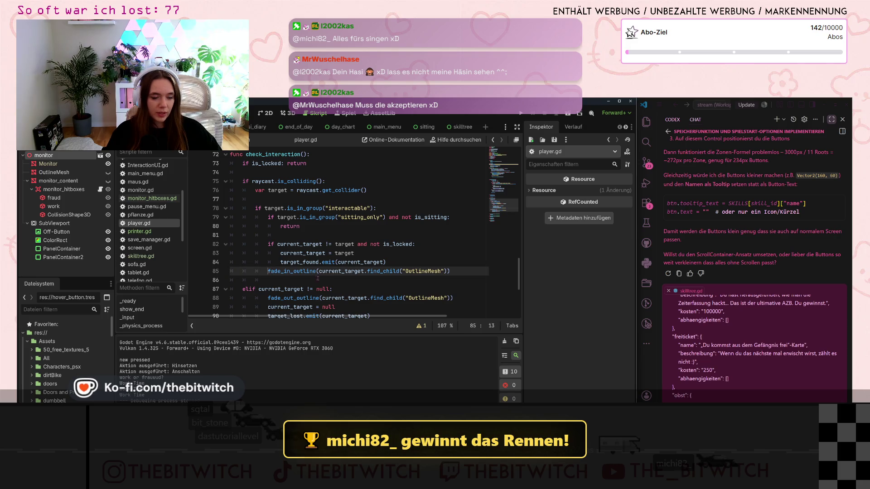
{"action": "key", "text": "Return"}
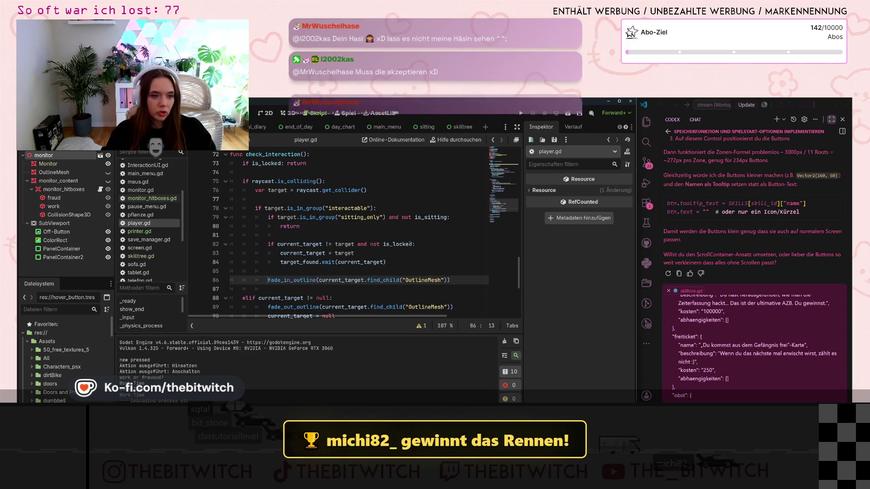
{"action": "left_click_drag", "start_coordinate": [412, 244], "coordinate": [358, 245]}
{"action": "key", "text": "ctrl+c"}
{"action": "key", "text": "BackSpace"}
{"action": "key", "text": "BackSpace"}
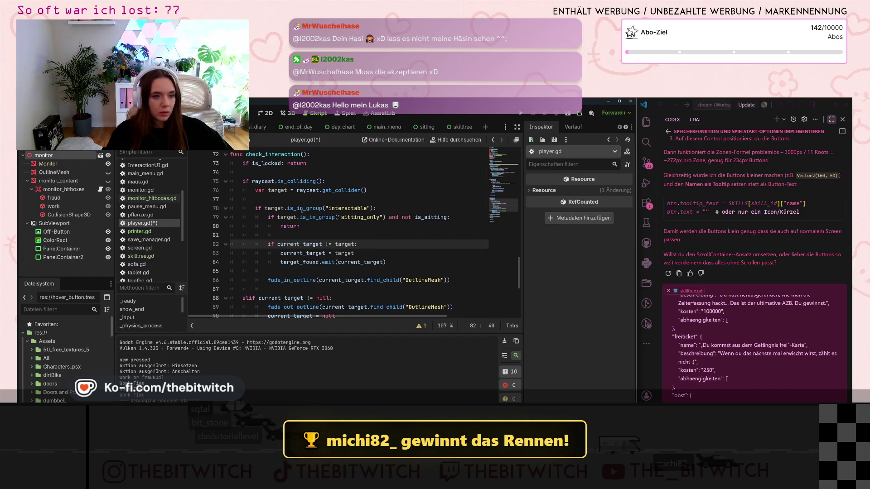
Append 'and not is_locked' to line 78's interactable check, save, and relaunch the game.
{"action": "left_click", "coordinate": [372, 209]}
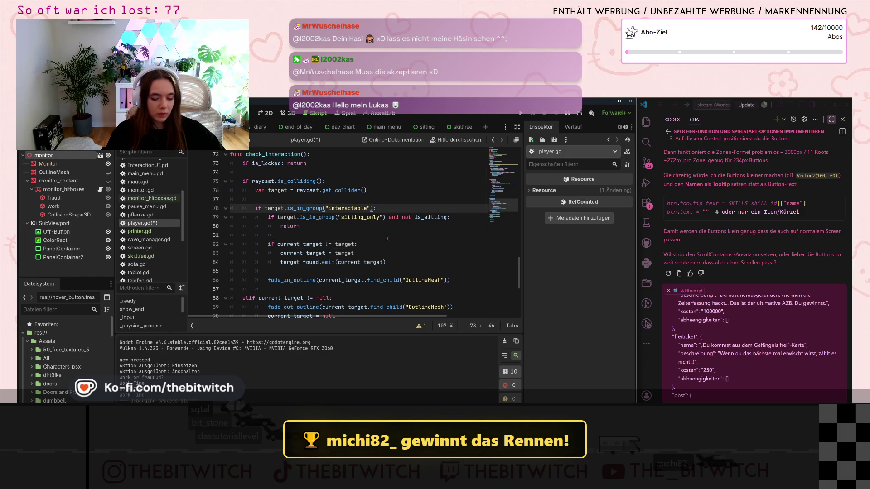
{"action": "key", "text": "ctrl+v"}
{"action": "left_click", "coordinate": [388, 238]}
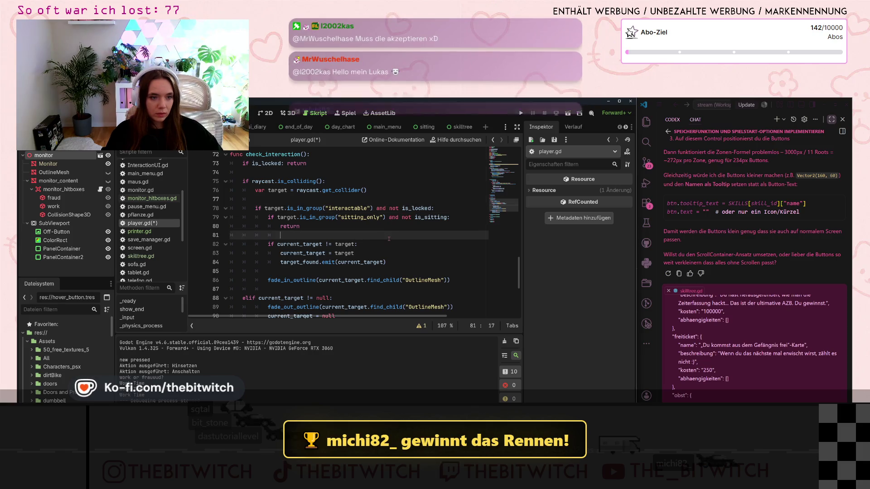
{"action": "left_click", "coordinate": [423, 248]}
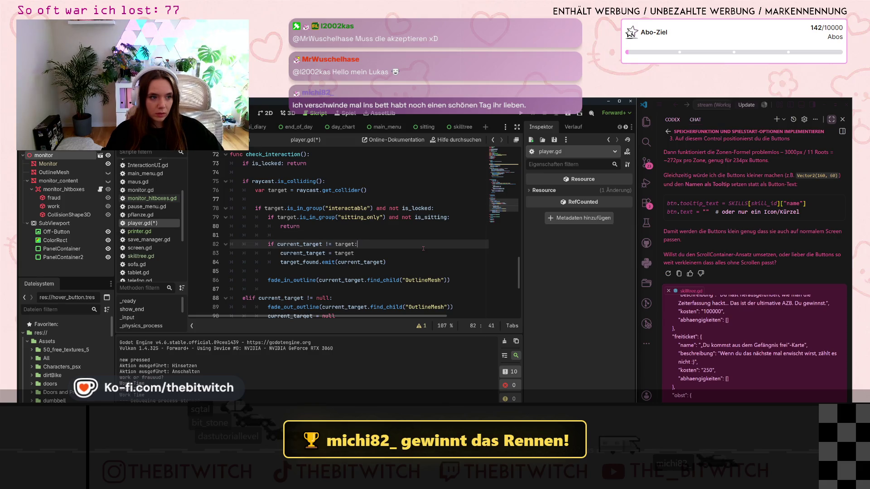
{"action": "key", "text": "ctrl+s"}
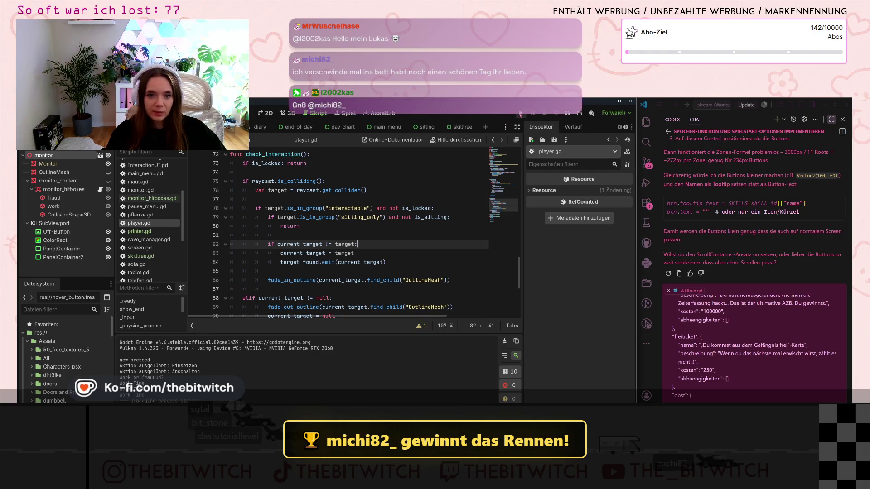
{"action": "left_click", "coordinate": [520, 114]}
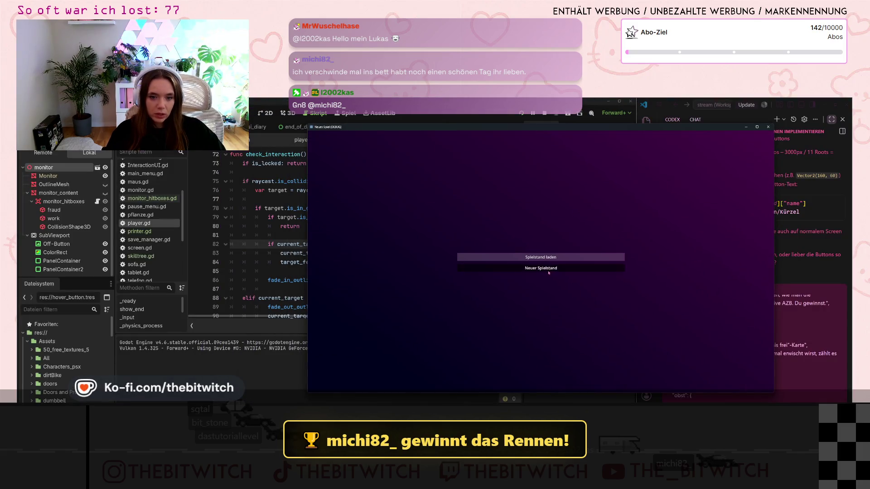
Start a new game, walk to the desk, sit, switch on the monitor, click its green panel, then stop.
{"action": "left_click", "coordinate": [540, 267]}
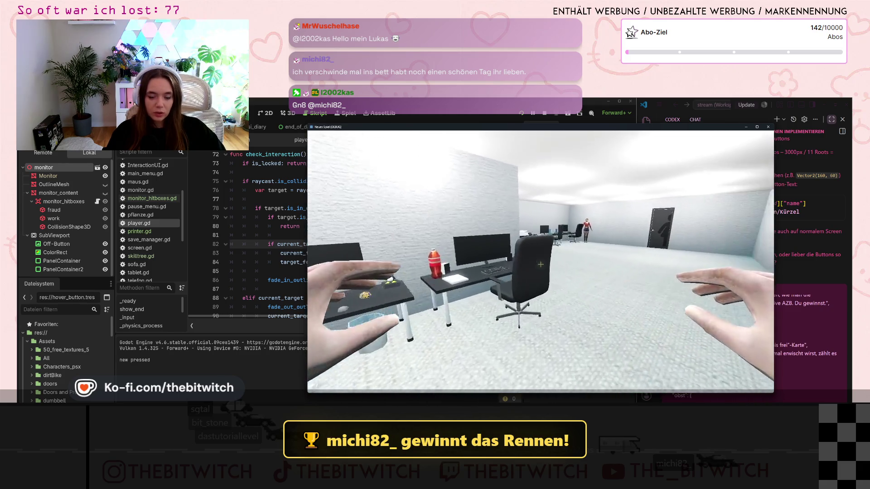
{"action": "key", "text": "w"}
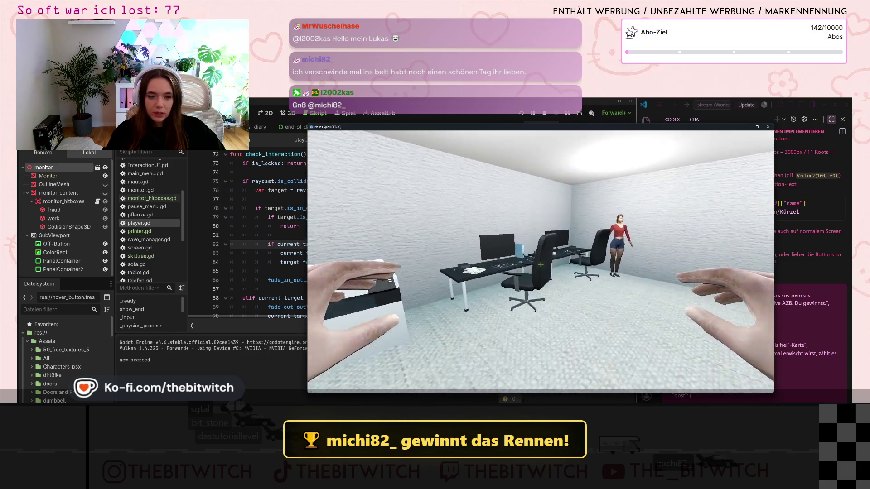
{"action": "key", "text": "e"}
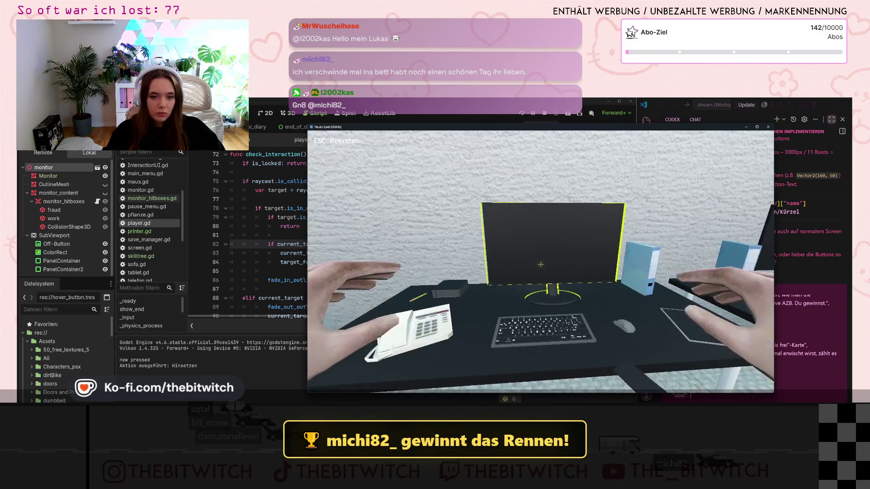
{"action": "key", "text": "e"}
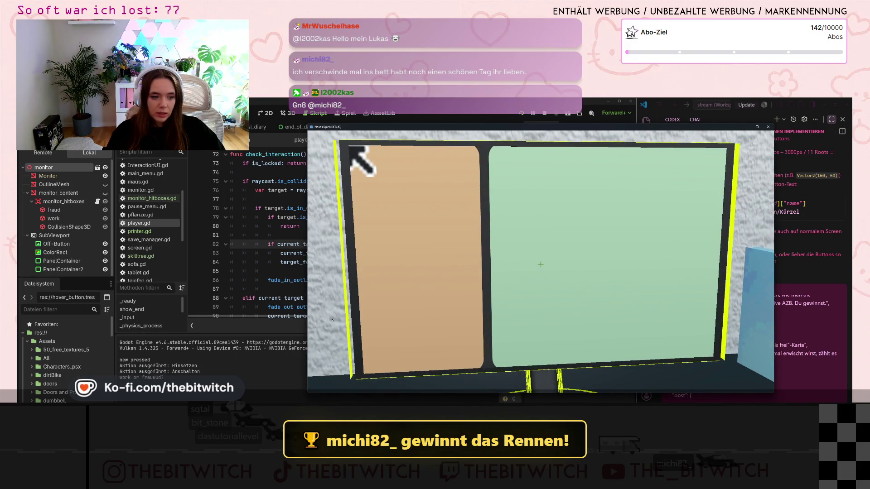
{"action": "left_click", "coordinate": [629, 278]}
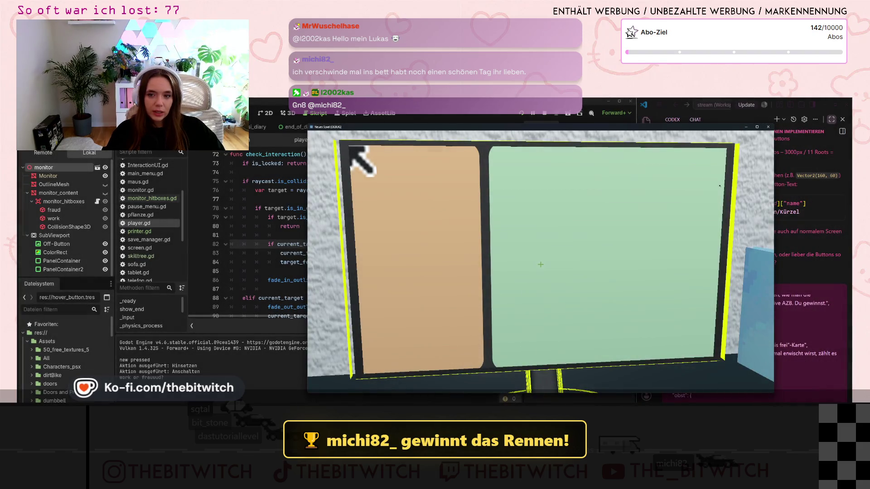
{"action": "left_click", "coordinate": [768, 127]}
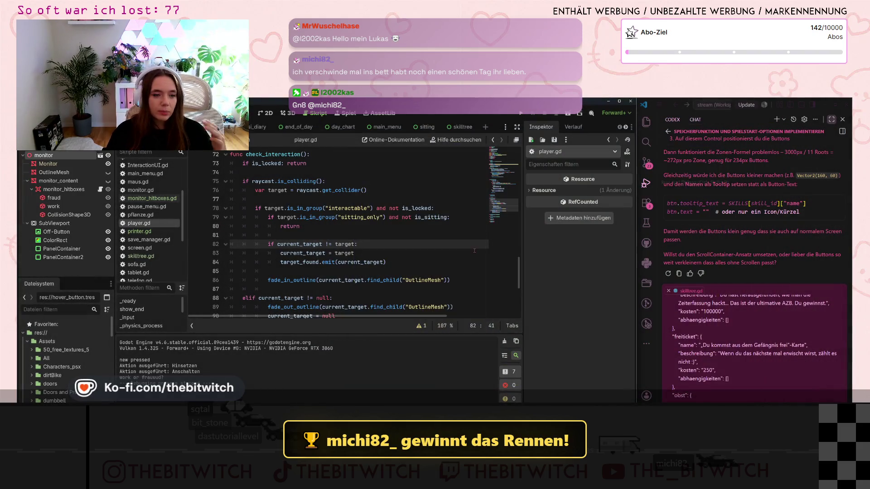
Select and delete 'and not is_locked' from line 78's interactable check.
{"action": "scroll", "coordinate": [446, 240], "scroll_direction": "down", "scroll_amount": 3}
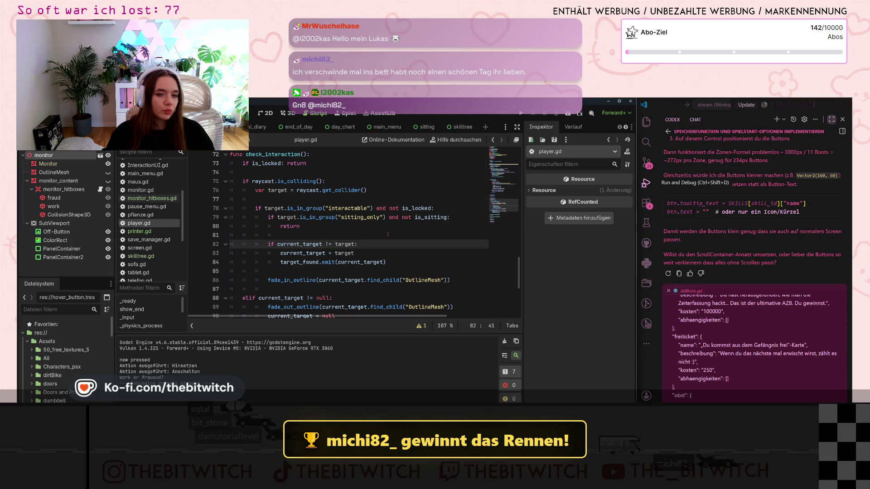
{"action": "scroll", "coordinate": [394, 231], "scroll_direction": "up", "scroll_amount": 4}
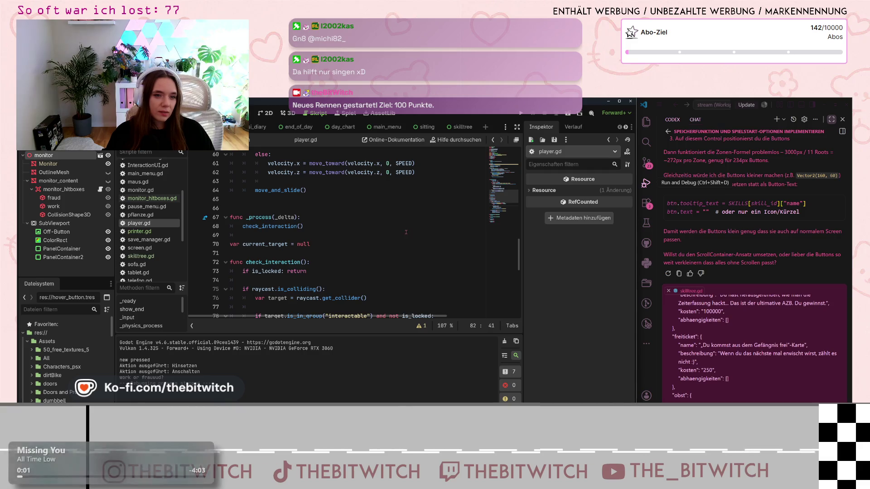
{"action": "scroll", "coordinate": [407, 232], "scroll_direction": "down", "scroll_amount": 2}
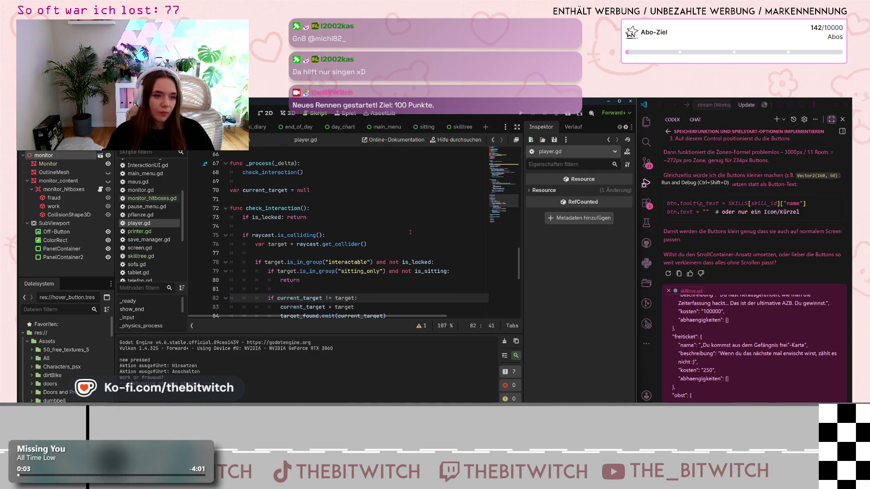
{"action": "scroll", "coordinate": [410, 233], "scroll_direction": "down", "scroll_amount": 2}
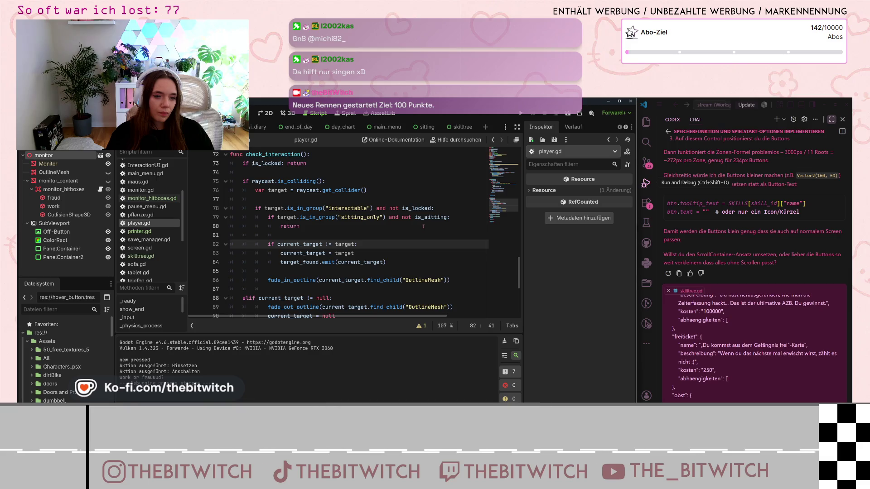
{"action": "left_click_drag", "start_coordinate": [432, 209], "coordinate": [376, 209]}
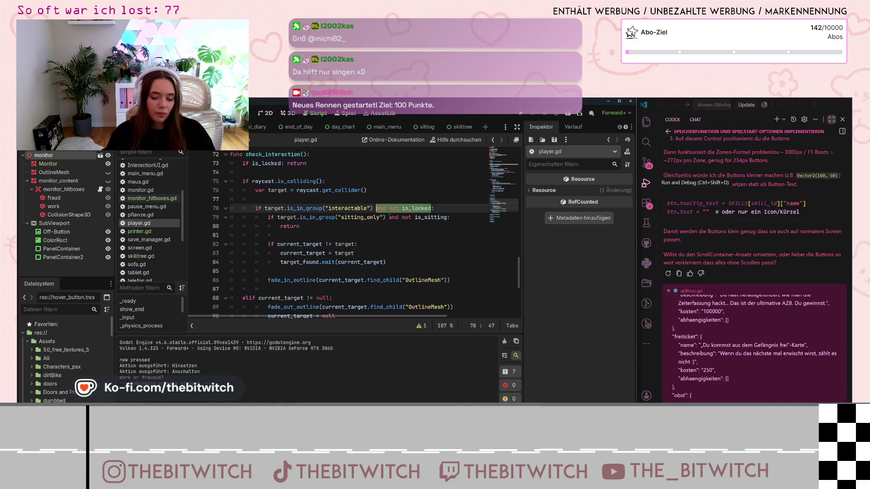
{"action": "key", "text": "BackSpace"}
{"action": "key", "text": "BackSpace"}
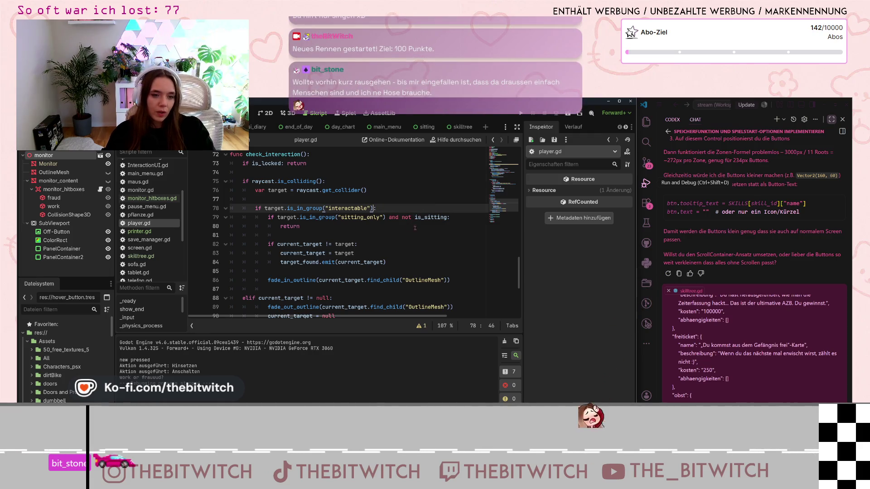
{"action": "type", "text": ":"}
Scroll through player.gd to review check_interaction and the lock_player and unlock_player functions.
{"action": "scroll", "coordinate": [394, 248], "scroll_direction": "down", "scroll_amount": 5}
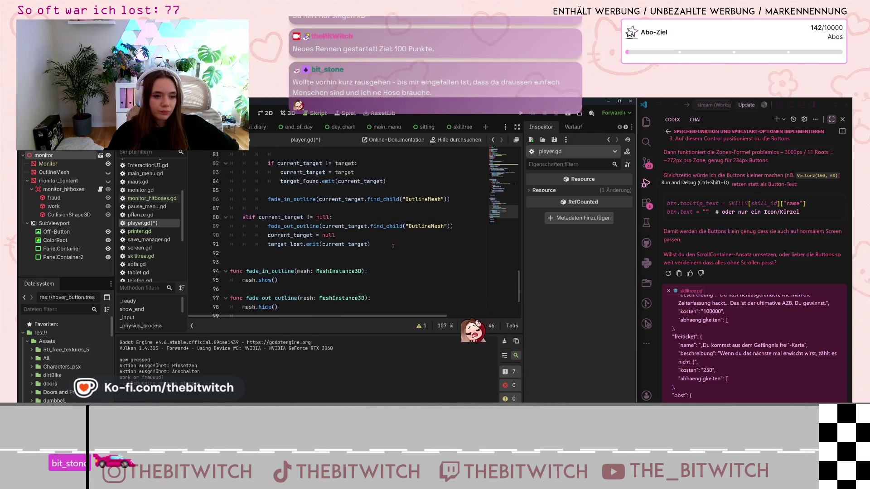
{"action": "scroll", "coordinate": [394, 249], "scroll_direction": "up", "scroll_amount": 15}
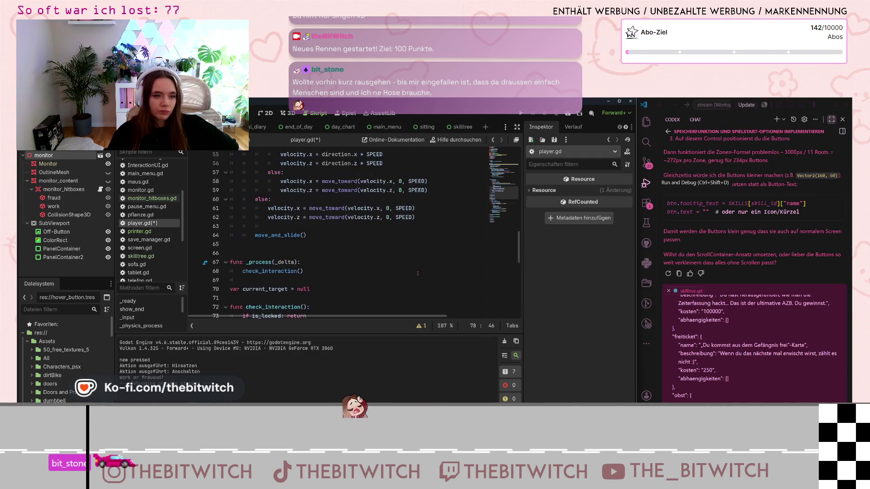
{"action": "scroll", "coordinate": [412, 294], "scroll_direction": "up", "scroll_amount": 6}
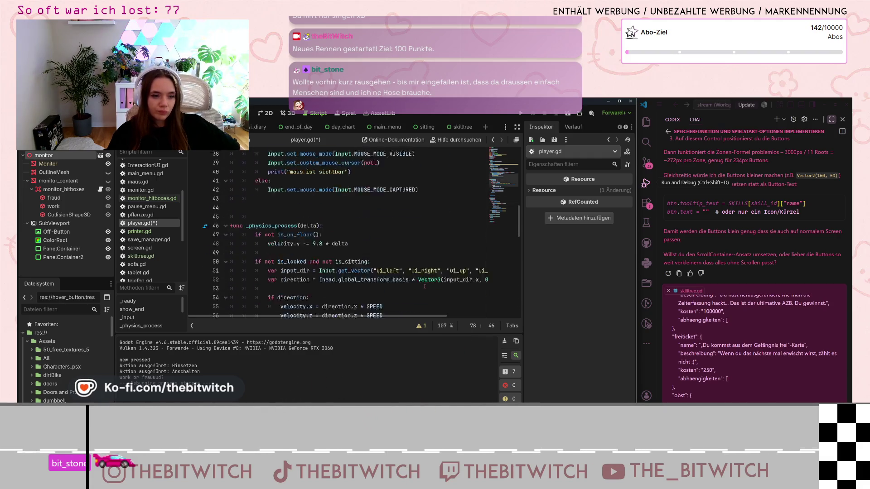
{"action": "scroll", "coordinate": [412, 293], "scroll_direction": "up", "scroll_amount": 7}
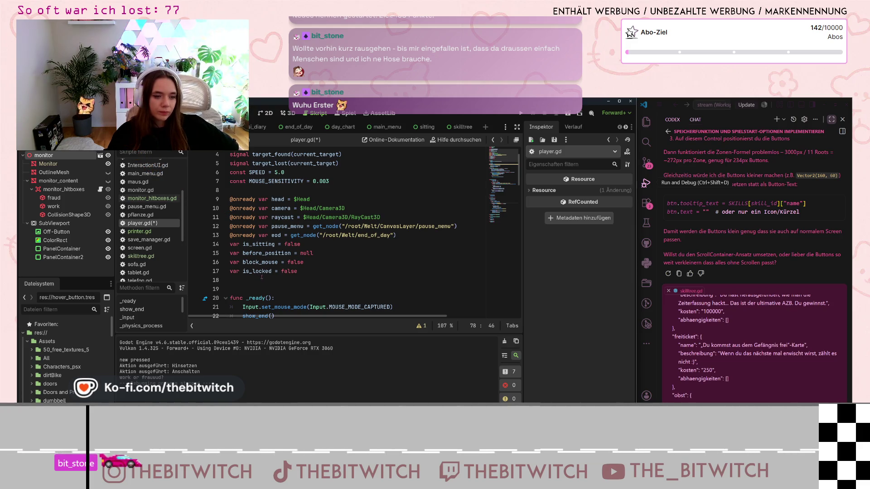
{"action": "scroll", "coordinate": [416, 273], "scroll_direction": "down", "scroll_amount": 5}
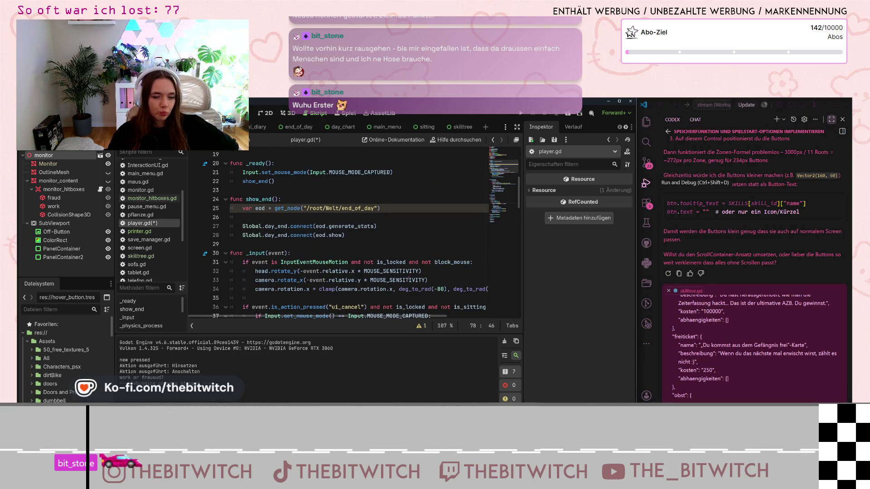
{"action": "scroll", "coordinate": [409, 279], "scroll_direction": "down", "scroll_amount": 5}
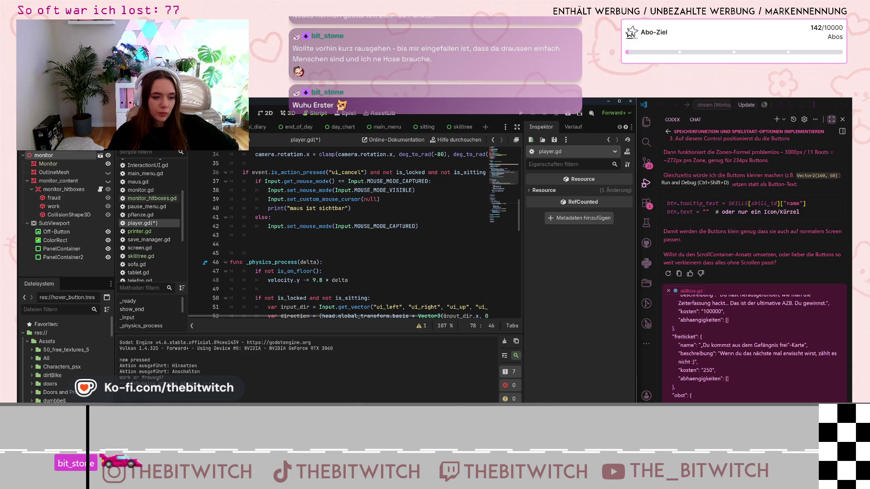
{"action": "scroll", "coordinate": [385, 282], "scroll_direction": "down", "scroll_amount": 13}
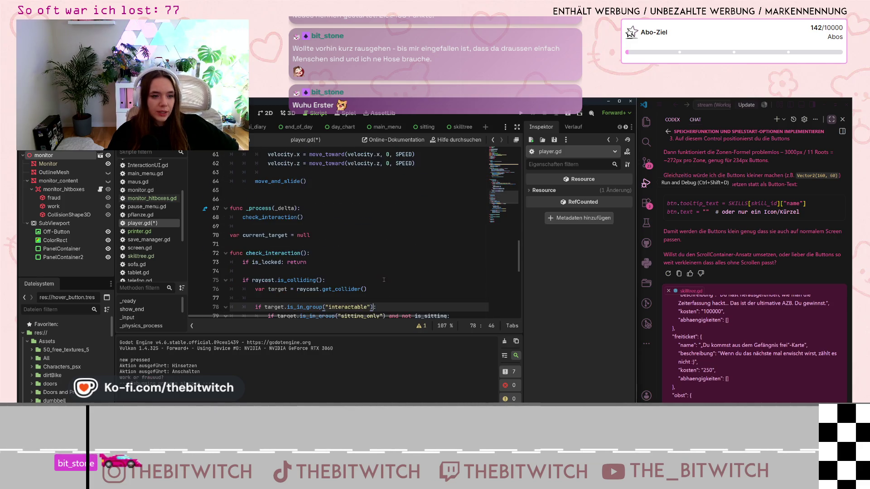
{"action": "scroll", "coordinate": [385, 283], "scroll_direction": "down", "scroll_amount": 1}
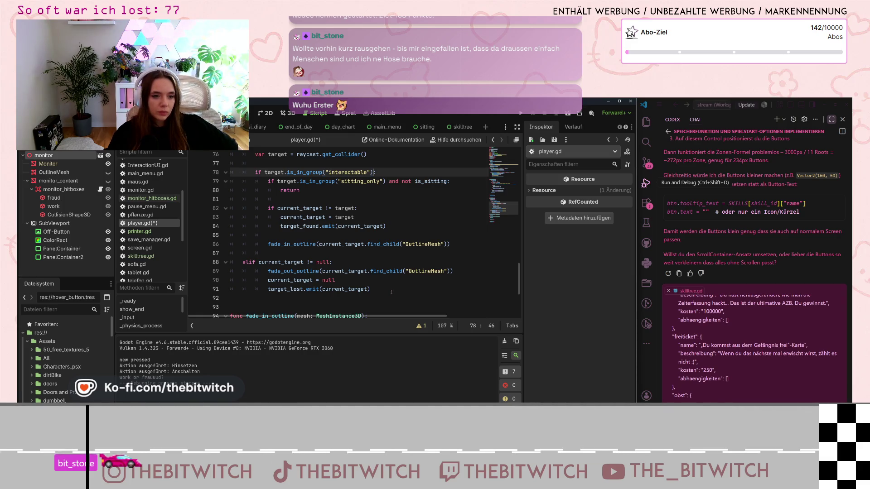
{"action": "scroll", "coordinate": [390, 292], "scroll_direction": "down", "scroll_amount": 4}
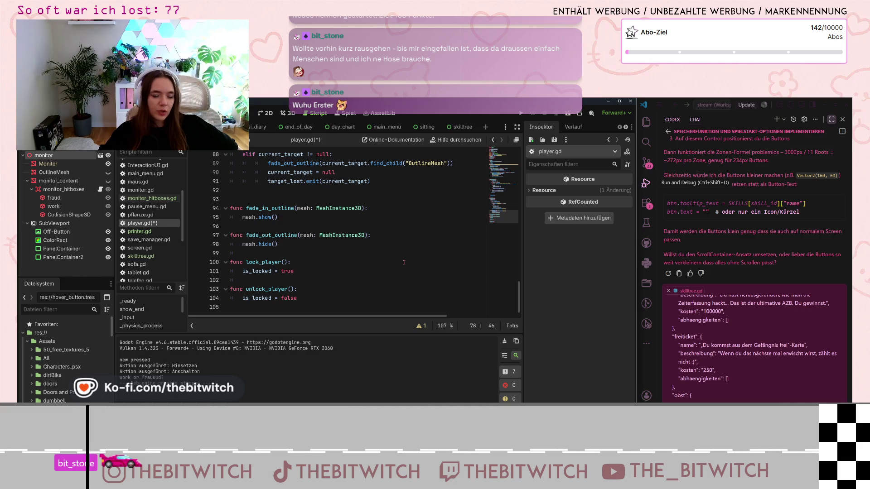
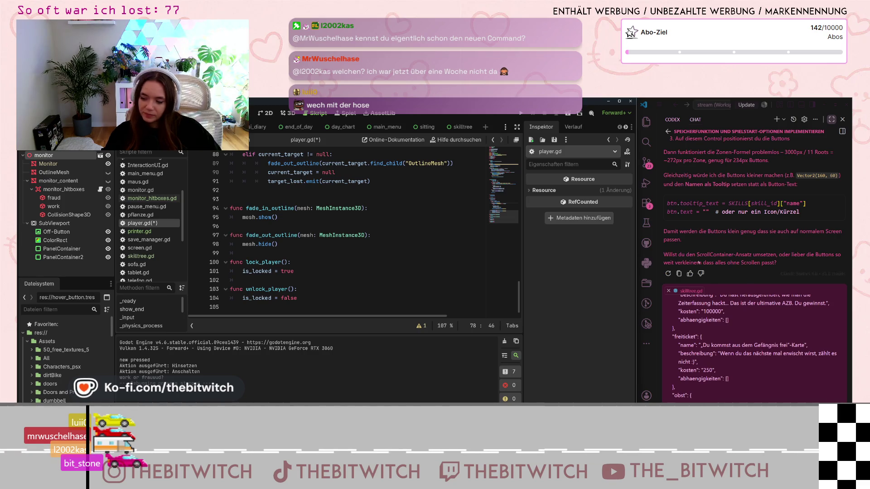
Scroll through player.gd's interaction, outline and lock_player/unlock_player code, then bring up PlayerScene.
{"action": "scroll", "coordinate": [321, 221], "scroll_direction": "up", "scroll_amount": 3}
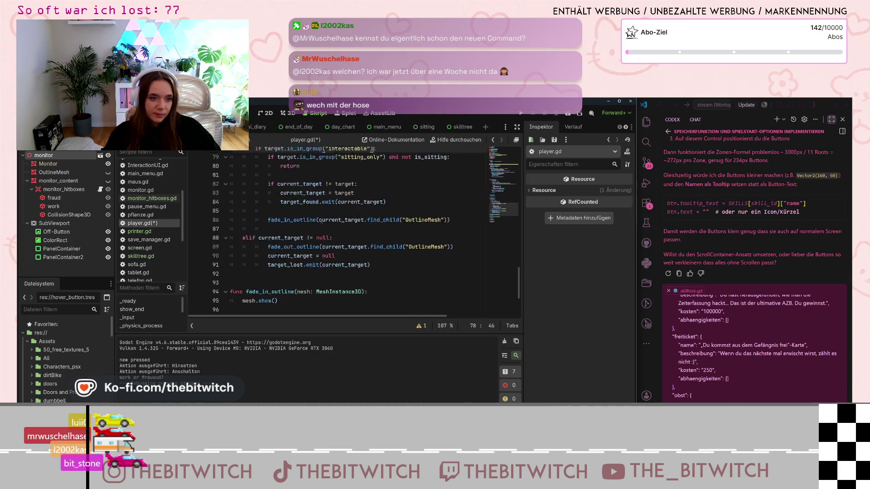
{"action": "scroll", "coordinate": [321, 221], "scroll_direction": "up", "scroll_amount": 2}
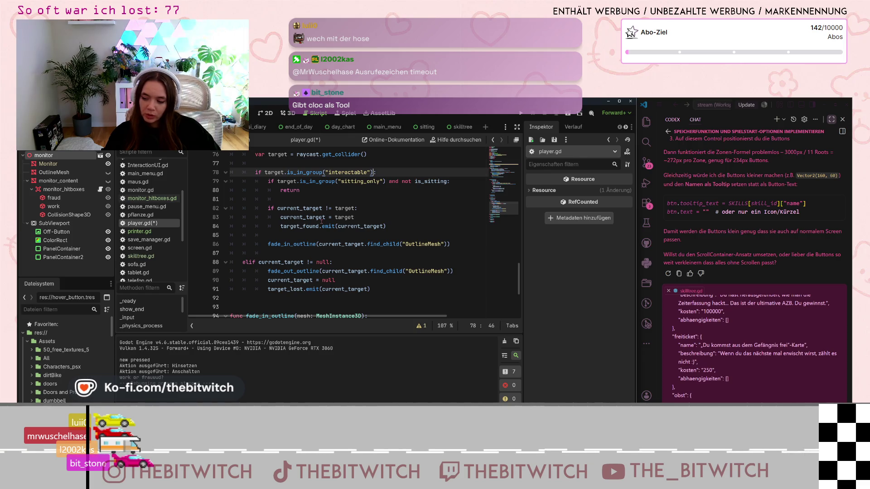
{"action": "scroll", "coordinate": [355, 249], "scroll_direction": "down", "scroll_amount": 3}
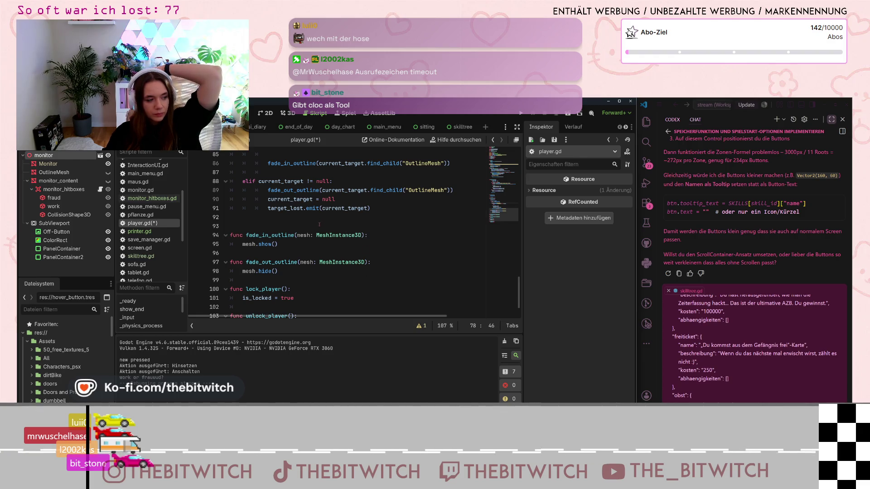
{"action": "scroll", "coordinate": [319, 224], "scroll_direction": "down", "scroll_amount": 1}
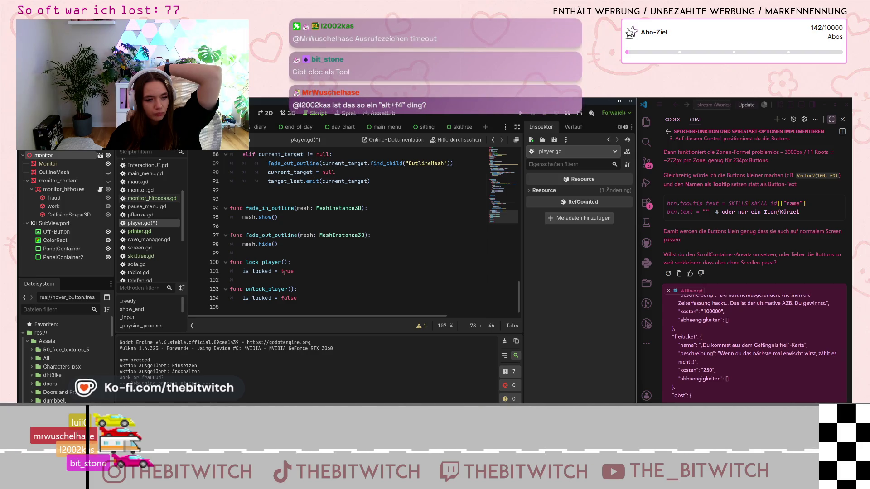
{"action": "scroll", "coordinate": [284, 272], "scroll_direction": "up", "scroll_amount": 3}
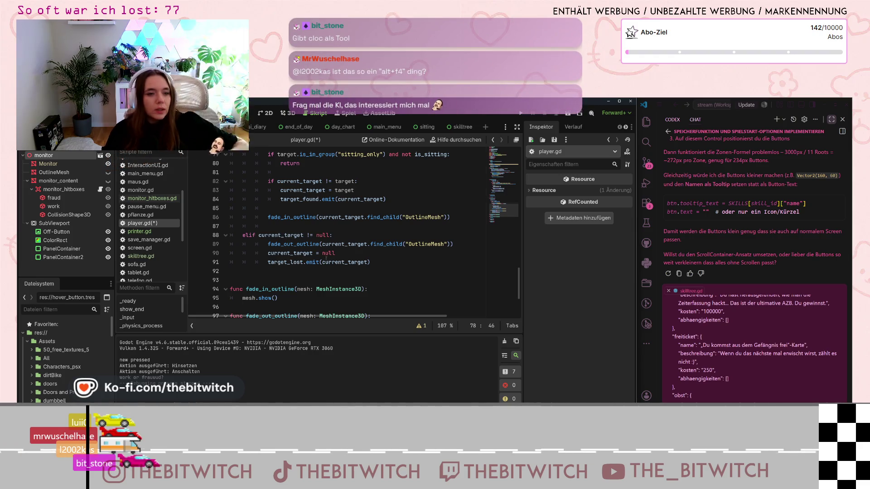
{"action": "scroll", "coordinate": [325, 270], "scroll_direction": "up", "scroll_amount": 4}
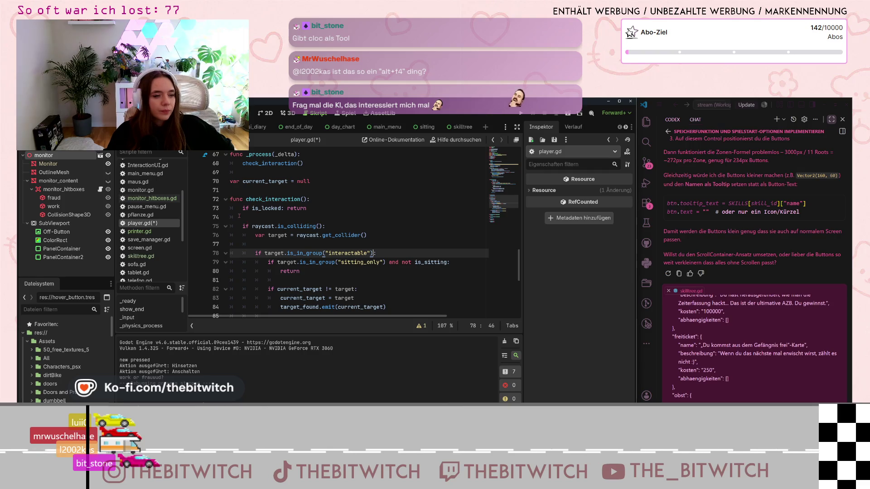
{"action": "scroll", "coordinate": [310, 212], "scroll_direction": "up", "scroll_amount": 3}
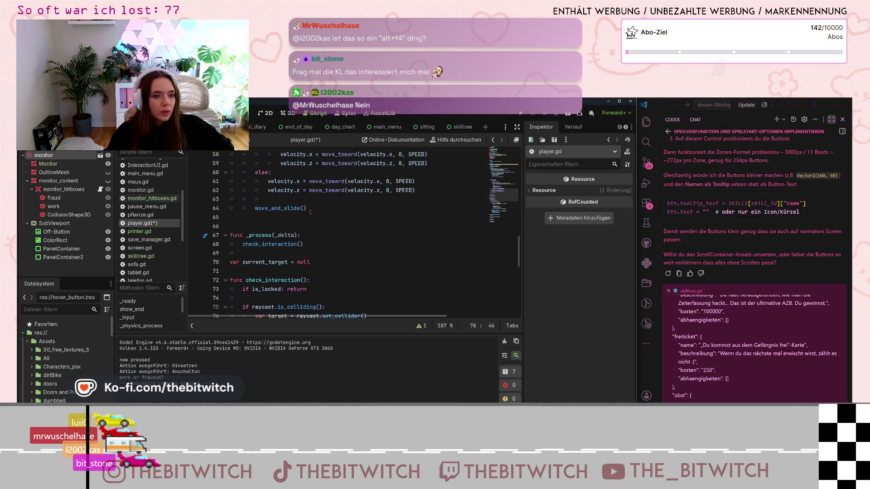
{"action": "scroll", "coordinate": [290, 247], "scroll_direction": "up", "scroll_amount": 4}
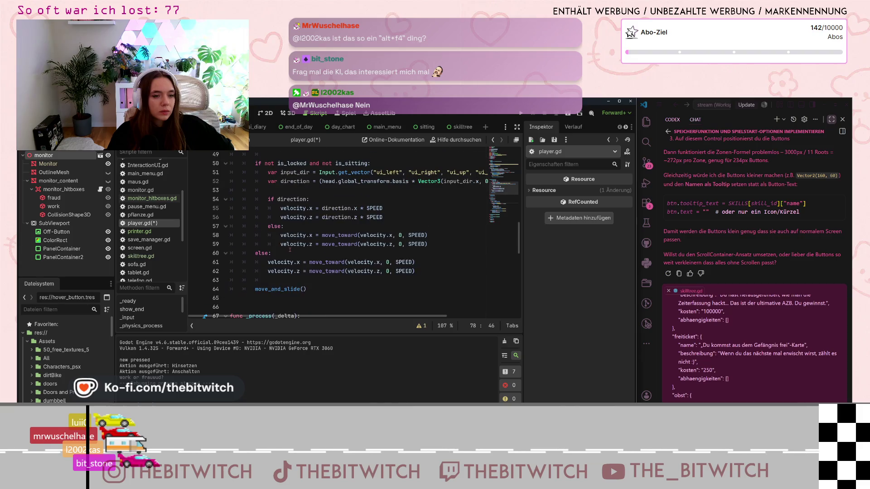
{"action": "scroll", "coordinate": [288, 253], "scroll_direction": "up", "scroll_amount": 1}
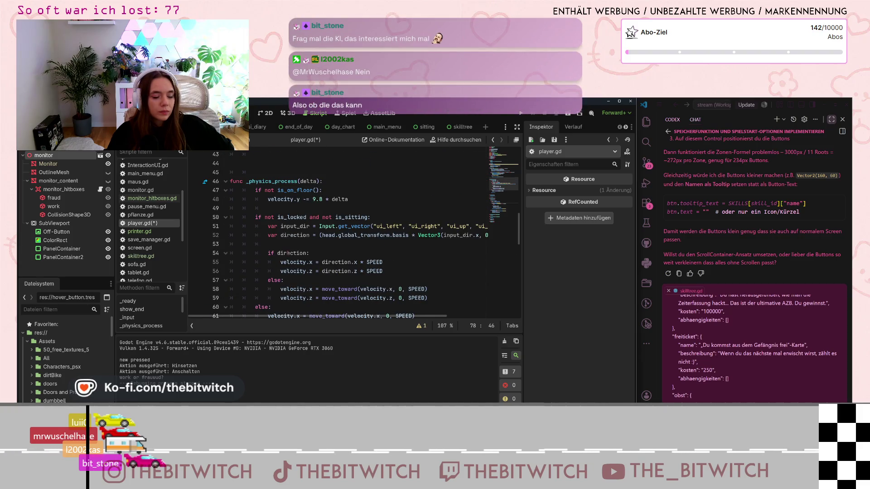
{"action": "scroll", "coordinate": [288, 255], "scroll_direction": "up", "scroll_amount": 2}
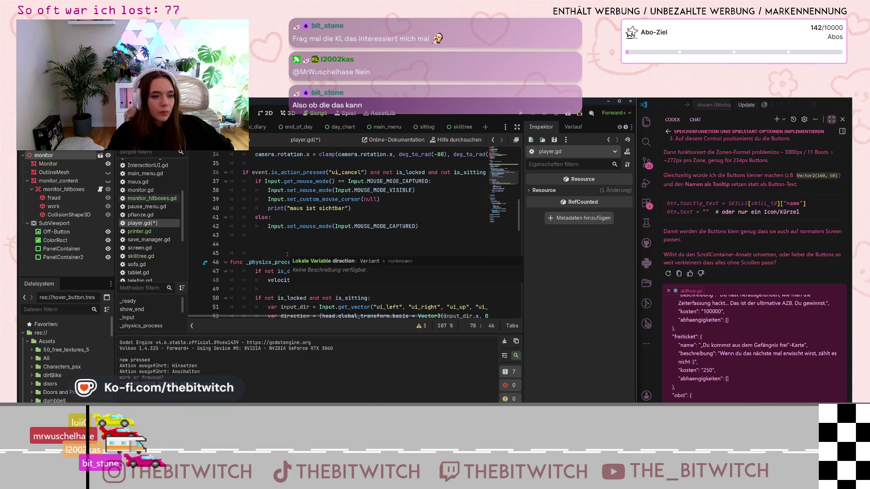
{"action": "scroll", "coordinate": [317, 265], "scroll_direction": "down", "scroll_amount": 2}
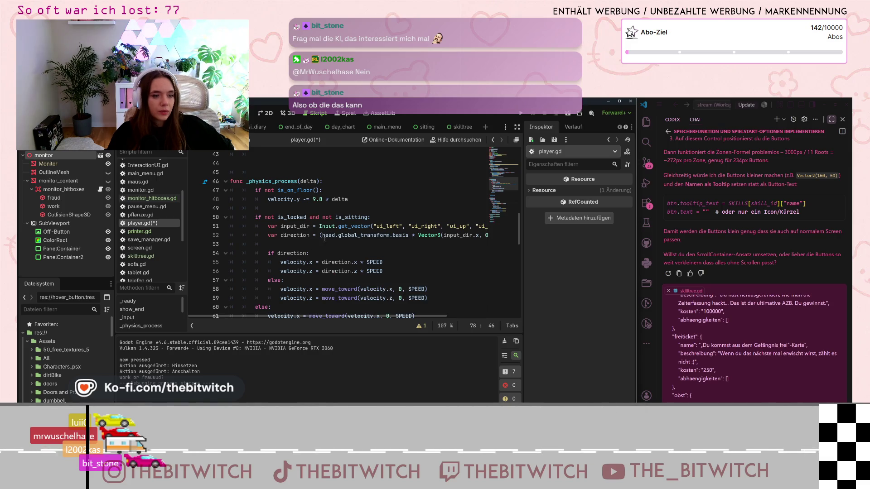
{"action": "scroll", "coordinate": [322, 245], "scroll_direction": "up", "scroll_amount": 2}
{"action": "scroll", "coordinate": [323, 245], "scroll_direction": "down", "scroll_amount": 10}
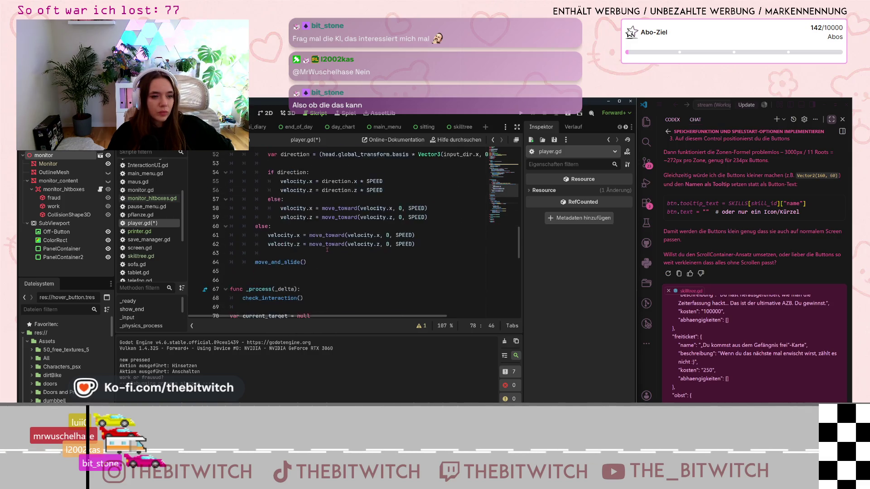
{"action": "scroll", "coordinate": [292, 155], "scroll_direction": "down", "scroll_amount": 7}
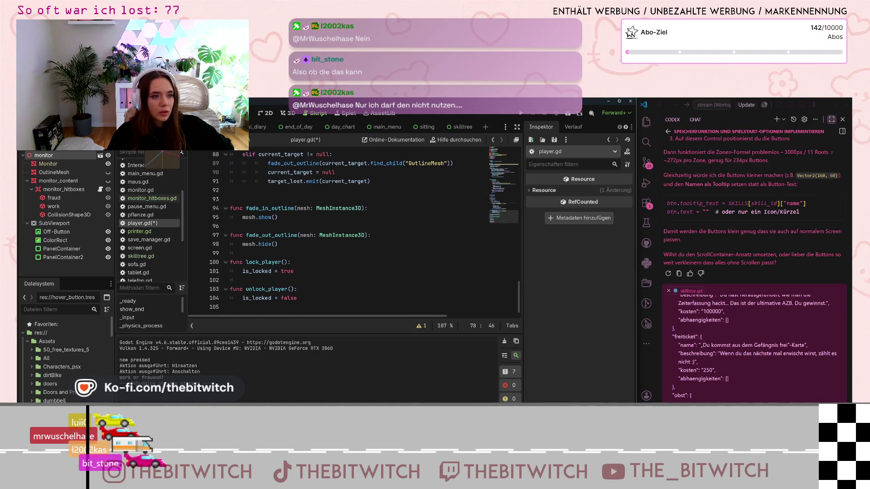
{"action": "key", "text": "ctrl+Tab"}
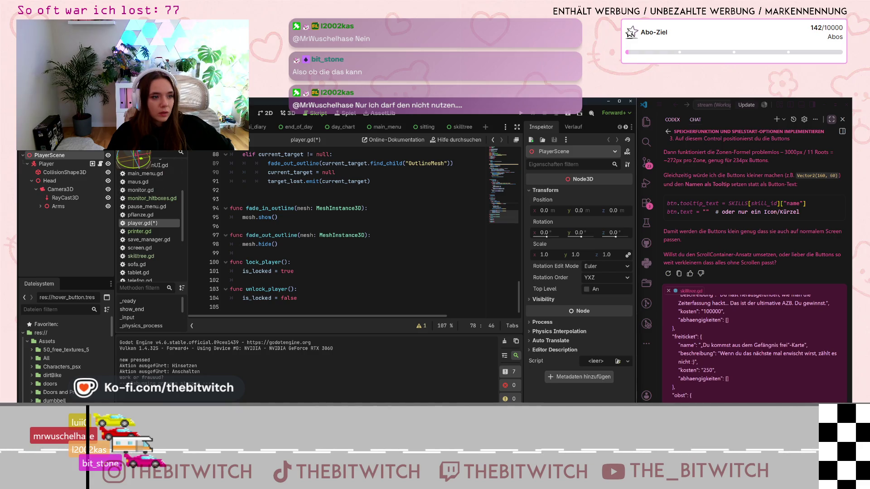
Switch to the end_of_day scene, skim global.gd's time_management and changeday code, then open monitor.gd.
{"action": "left_click", "coordinate": [135, 127]}
{"action": "scroll", "coordinate": [138, 228], "scroll_direction": "up", "scroll_amount": 5}
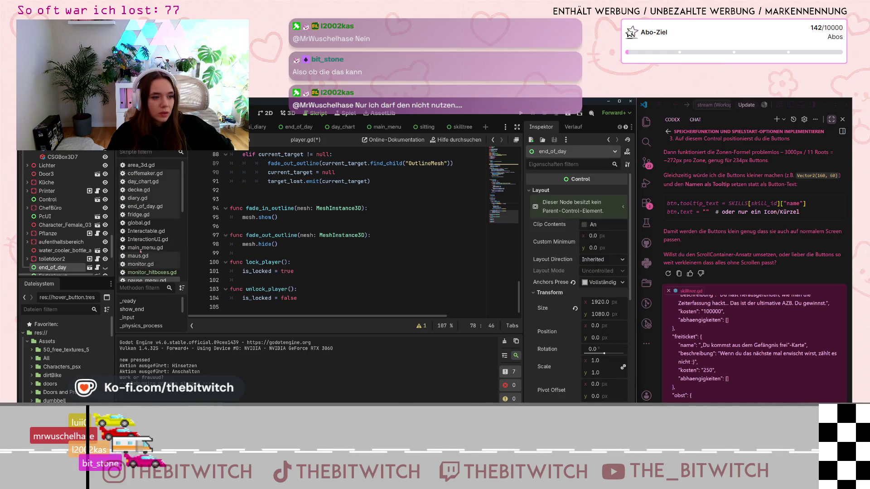
{"action": "left_click", "coordinate": [137, 224]}
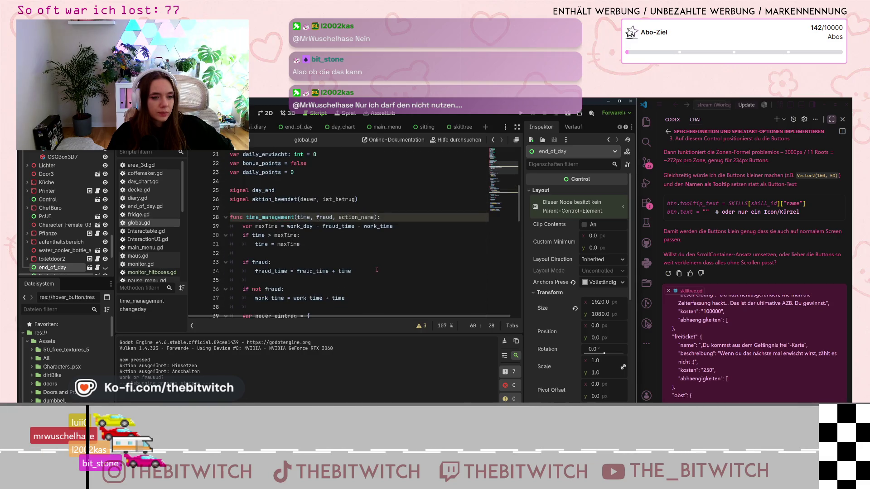
{"action": "scroll", "coordinate": [376, 270], "scroll_direction": "up", "scroll_amount": 3}
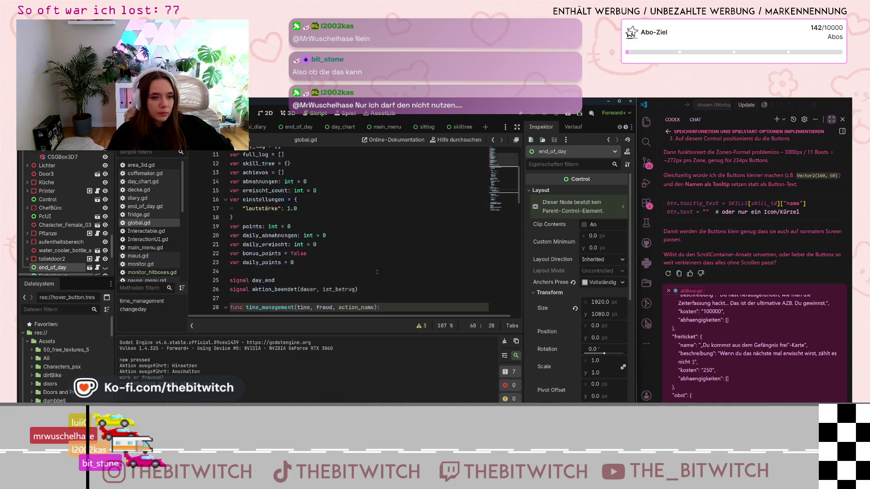
{"action": "scroll", "coordinate": [377, 273], "scroll_direction": "down", "scroll_amount": 4}
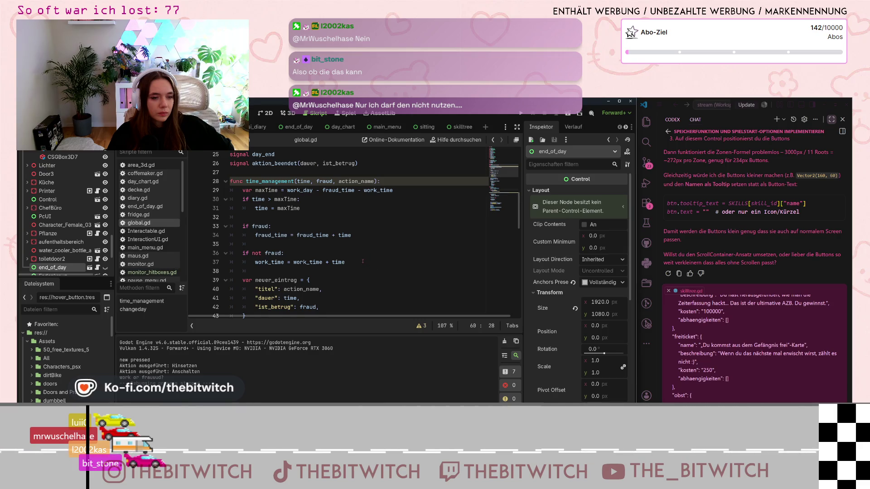
{"action": "scroll", "coordinate": [362, 261], "scroll_direction": "down", "scroll_amount": 6}
{"action": "scroll", "coordinate": [362, 265], "scroll_direction": "down", "scroll_amount": 3}
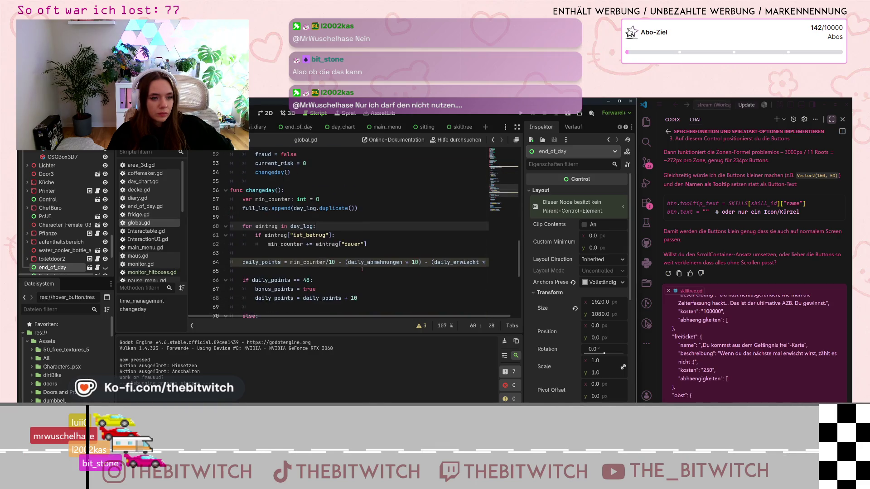
{"action": "scroll", "coordinate": [362, 269], "scroll_direction": "down", "scroll_amount": 7}
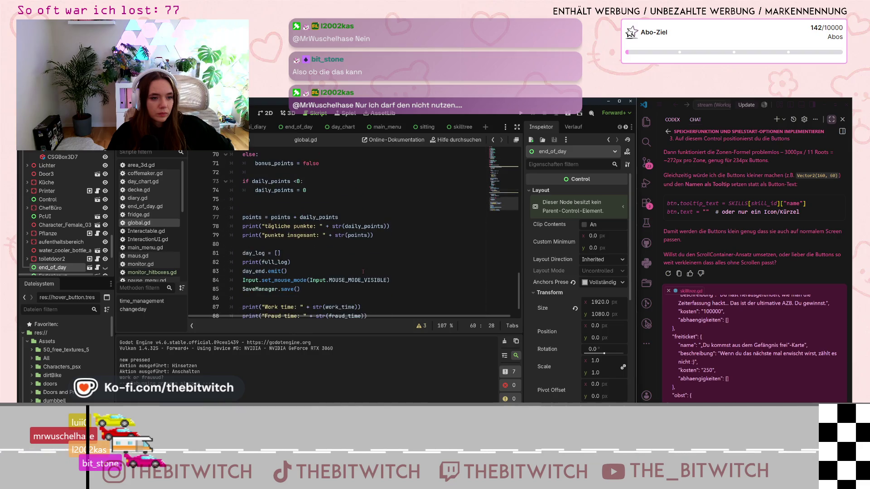
{"action": "left_click", "coordinate": [147, 265]}
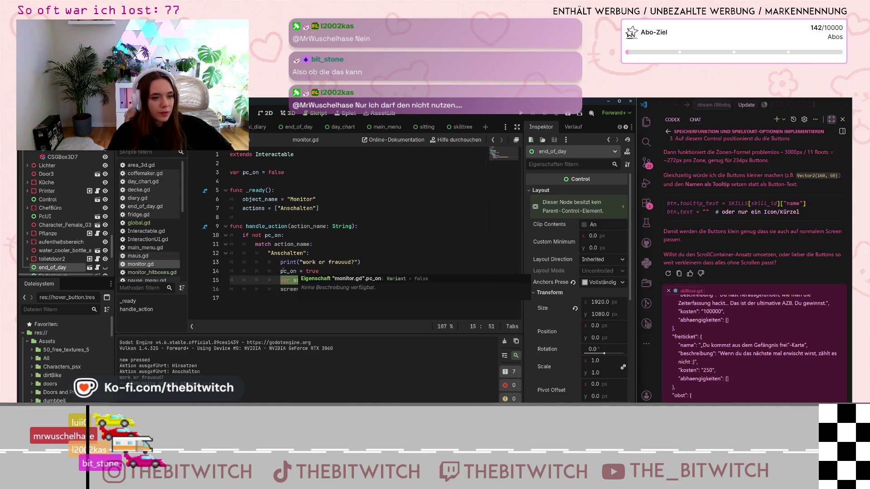
Select line 15's get_node path to the PlayerArbeitsplatz screen node in monitor.gd.
{"action": "left_click", "coordinate": [283, 271]}
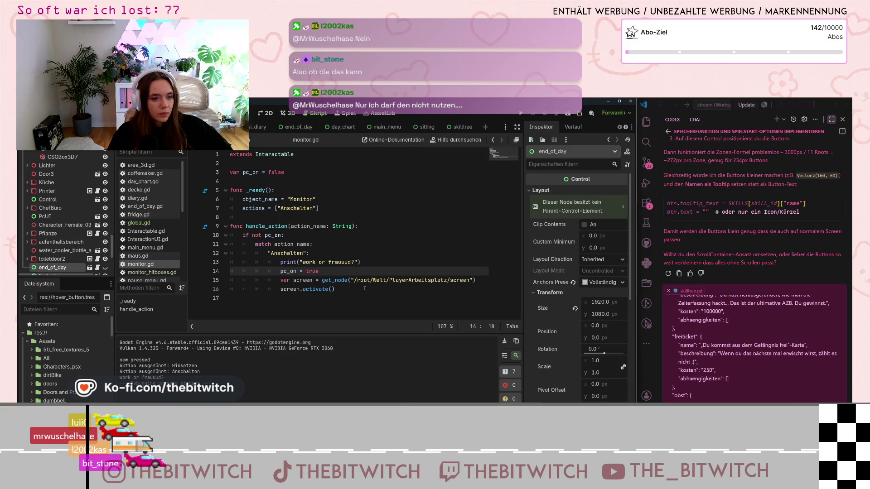
{"action": "left_click_drag", "start_coordinate": [322, 280], "coordinate": [476, 280]}
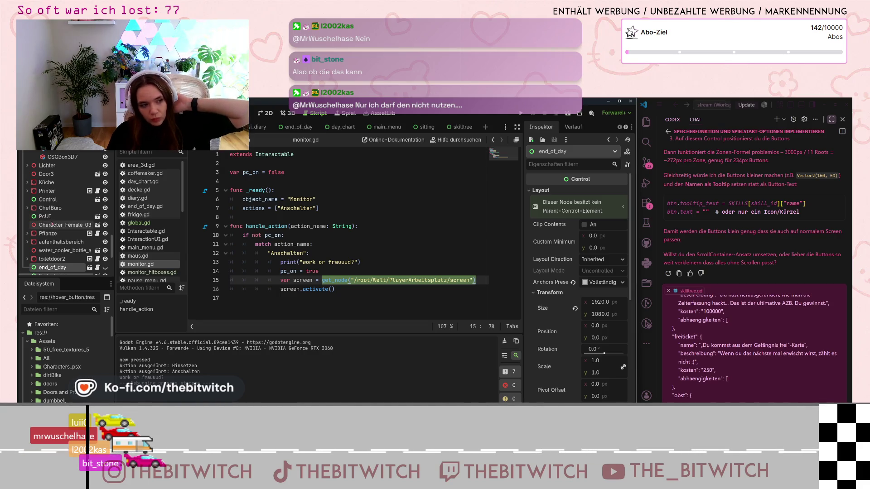
Collapse the other workstations and expand the Monitor node under PlayerArbeitsplatz in the scene tree.
{"action": "scroll", "coordinate": [83, 245], "scroll_direction": "down", "scroll_amount": 5}
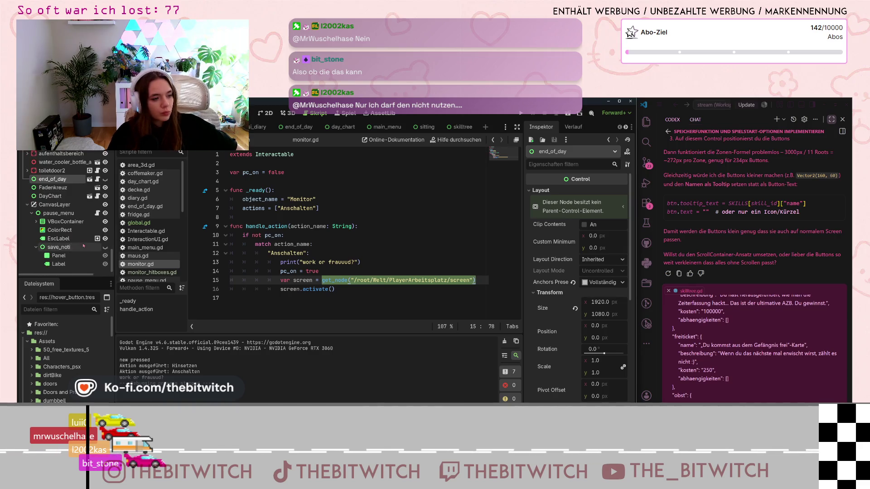
{"action": "scroll", "coordinate": [84, 245], "scroll_direction": "up", "scroll_amount": 10}
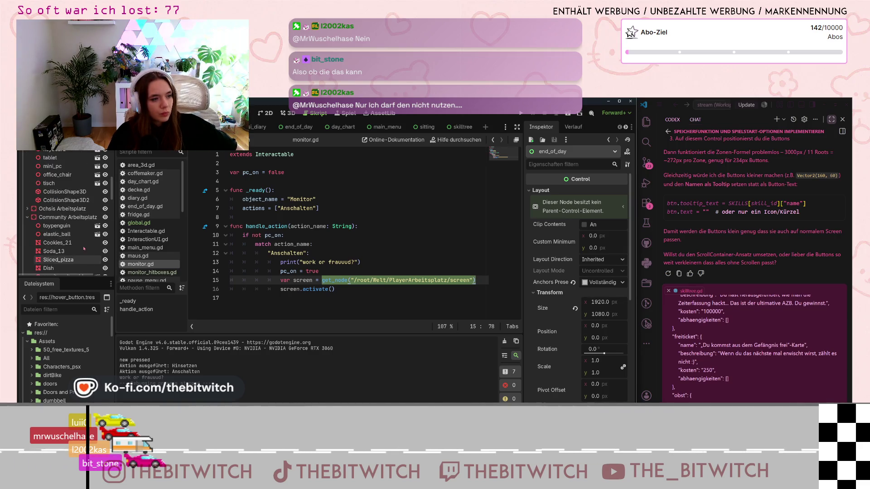
{"action": "scroll", "coordinate": [83, 249], "scroll_direction": "up", "scroll_amount": 6}
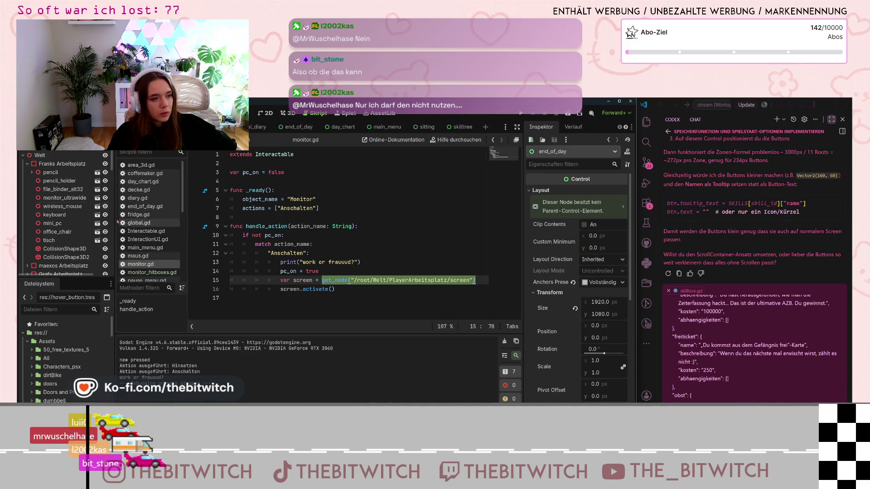
{"action": "left_click", "coordinate": [28, 164]}
{"action": "left_click", "coordinate": [27, 206]}
{"action": "left_click", "coordinate": [28, 206]}
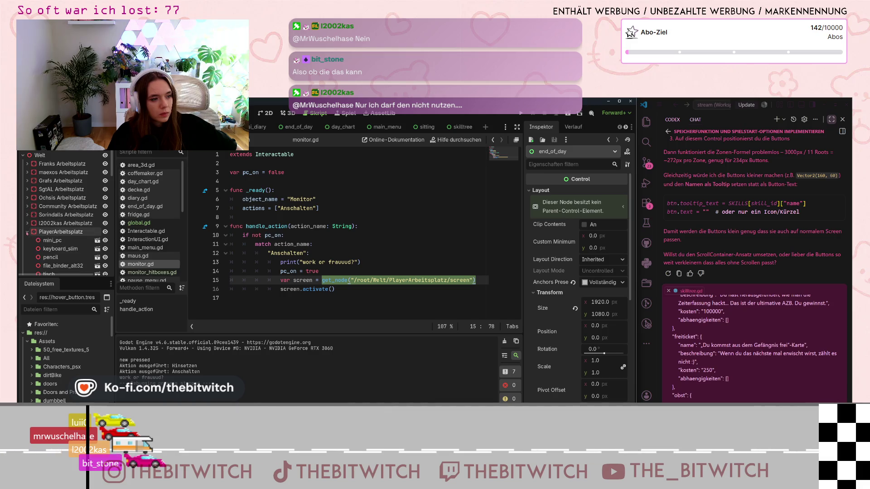
{"action": "scroll", "coordinate": [50, 223], "scroll_direction": "down", "scroll_amount": 2}
{"action": "left_click", "coordinate": [31, 248]}
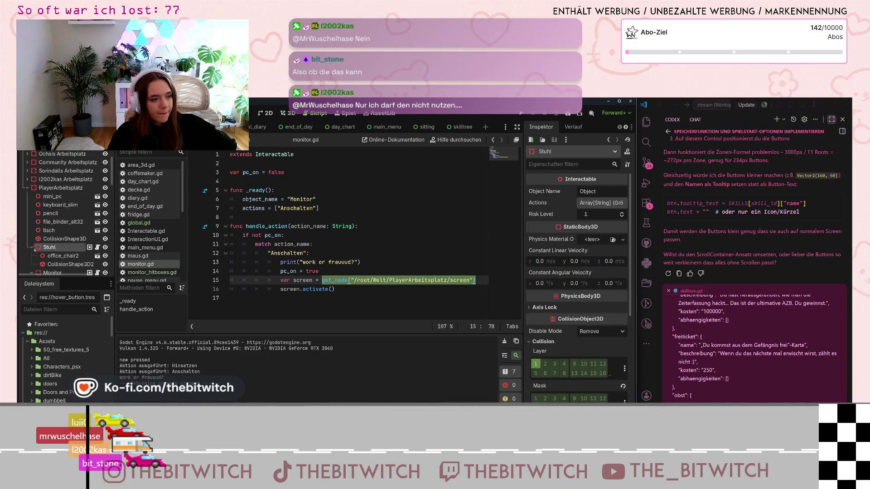
{"action": "left_click", "coordinate": [32, 256]}
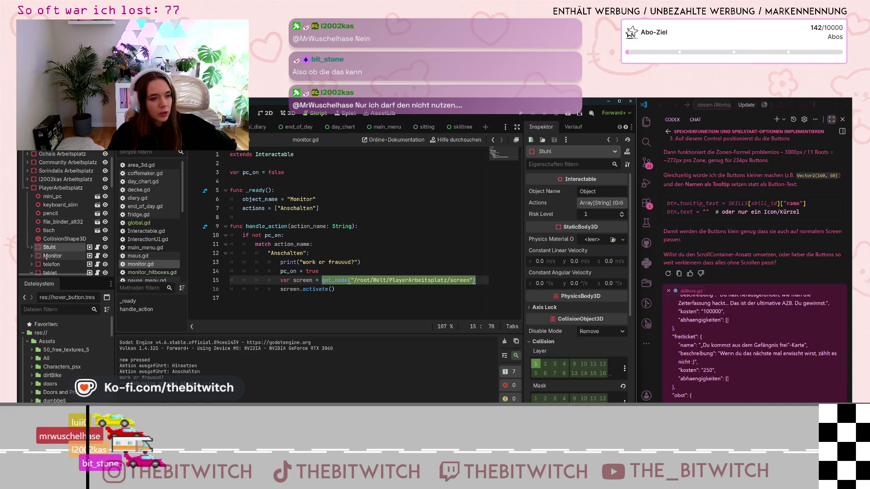
{"action": "left_click", "coordinate": [31, 256]}
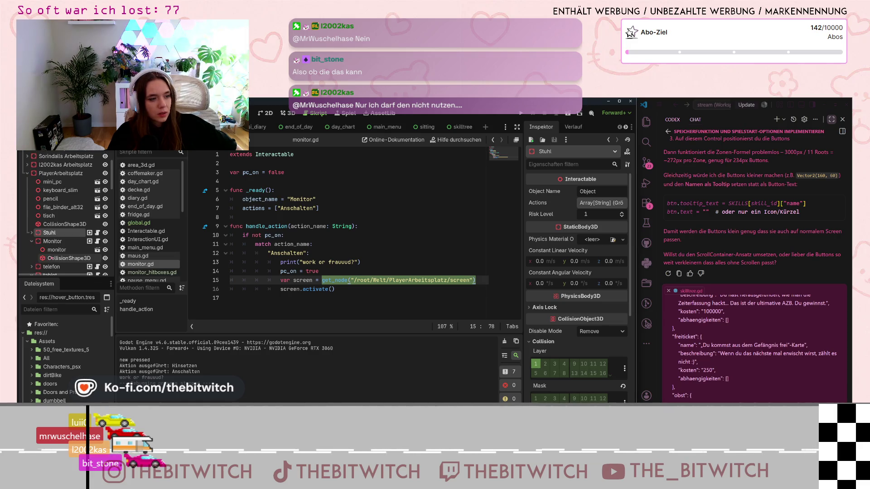
{"action": "scroll", "coordinate": [136, 249], "scroll_direction": "down", "scroll_amount": 3}
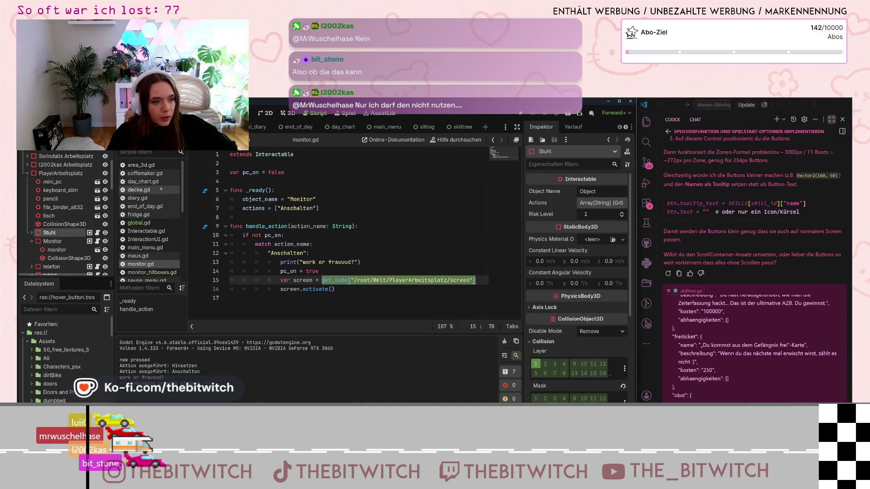
Open player.gd at its Player class header with the is_locked and block_mouse variables.
{"action": "left_click", "coordinate": [139, 268]}
{"action": "scroll", "coordinate": [299, 272], "scroll_direction": "up", "scroll_amount": 5}
{"action": "scroll", "coordinate": [300, 272], "scroll_direction": "up", "scroll_amount": 10}
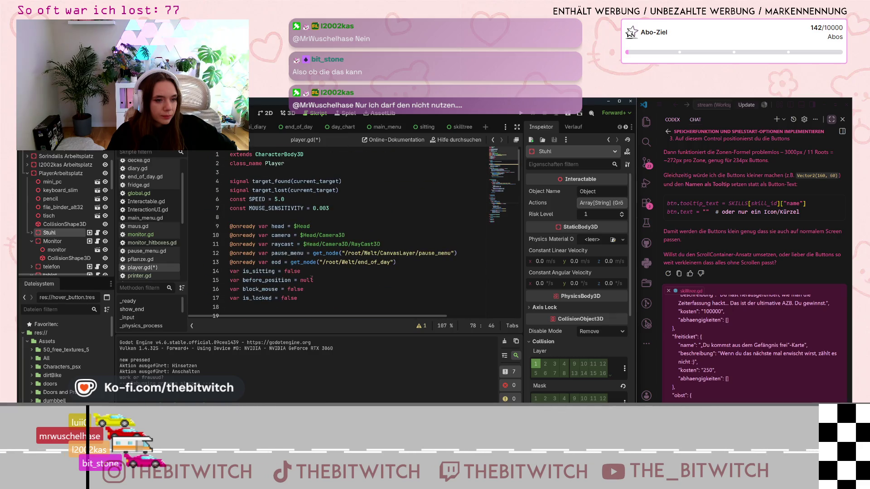
{"action": "left_click", "coordinate": [401, 262]}
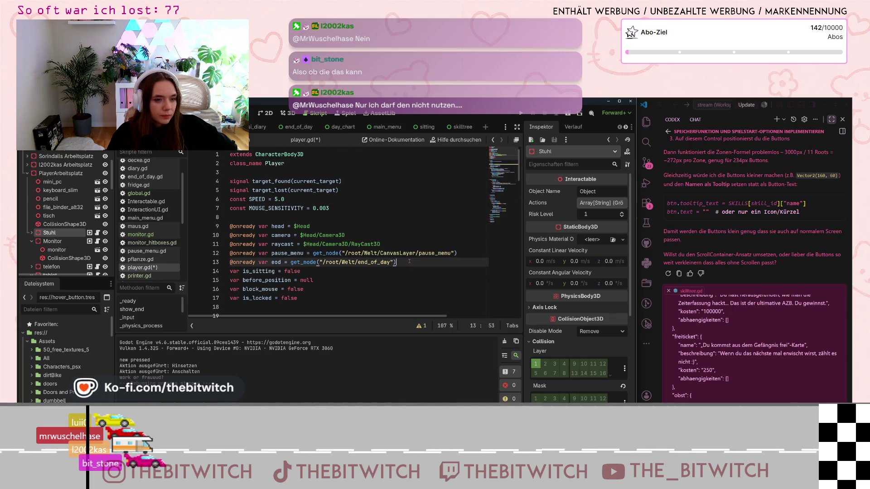
{"action": "key", "text": "Return"}
{"action": "type", "text": "@onready var"}
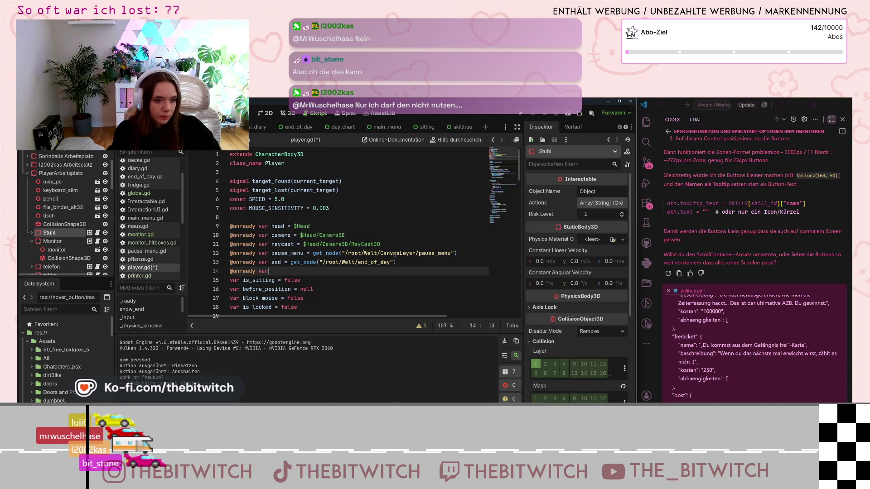
{"action": "type", "text": "titor = get_node(\"/root/Welt/PlayerArbeitsplatz/screen\")"}
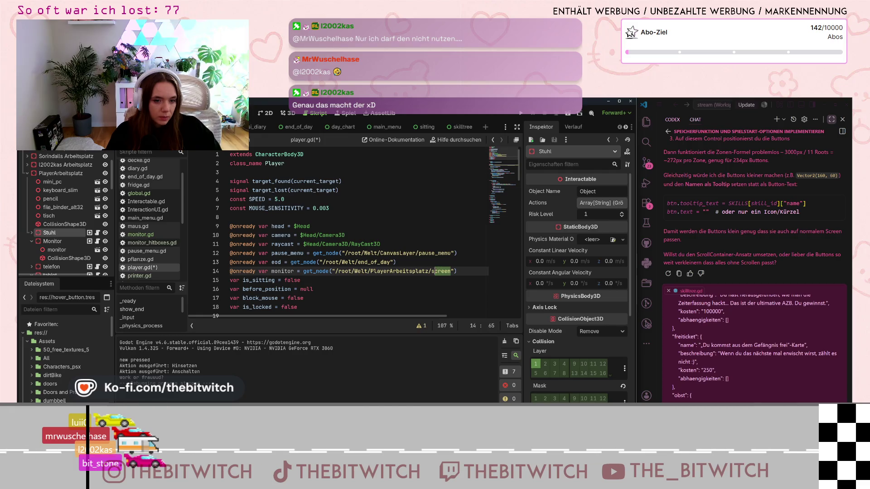
{"action": "key", "text": "BackSpace"}
{"action": "key", "text": "BackSpace"}
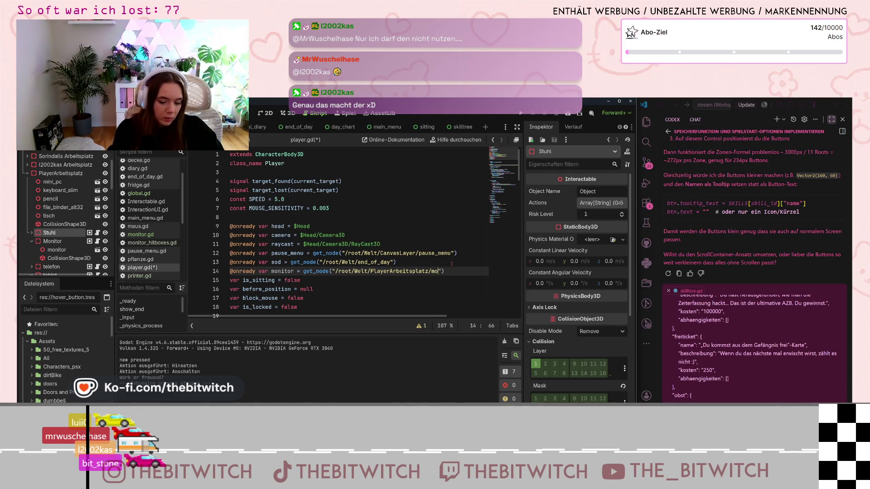
{"action": "type", "text": "nitor"}
{"action": "left_click", "coordinate": [357, 297]}
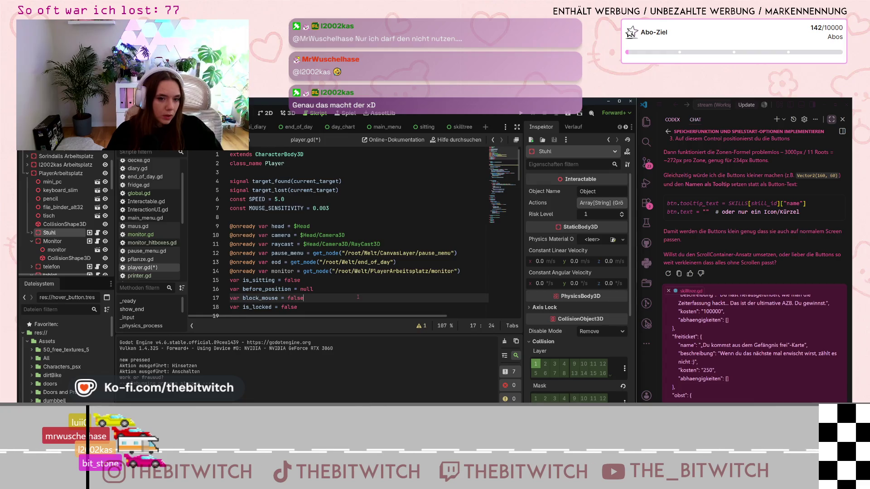
Extend line 79's interactable check with 'and not monitor.pc_on:', confirming pc_on in monitor.gd.
{"action": "scroll", "coordinate": [358, 298], "scroll_direction": "down", "scroll_amount": 17}
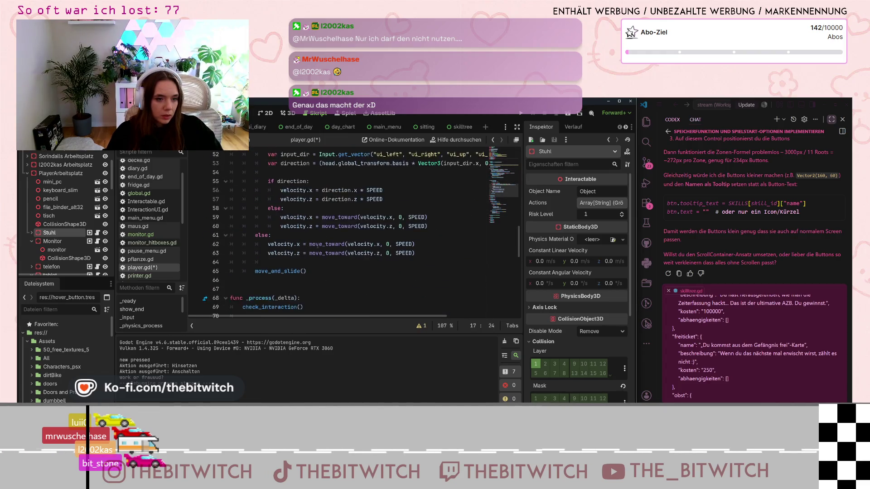
{"action": "scroll", "coordinate": [317, 245], "scroll_direction": "down", "scroll_amount": 6}
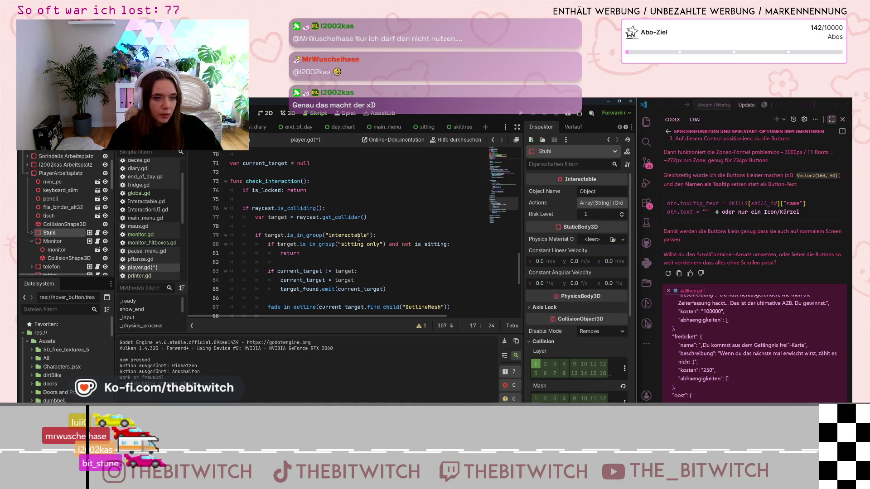
{"action": "left_click", "coordinate": [374, 235]}
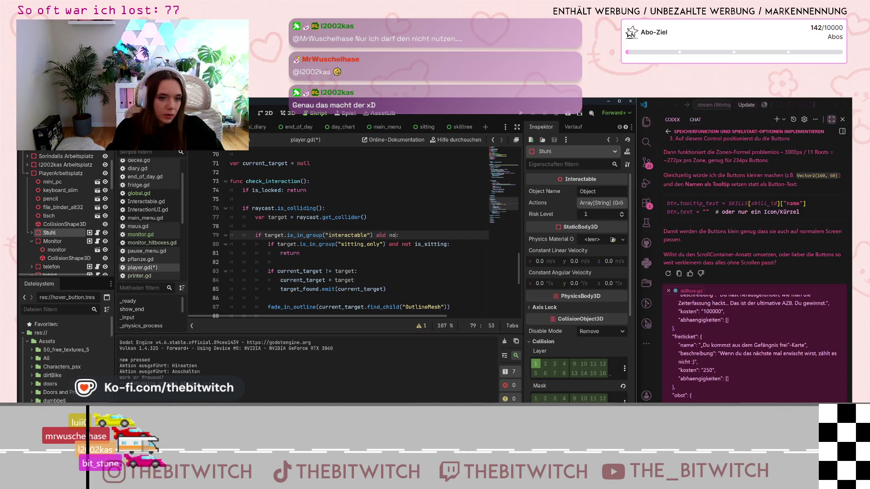
{"action": "type", "text": "t monitor.p"}
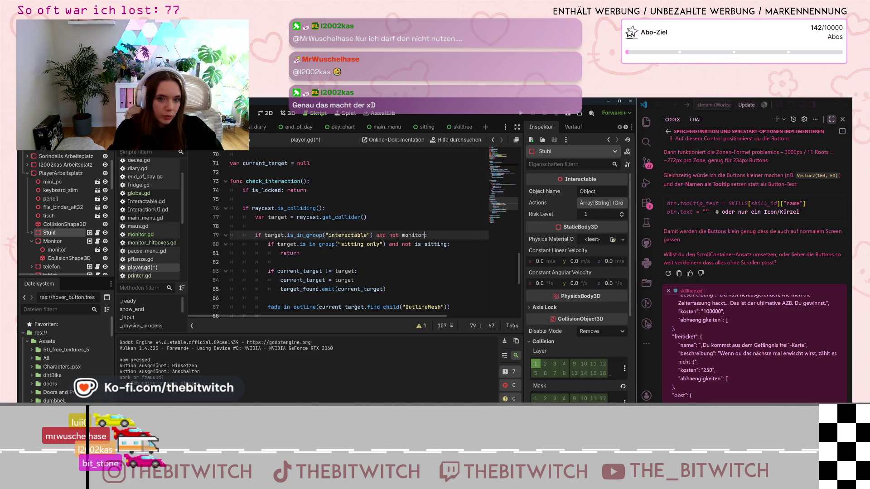
{"action": "type", "text": "c"}
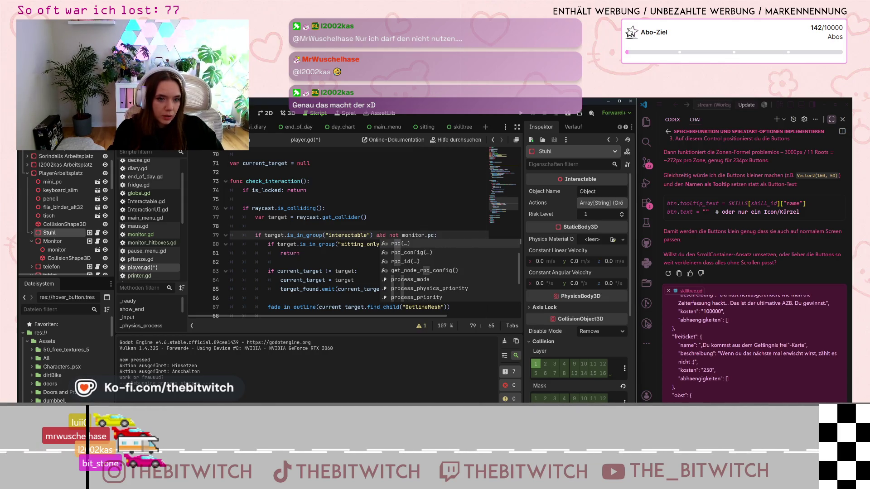
{"action": "left_click", "coordinate": [438, 235]}
{"action": "type", "text": "on"}
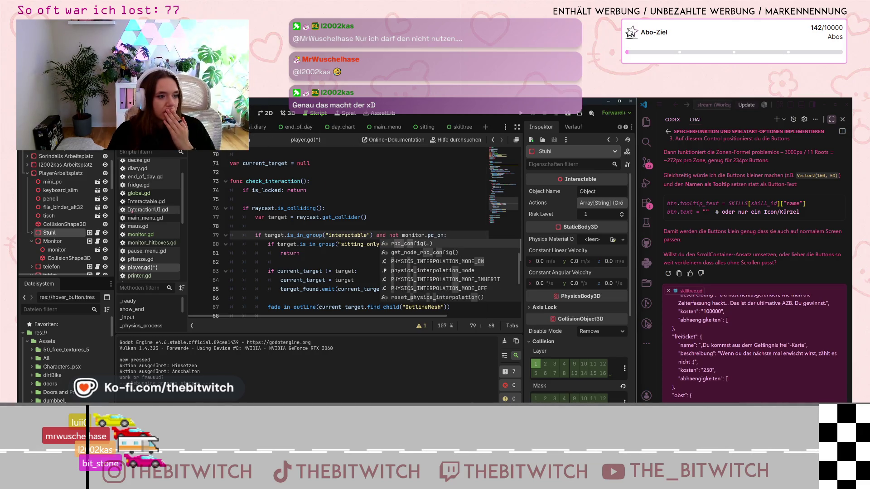
{"action": "left_click", "coordinate": [139, 234]}
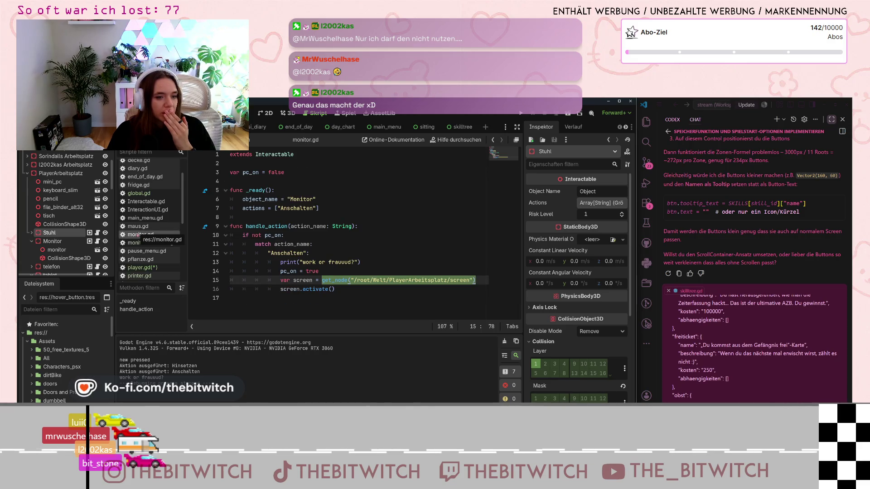
{"action": "left_click", "coordinate": [136, 268]}
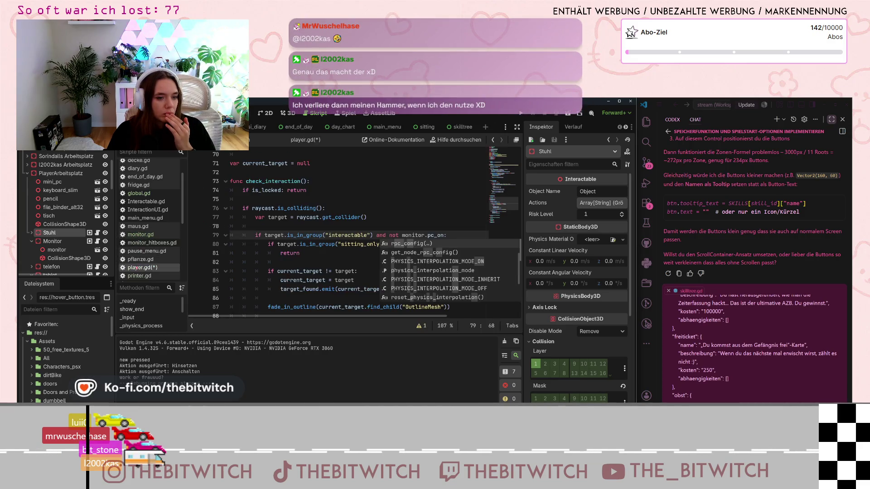
{"action": "type", "text": ":"}
{"action": "double_click", "coordinate": [394, 235]}
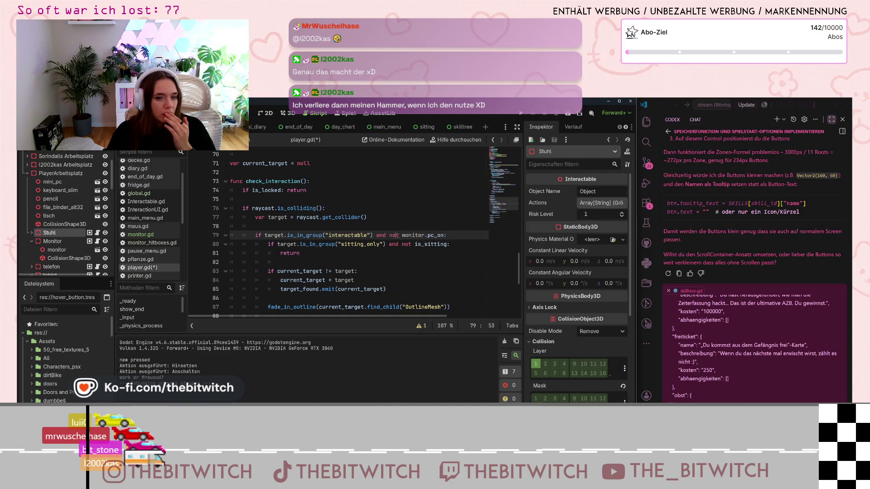
{"action": "key", "text": "BackSpace"}
{"action": "type", "text": "not"}
{"action": "key", "text": "Up"}
{"action": "key", "text": "Up"}
{"action": "key", "text": "Up"}
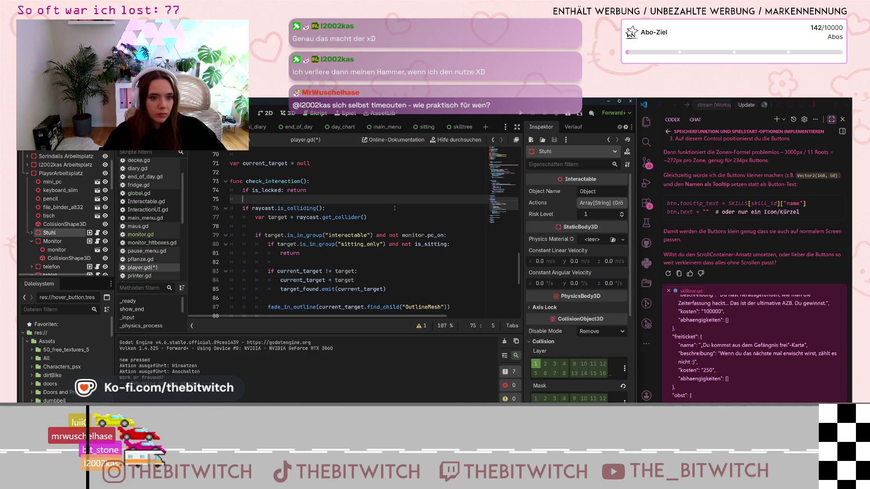
Save player.gd and launch the game.
{"action": "key", "text": "ctrl+s"}
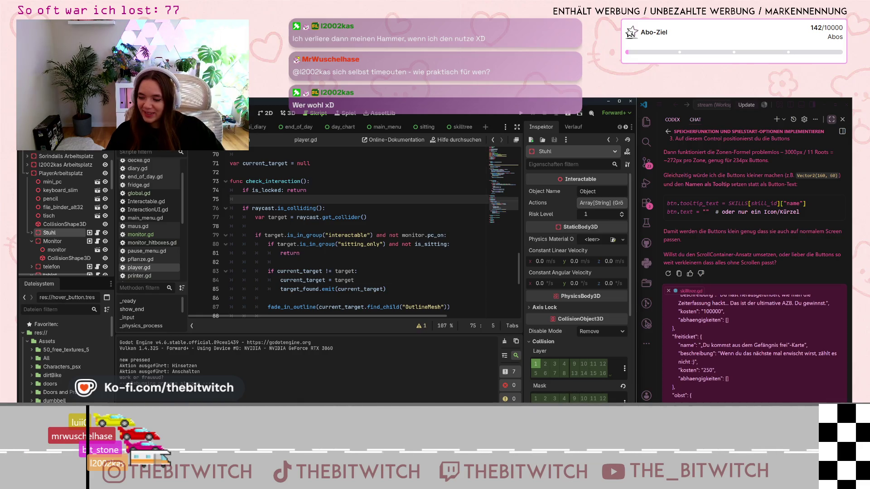
{"action": "left_click", "coordinate": [294, 262]}
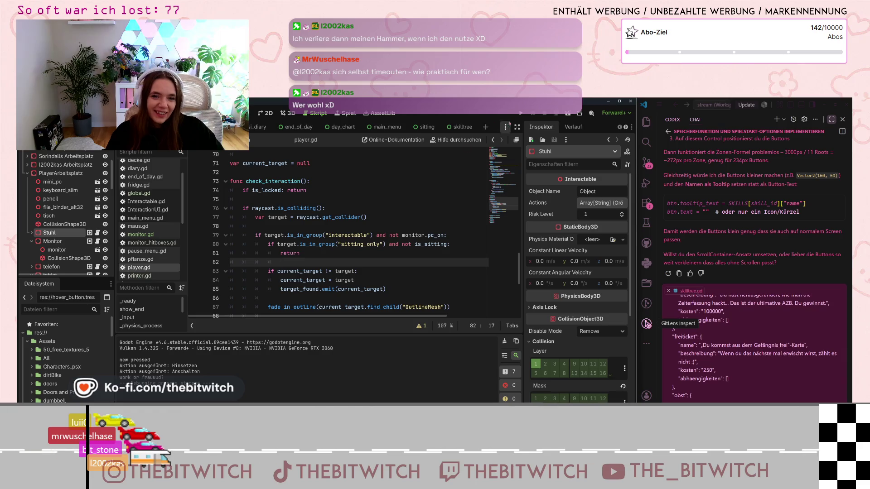
{"action": "left_click", "coordinate": [522, 113]}
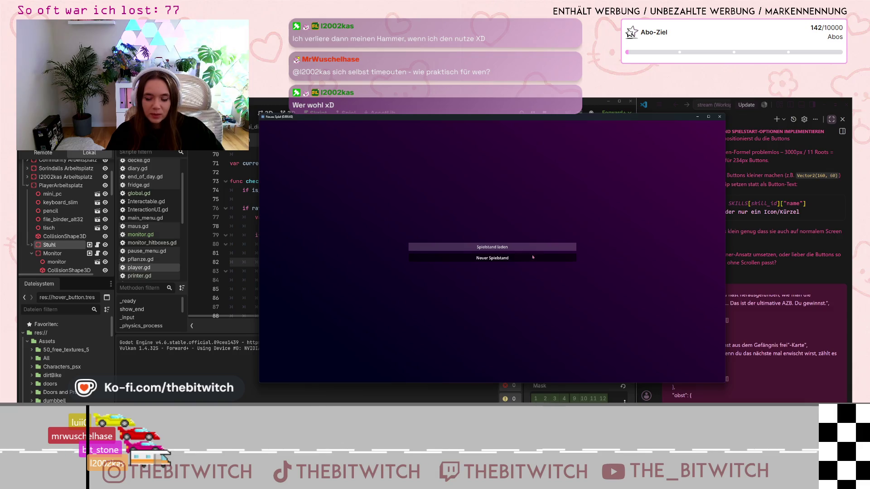
Start Neuer Spielstand, pause and resume, walk to the desk, then stop the game.
{"action": "left_click", "coordinate": [558, 258]}
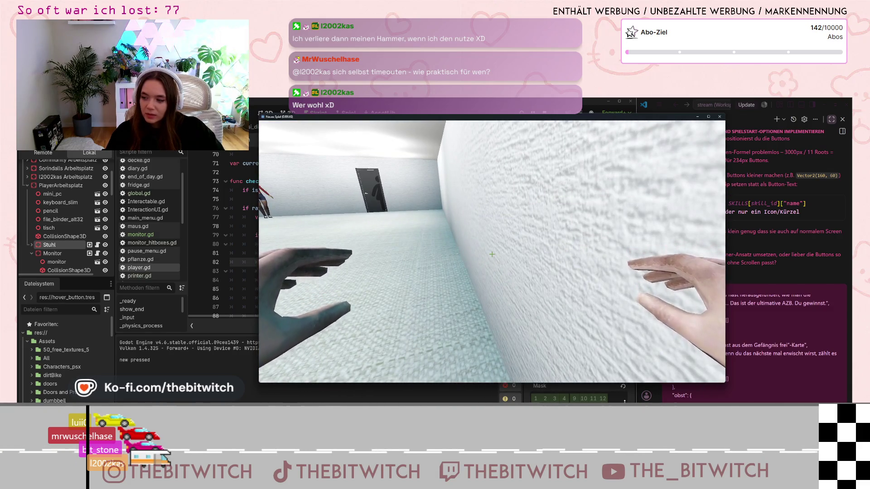
{"action": "key", "text": "Escape"}
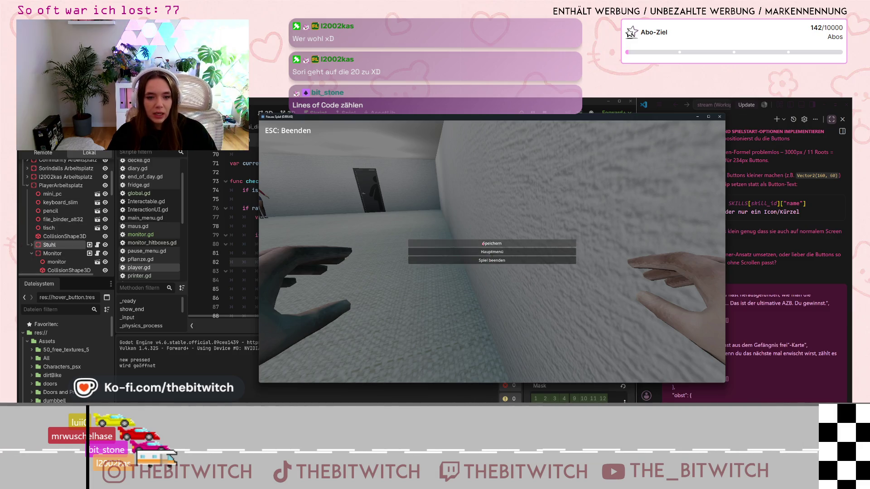
{"action": "key", "text": "Escape"}
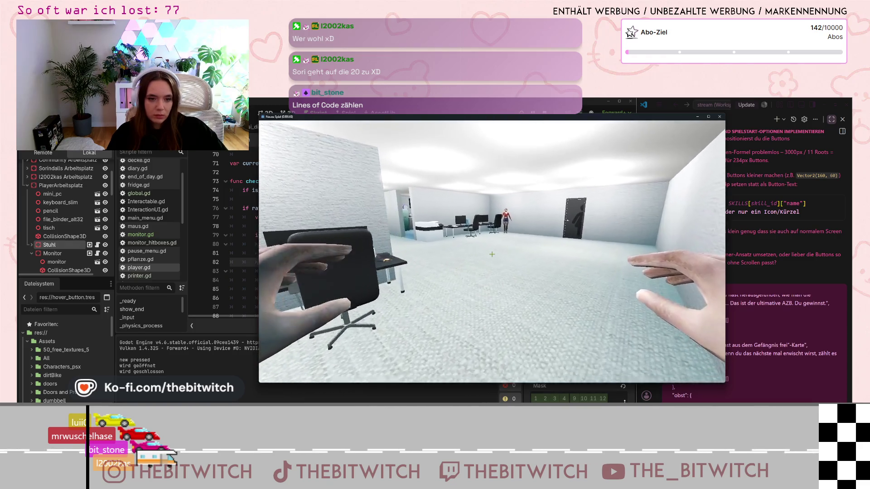
{"action": "key", "text": "s"}
{"action": "key", "text": "w"}
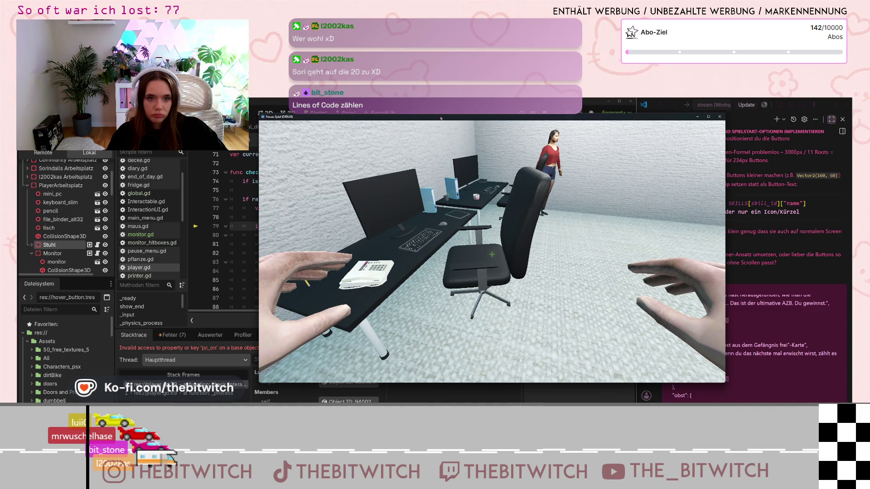
{"action": "mouse_move", "coordinate": [441, 118]}
{"action": "left_mouse_down"}
{"action": "mouse_move", "coordinate": [564, 140]}
{"action": "mouse_move", "coordinate": [515, 129]}
{"action": "left_mouse_up"}
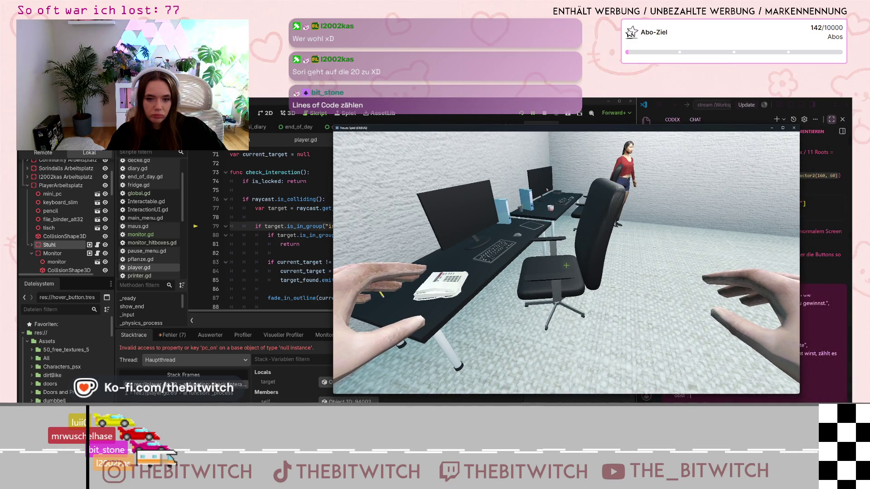
{"action": "key", "text": "F8"}
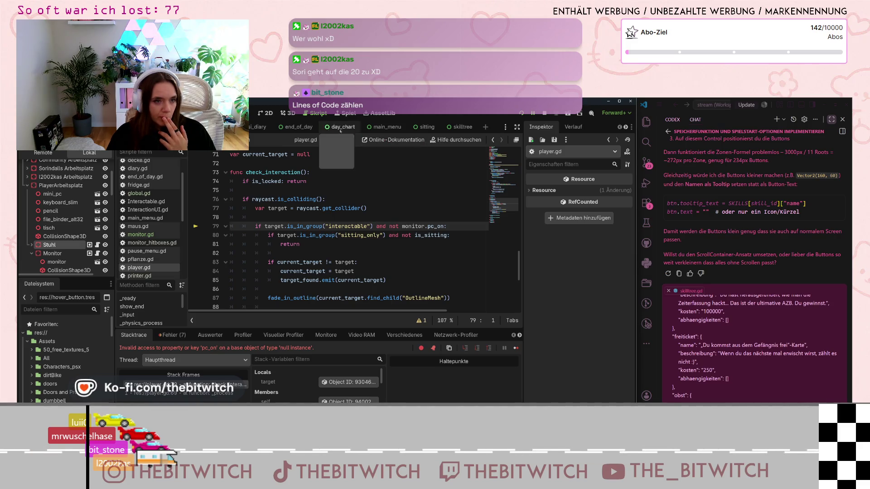
Inspect pc_on in monitor.gd, then return to the top of player.gd's declarations.
{"action": "left_click", "coordinate": [144, 235]}
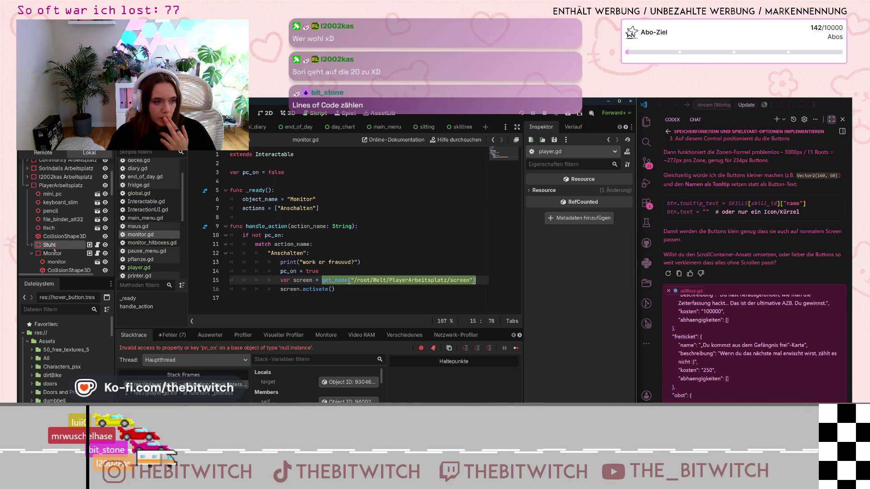
{"action": "scroll", "coordinate": [54, 249], "scroll_direction": "down", "scroll_amount": 1}
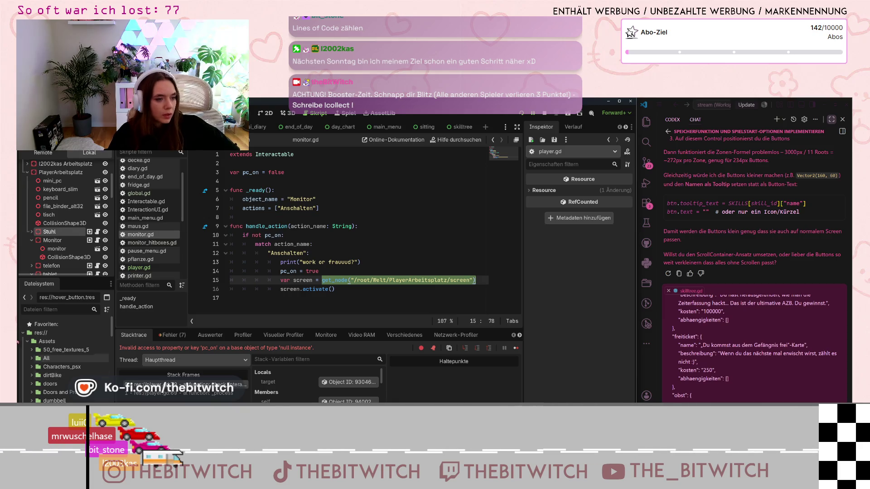
{"action": "scroll", "coordinate": [145, 255], "scroll_direction": "up", "scroll_amount": 3}
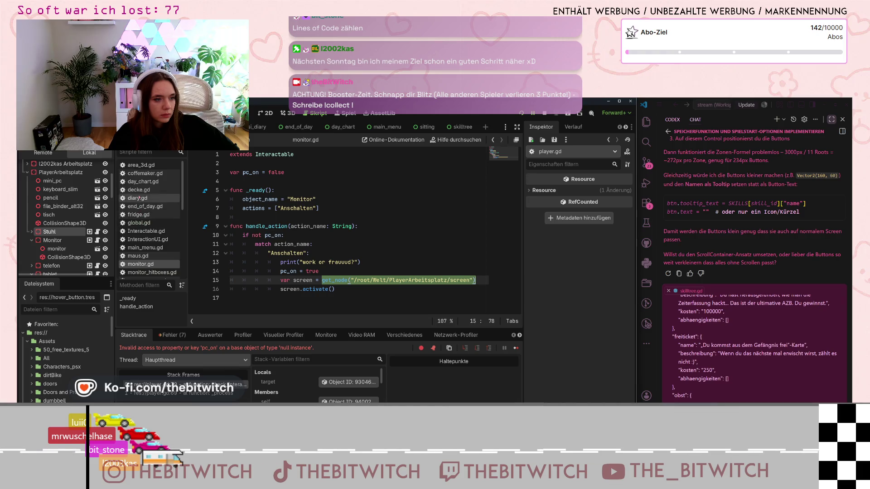
{"action": "scroll", "coordinate": [139, 219], "scroll_direction": "down", "scroll_amount": 2}
{"action": "left_click", "coordinate": [139, 239]}
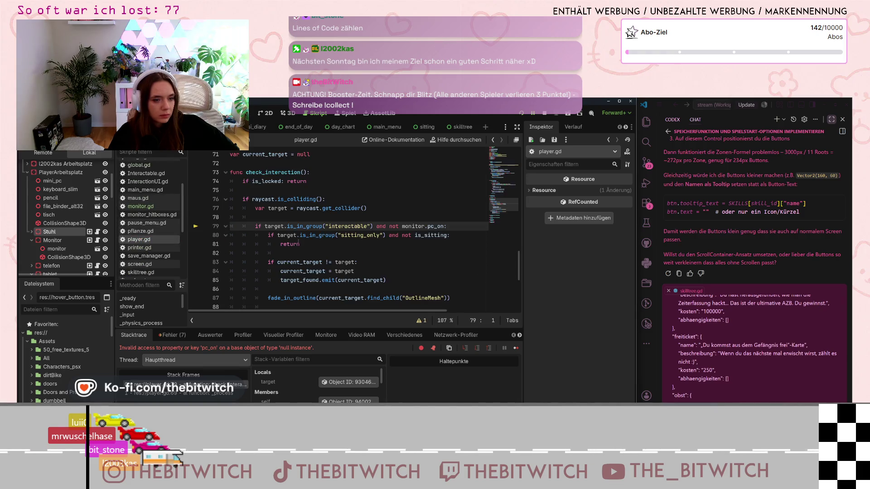
{"action": "scroll", "coordinate": [336, 235], "scroll_direction": "up", "scroll_amount": 20}
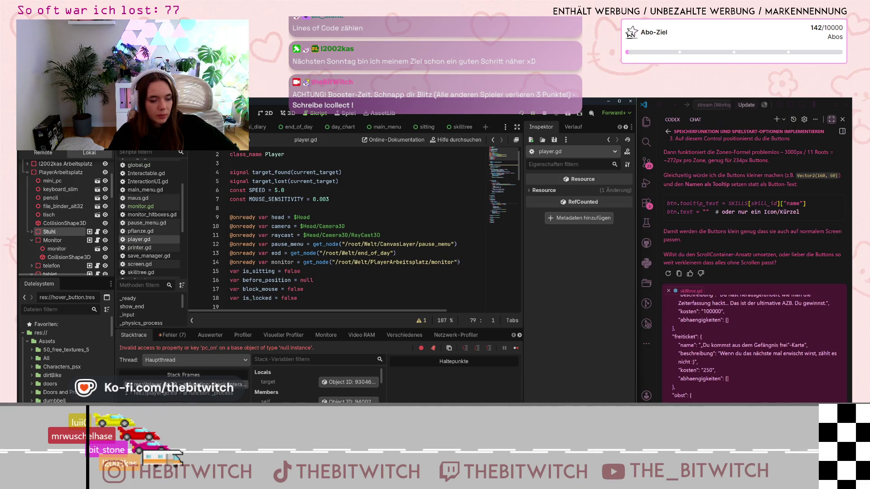
Change line 14's path to /root/Welt/PlayerArbeitsplatz/Monitor, save, and relaunch the game.
{"action": "scroll", "coordinate": [458, 262], "scroll_direction": "down", "scroll_amount": 4}
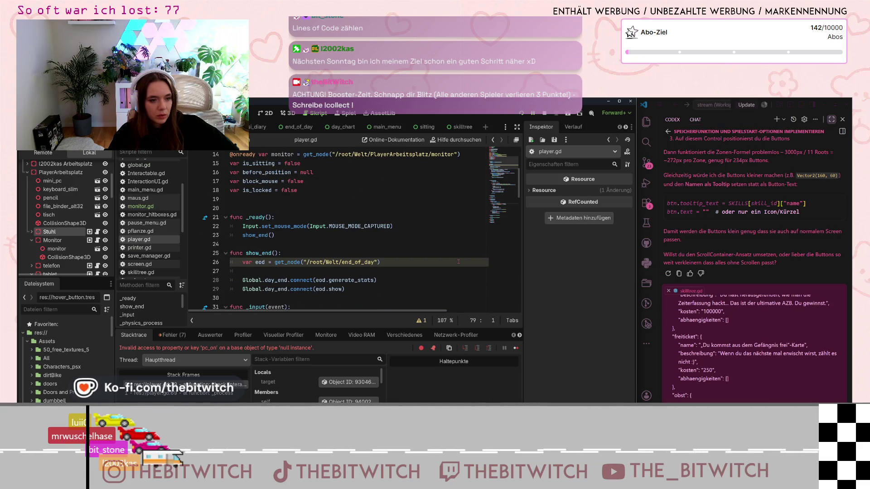
{"action": "scroll", "coordinate": [459, 262], "scroll_direction": "down", "scroll_amount": 5}
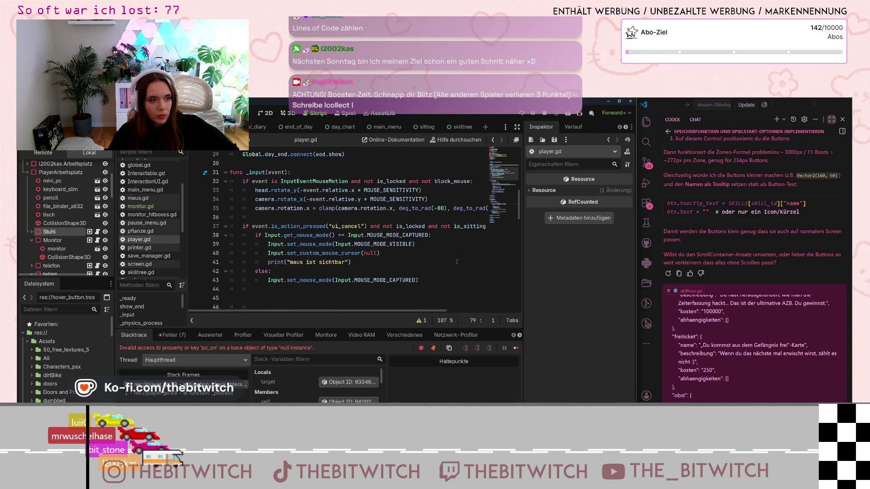
{"action": "scroll", "coordinate": [307, 228], "scroll_direction": "up", "scroll_amount": 3}
{"action": "scroll", "coordinate": [307, 227], "scroll_direction": "up", "scroll_amount": 4}
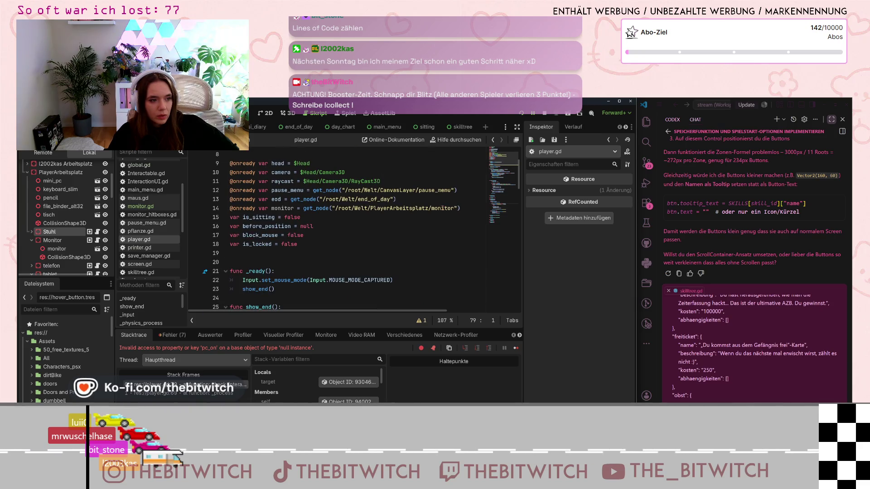
{"action": "left_click", "coordinate": [431, 208]}
{"action": "type", "text": "M"}
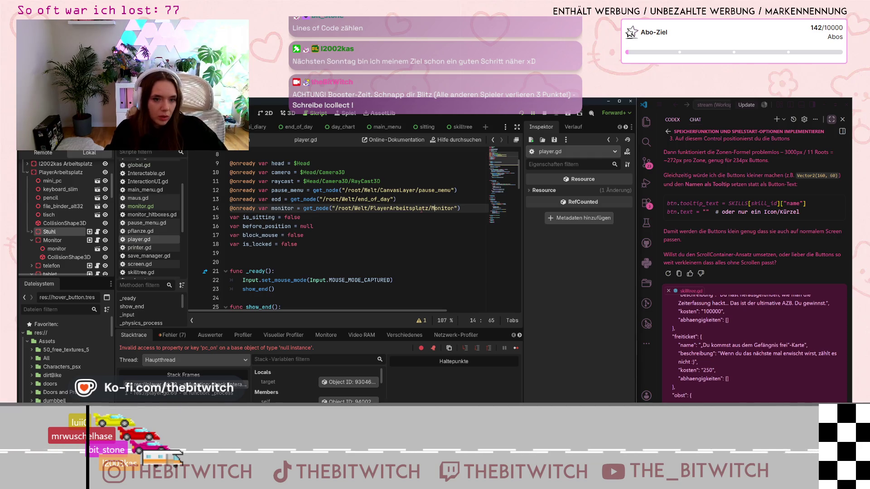
{"action": "left_click", "coordinate": [324, 258]}
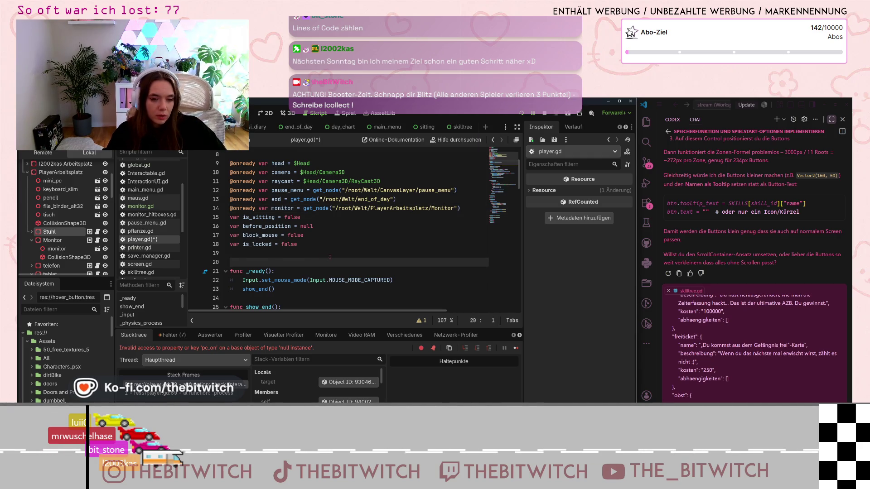
{"action": "key", "text": "ctrl+s"}
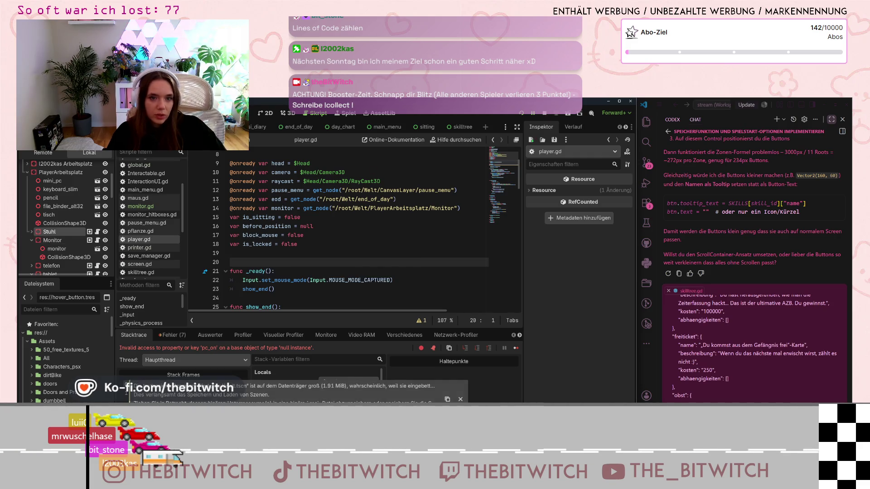
{"action": "left_click", "coordinate": [544, 114]}
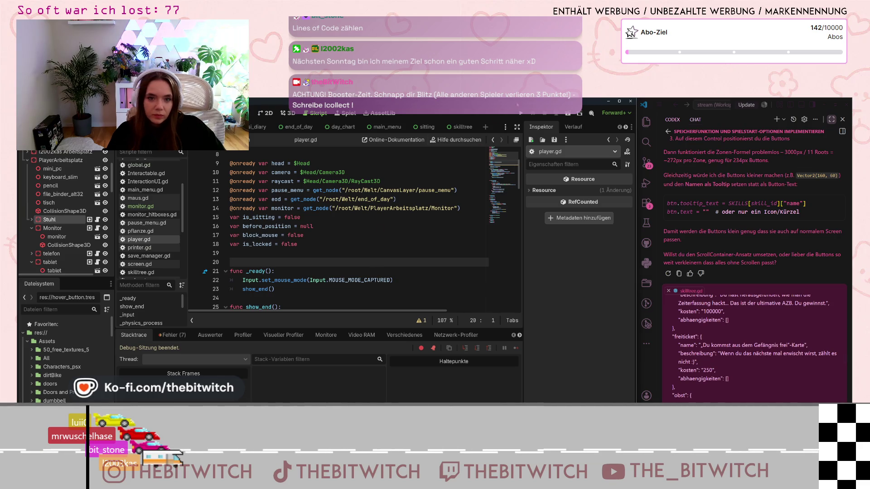
{"action": "key", "text": "F5"}
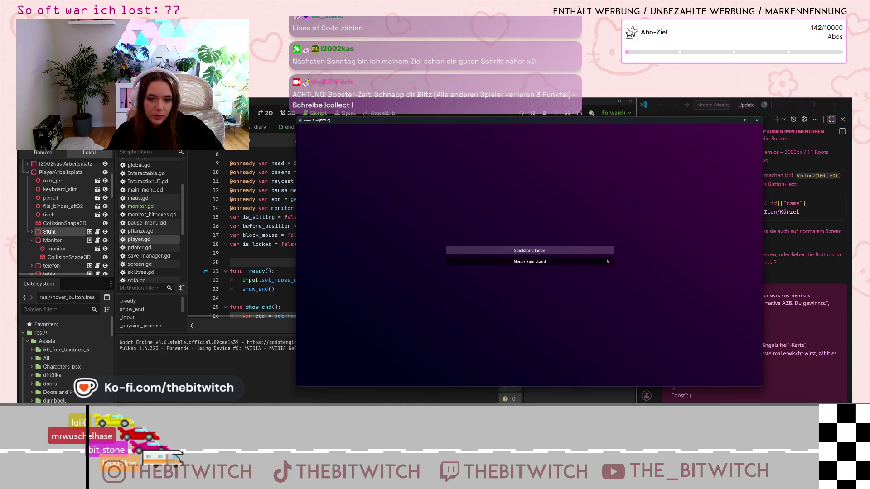
Start Neuer Spielstand, walk to the office chair, sit, and turn on the monitor error-free.
{"action": "left_click", "coordinate": [598, 261]}
{"action": "key", "text": "w"}
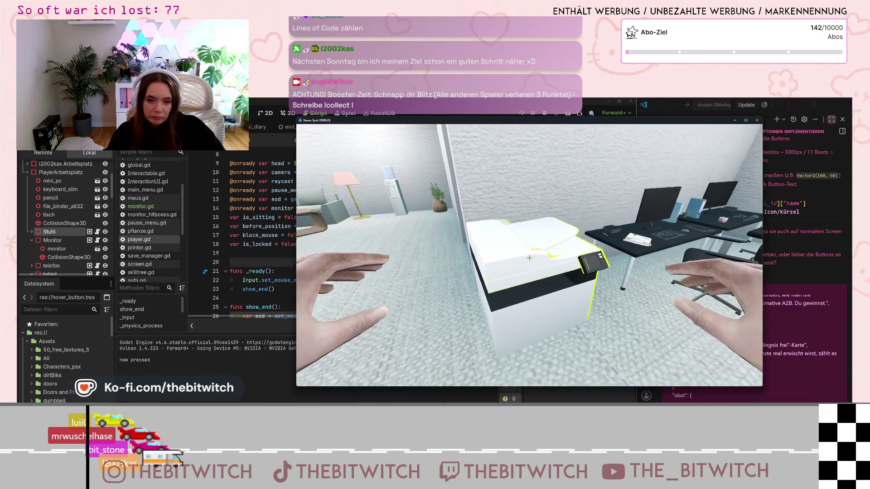
{"action": "key", "text": "w"}
{"action": "left_click", "coordinate": [529, 258]}
{"action": "left_click", "coordinate": [529, 258]}
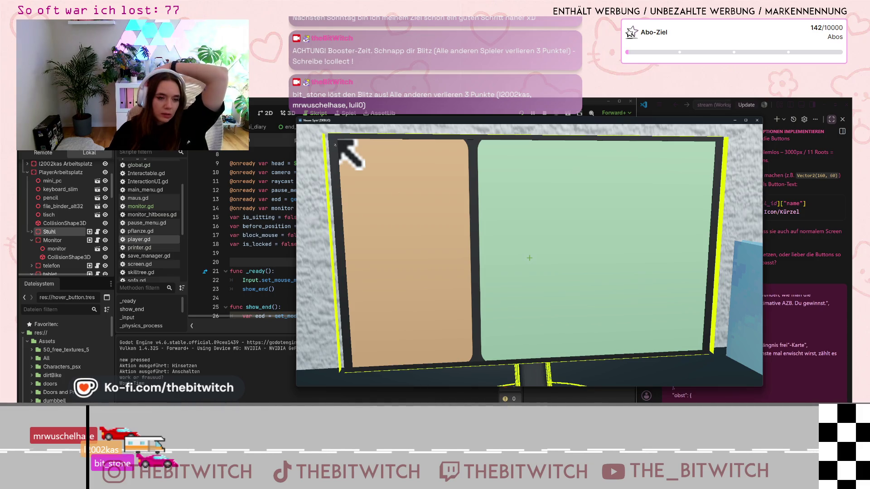
{"action": "left_click", "coordinate": [270, 249]}
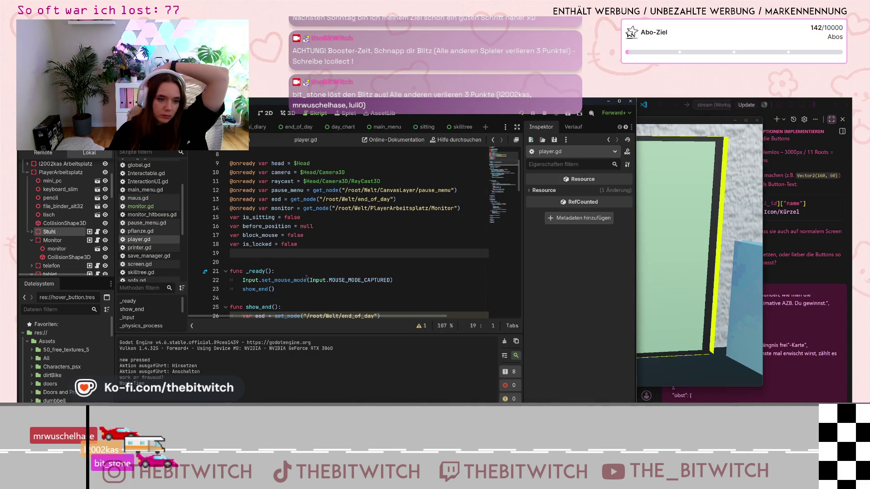
{"action": "scroll", "coordinate": [308, 281], "scroll_direction": "down", "scroll_amount": 4}
{"action": "scroll", "coordinate": [314, 288], "scroll_direction": "down", "scroll_amount": 5}
{"action": "scroll", "coordinate": [315, 288], "scroll_direction": "up", "scroll_amount": 8}
{"action": "scroll", "coordinate": [317, 289], "scroll_direction": "up", "scroll_amount": 2}
{"action": "left_click", "coordinate": [310, 235]}
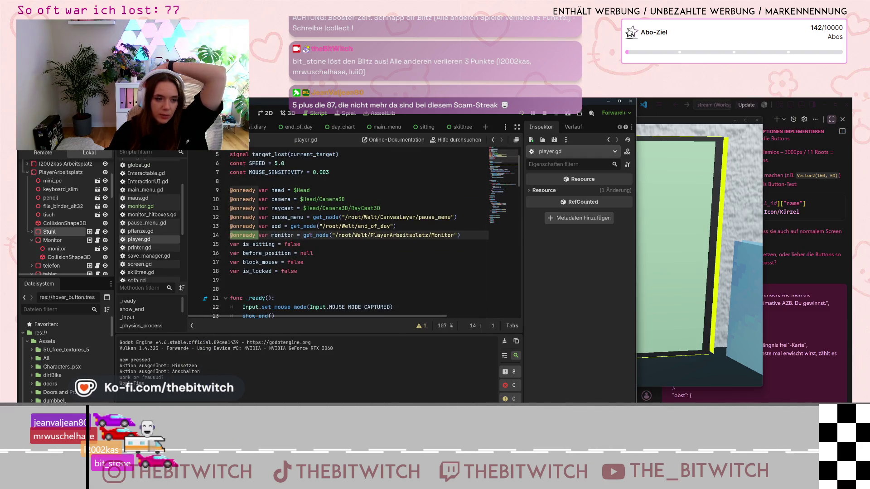
{"action": "left_click", "coordinate": [285, 262]}
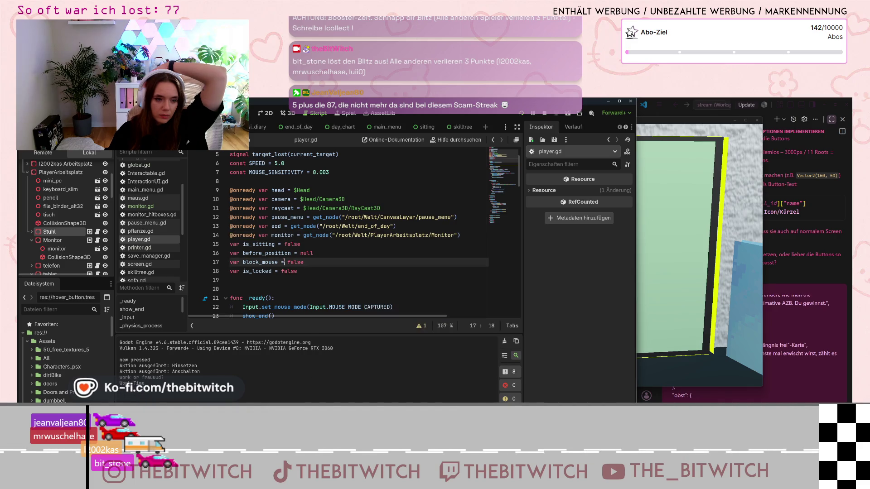
{"action": "scroll", "coordinate": [285, 262], "scroll_direction": "down", "scroll_amount": 7}
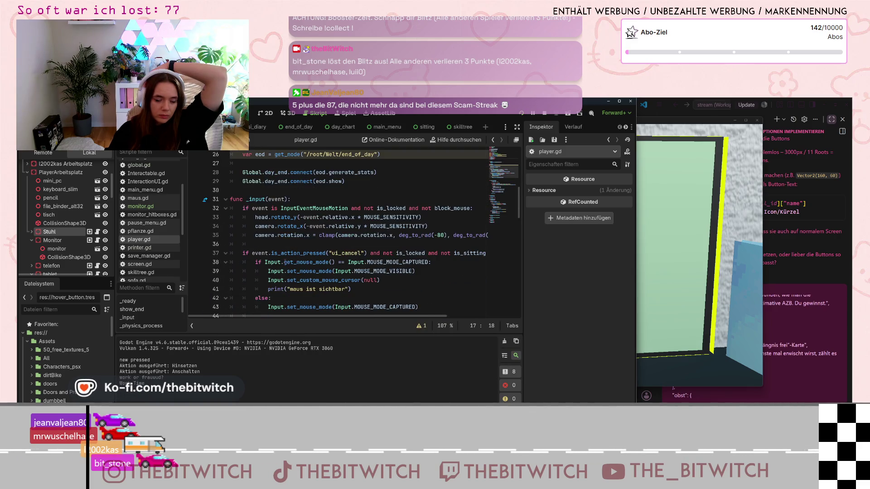
{"action": "scroll", "coordinate": [285, 262], "scroll_direction": "up", "scroll_amount": 8}
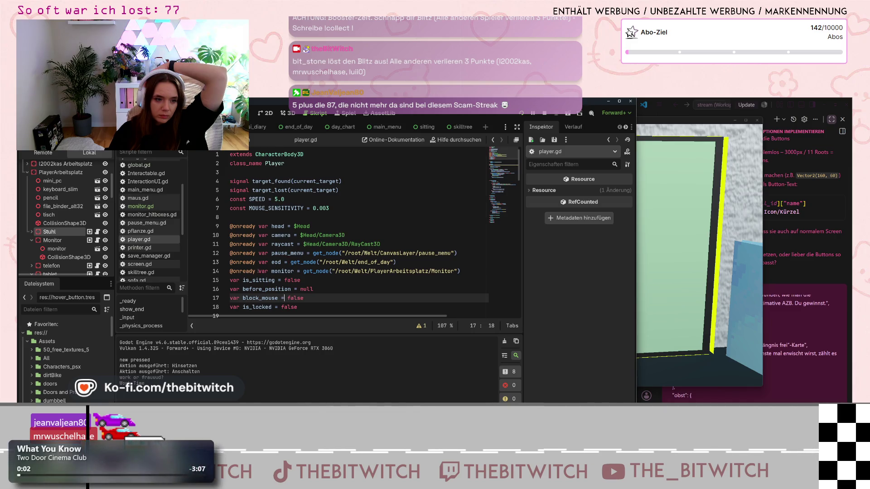
{"action": "left_click", "coordinate": [229, 271]}
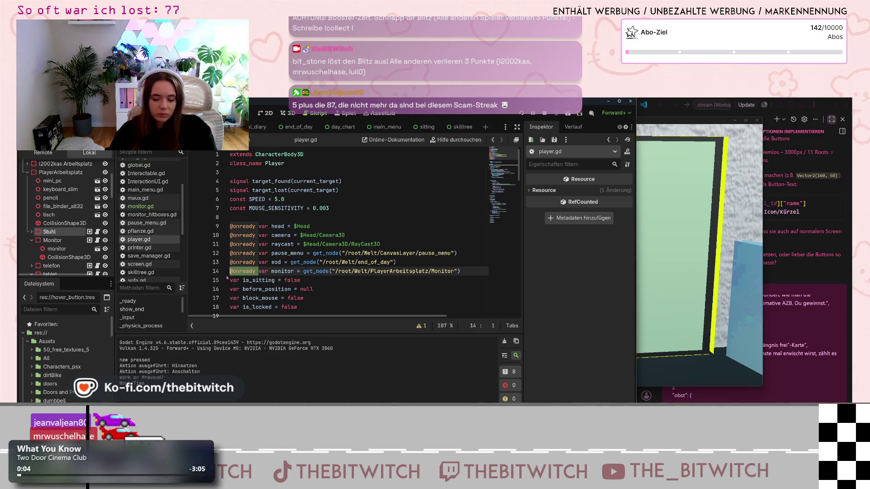
{"action": "key", "text": "Delete"}
{"action": "key", "text": "Delete"}
{"action": "left_click", "coordinate": [316, 311]}
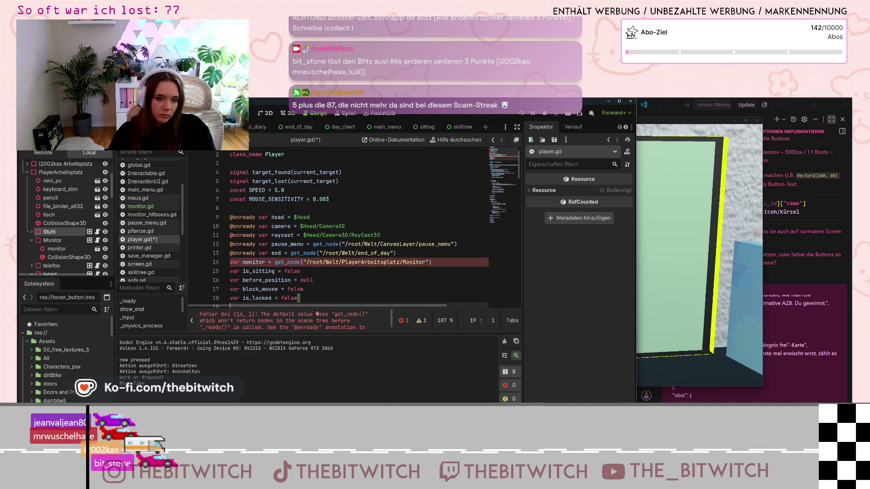
{"action": "left_click", "coordinate": [318, 291]}
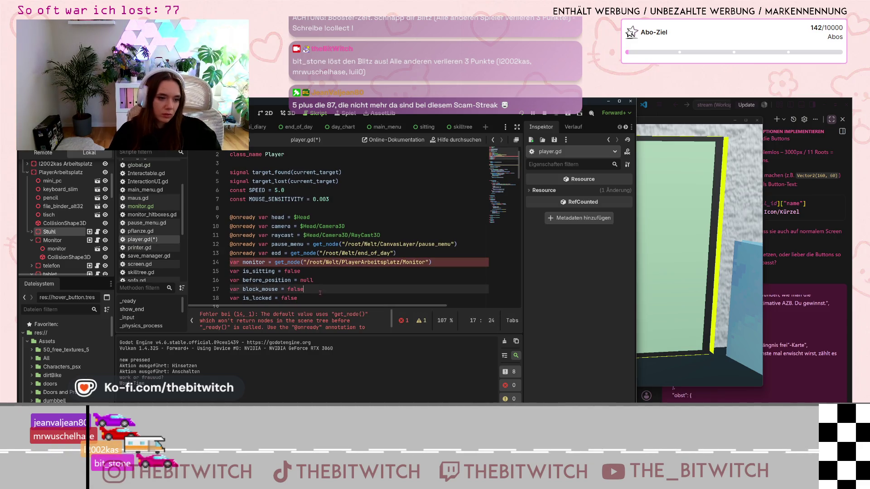
{"action": "key", "text": "ctrl+z"}
{"action": "scroll", "coordinate": [321, 290], "scroll_direction": "down", "scroll_amount": 8}
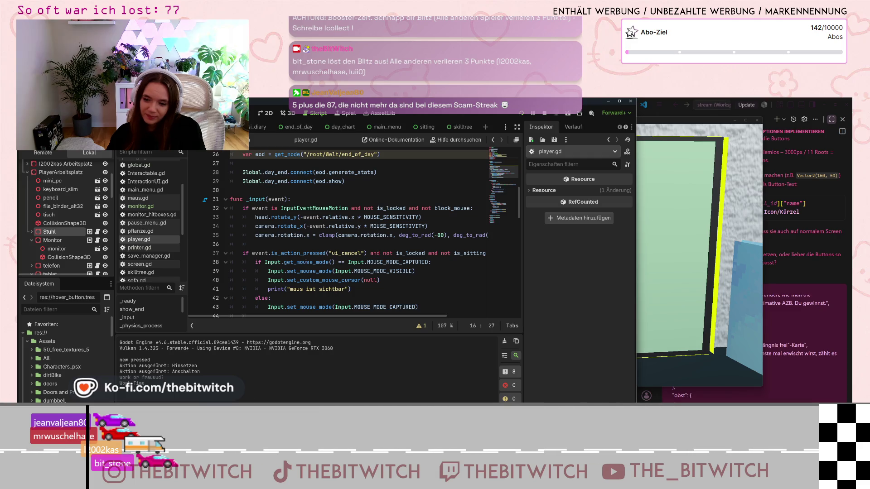
{"action": "scroll", "coordinate": [377, 261], "scroll_direction": "down", "scroll_amount": 2}
{"action": "scroll", "coordinate": [377, 262], "scroll_direction": "down", "scroll_amount": 4}
{"action": "scroll", "coordinate": [298, 232], "scroll_direction": "down", "scroll_amount": 2}
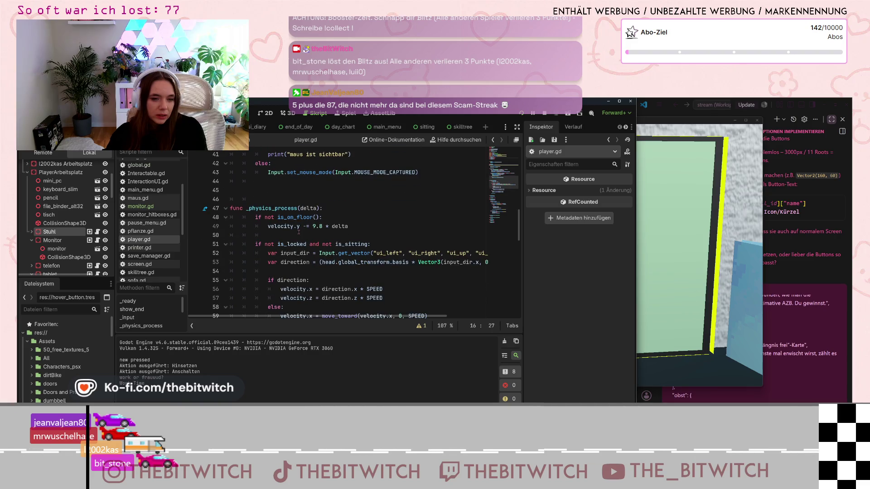
{"action": "scroll", "coordinate": [298, 232], "scroll_direction": "down", "scroll_amount": 5}
{"action": "scroll", "coordinate": [300, 235], "scroll_direction": "down", "scroll_amount": 1}
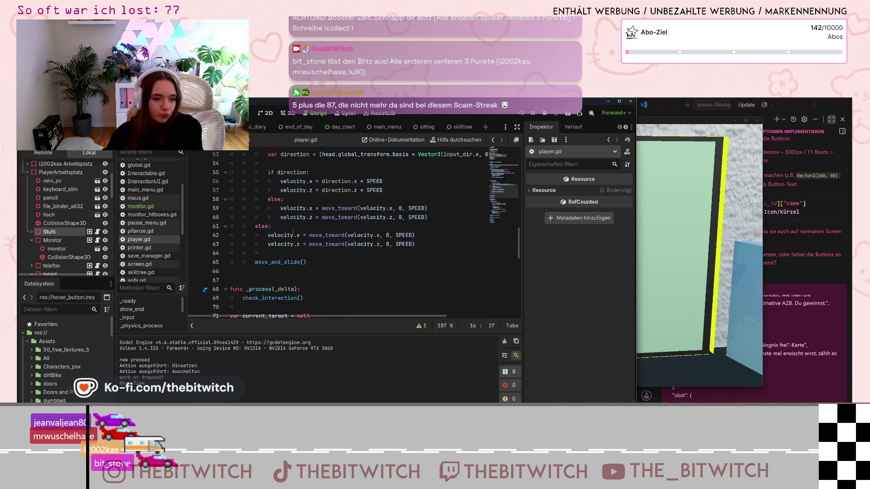
{"action": "scroll", "coordinate": [302, 240], "scroll_direction": "up", "scroll_amount": 6}
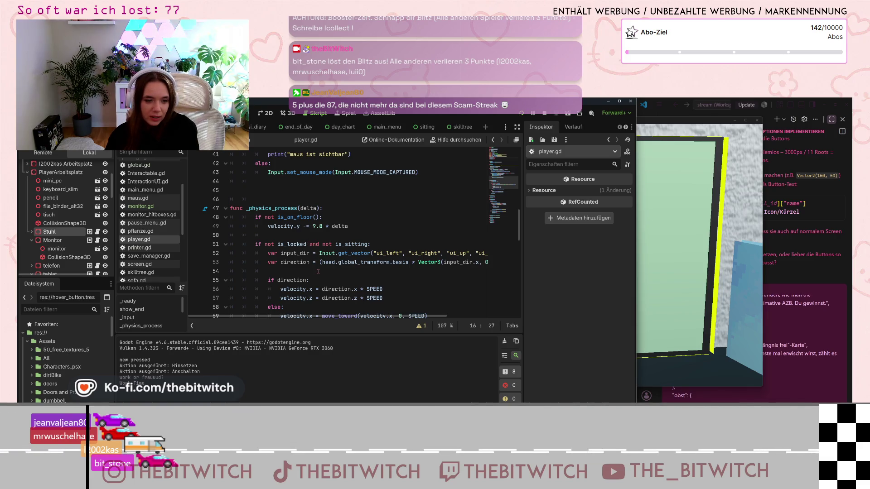
{"action": "scroll", "coordinate": [318, 271], "scroll_direction": "down", "scroll_amount": 3}
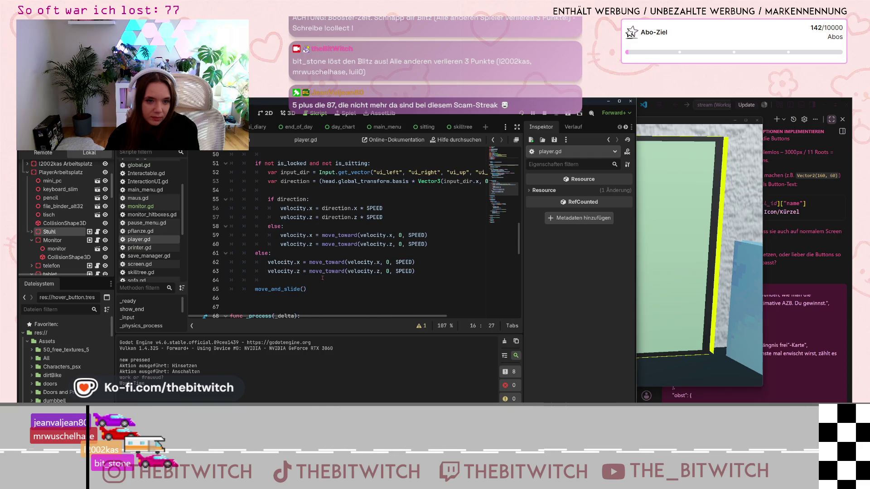
{"action": "scroll", "coordinate": [324, 274], "scroll_direction": "down", "scroll_amount": 6}
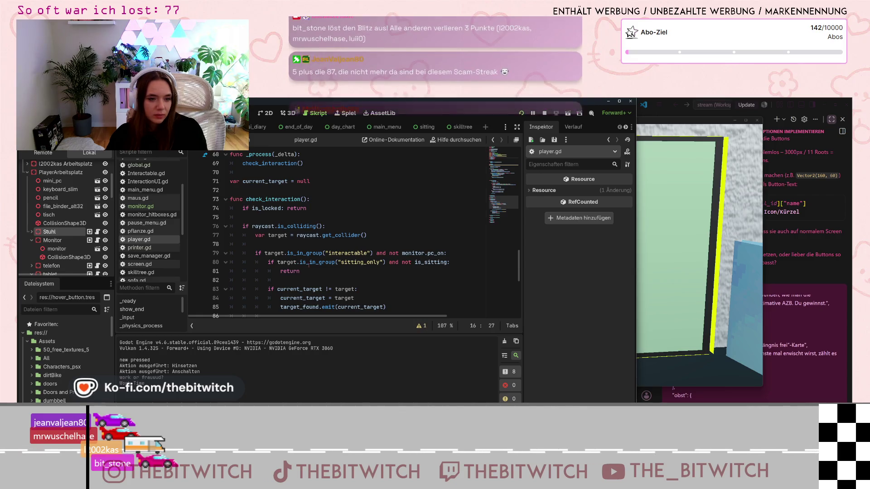
{"action": "scroll", "coordinate": [310, 268], "scroll_direction": "down", "scroll_amount": 1}
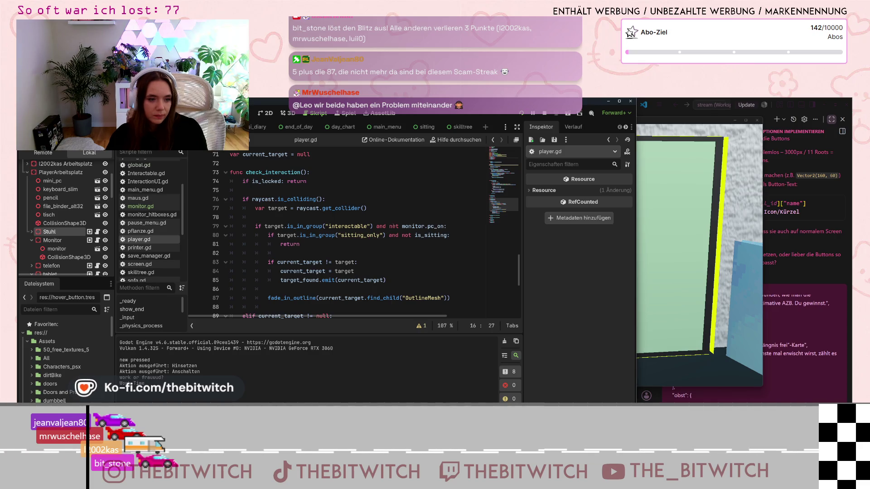
{"action": "double_click", "coordinate": [381, 226]}
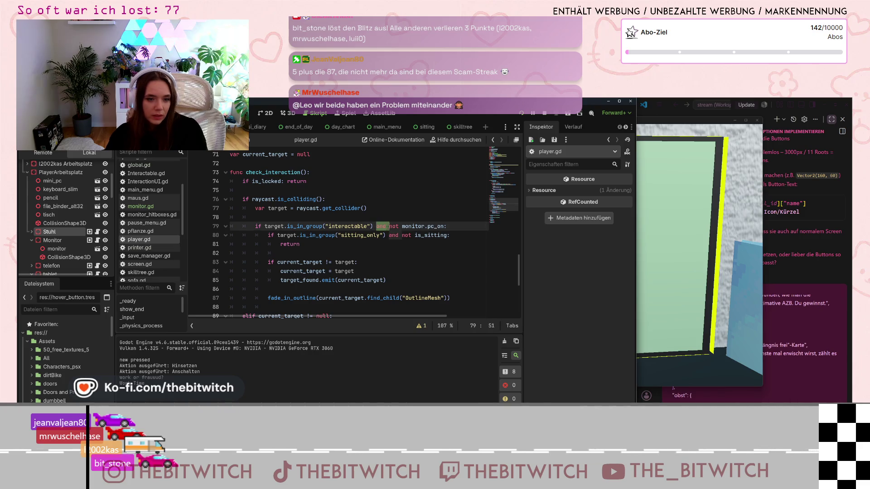
Rework line 80's condition, briefly trying 'or' but keeping 'and' before monitor.pc_on.
{"action": "key", "text": "Delete"}
{"action": "key", "text": "Delete"}
{"action": "mouse_move", "coordinate": [376, 226]}
{"action": "left_mouse_down"}
{"action": "mouse_move", "coordinate": [432, 226]}
{"action": "mouse_move", "coordinate": [447, 235]}
{"action": "left_mouse_up"}
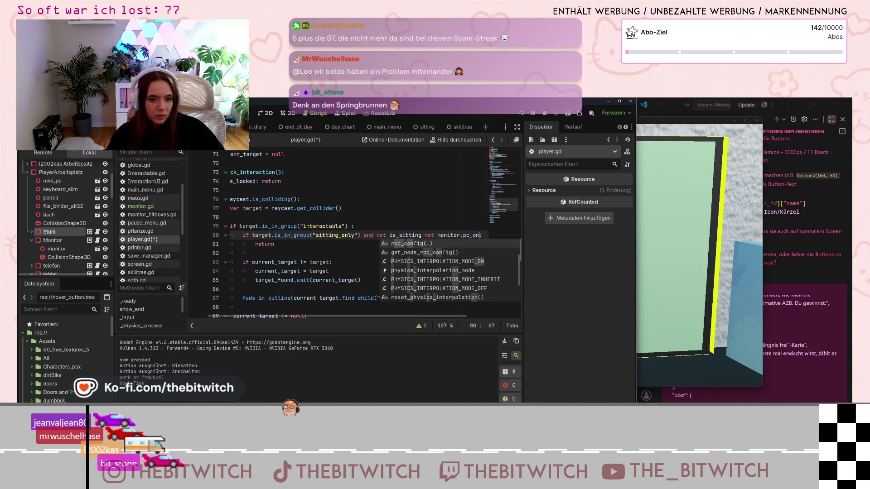
{"action": "left_click", "coordinate": [425, 235]}
{"action": "type", "text": "and"}
{"action": "left_click", "coordinate": [387, 208]}
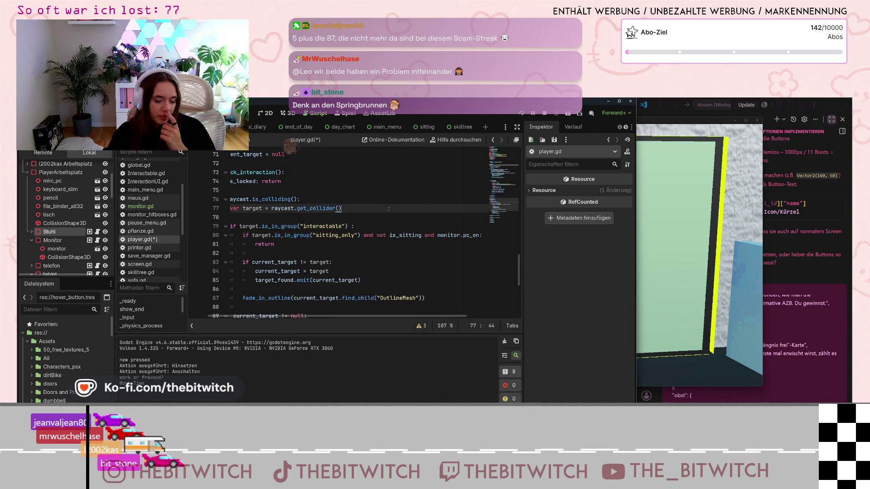
{"action": "left_click", "coordinate": [256, 244]}
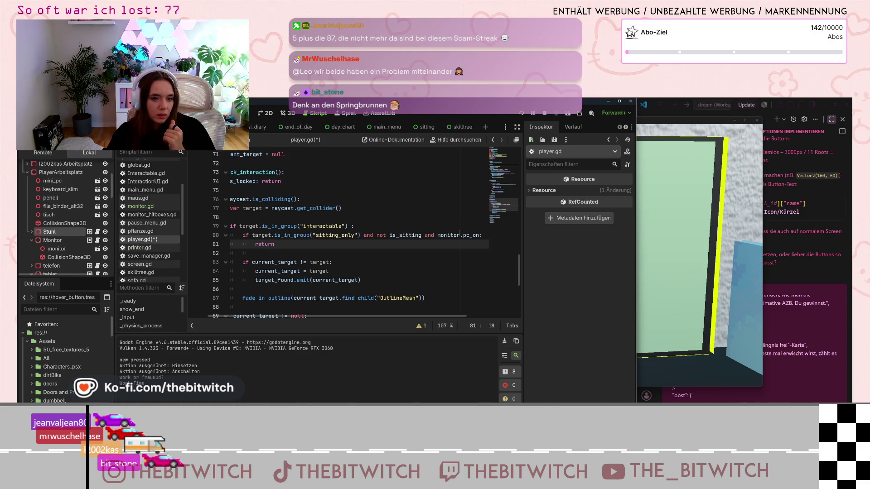
{"action": "left_click", "coordinate": [425, 235]}
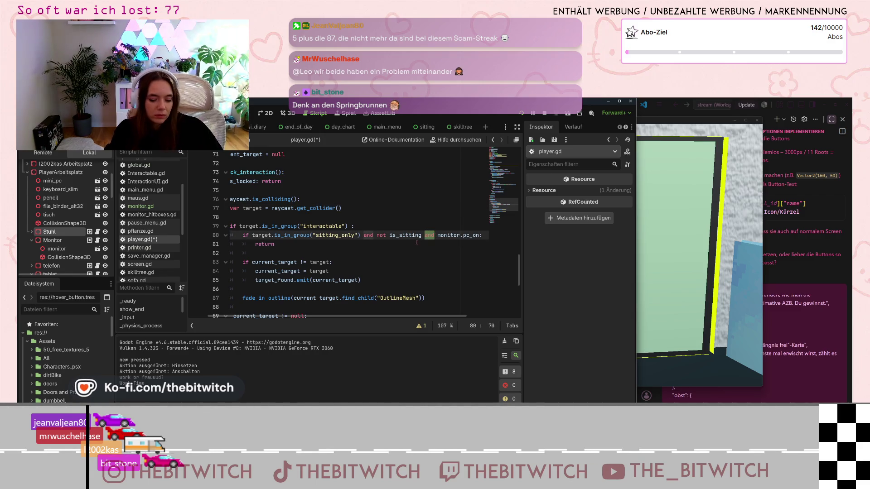
{"action": "key", "text": "Delete"}
{"action": "key", "text": "Delete"}
{"action": "key", "text": "Delete"}
{"action": "type", "text": "or"}
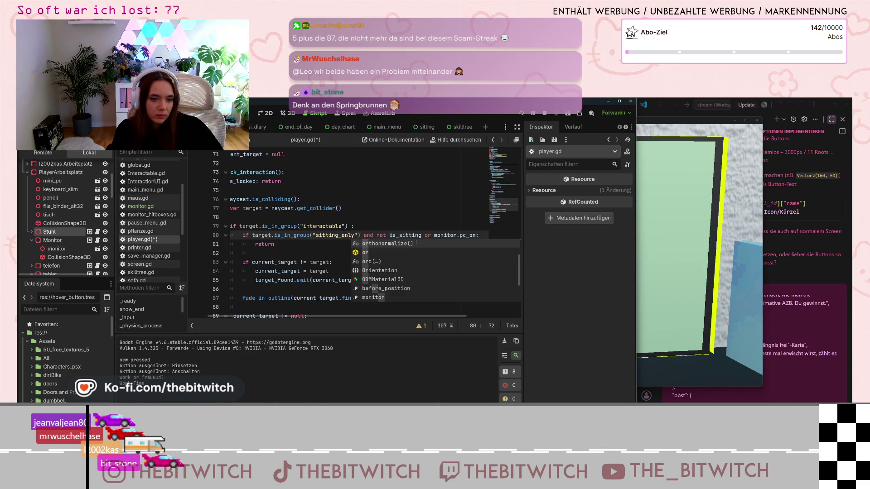
{"action": "key", "text": "BackSpace"}
{"action": "key", "text": "BackSpace"}
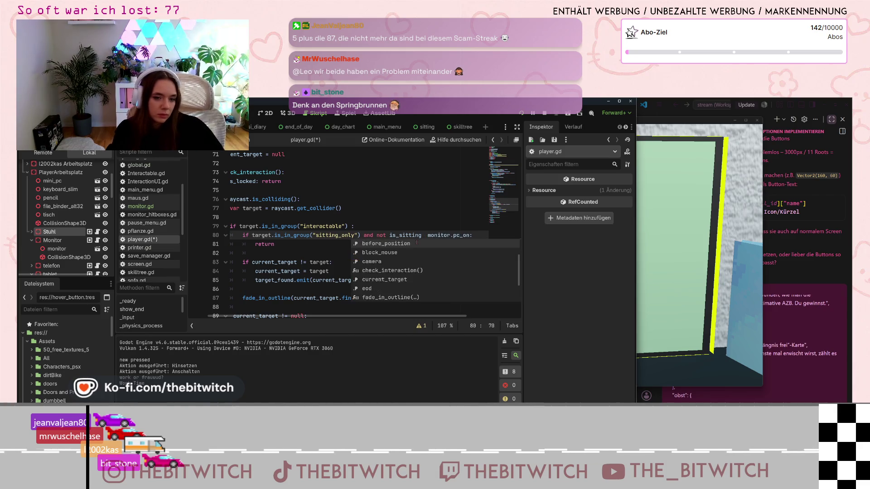
{"action": "type", "text": "afd"}
{"action": "key", "text": "BackSpace"}
{"action": "key", "text": "BackSpace"}
{"action": "type", "text": "nd"}
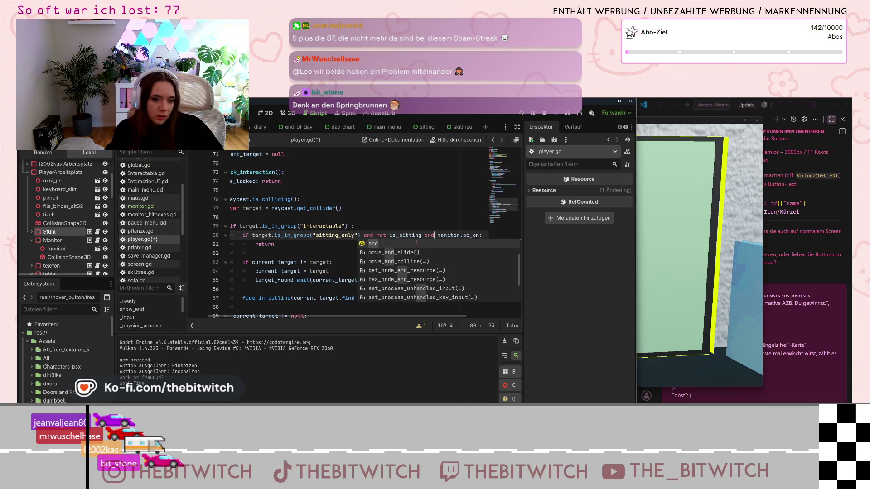
{"action": "left_click", "coordinate": [372, 211]}
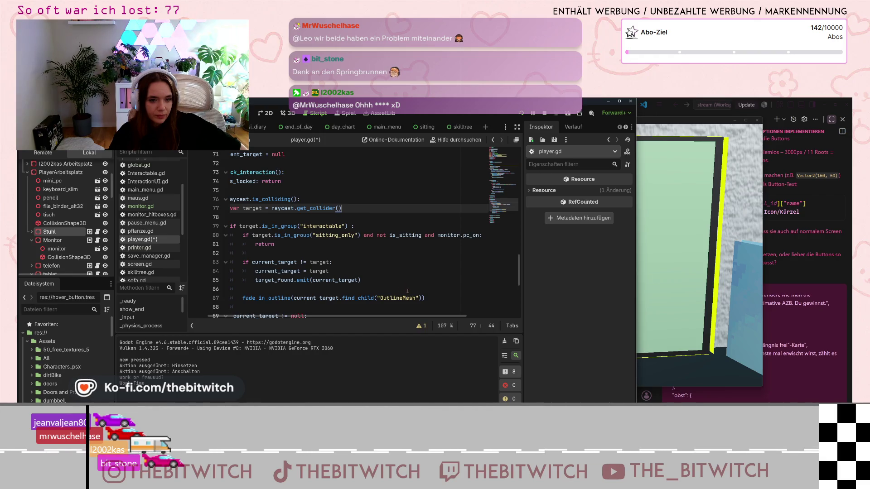
Save player.gd, close the running game window, and relaunch the game.
{"action": "double_click", "coordinate": [434, 235]}
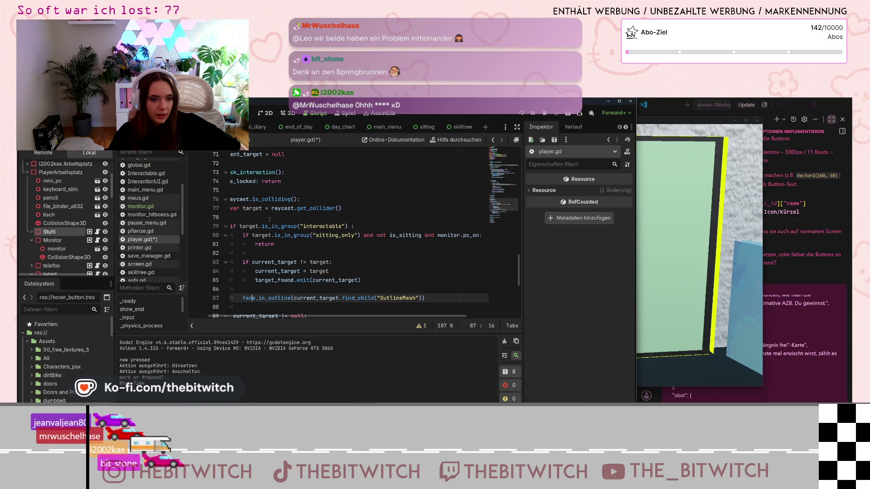
{"action": "left_click", "coordinate": [290, 226]}
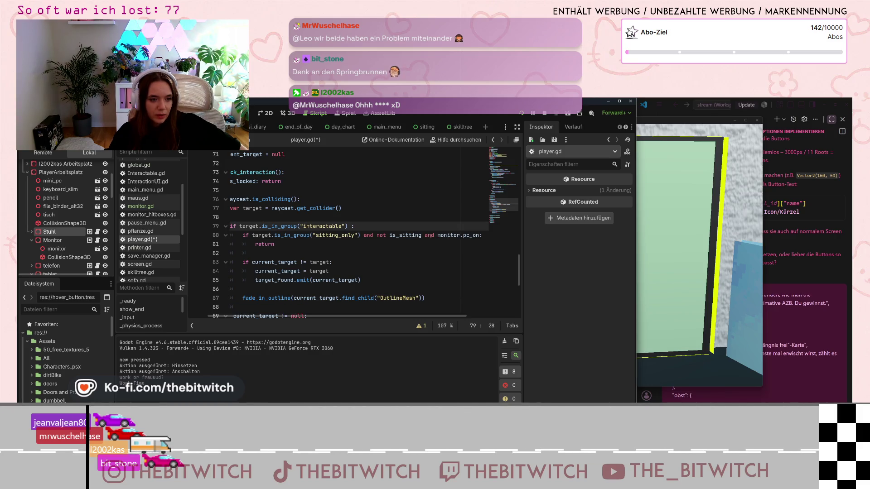
{"action": "left_click", "coordinate": [429, 251]}
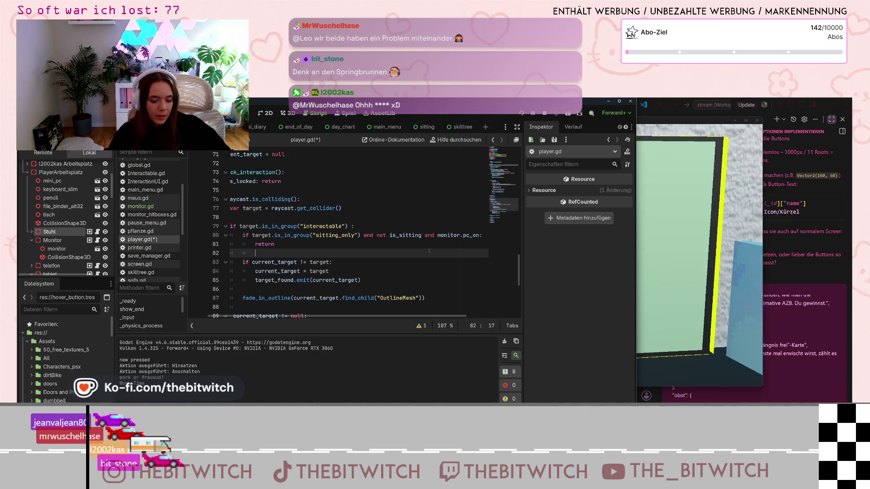
{"action": "key", "text": "ctrl+s"}
{"action": "left_click", "coordinate": [756, 120]}
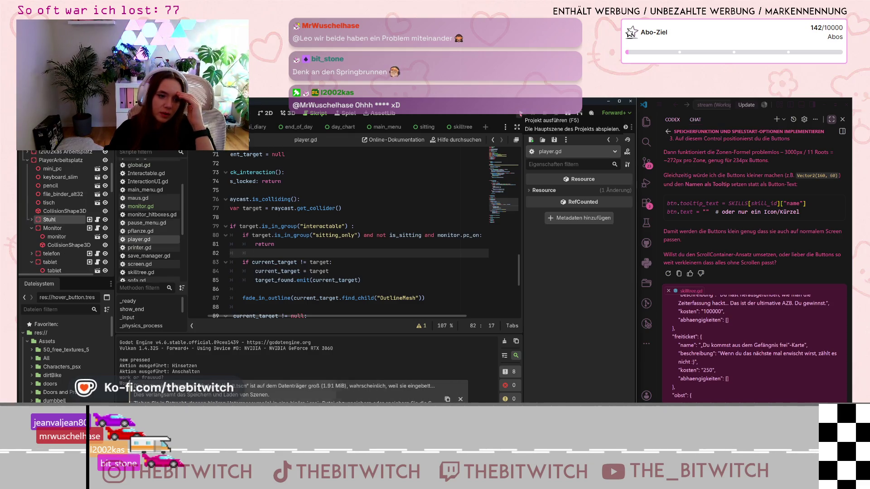
{"action": "left_click", "coordinate": [520, 113]}
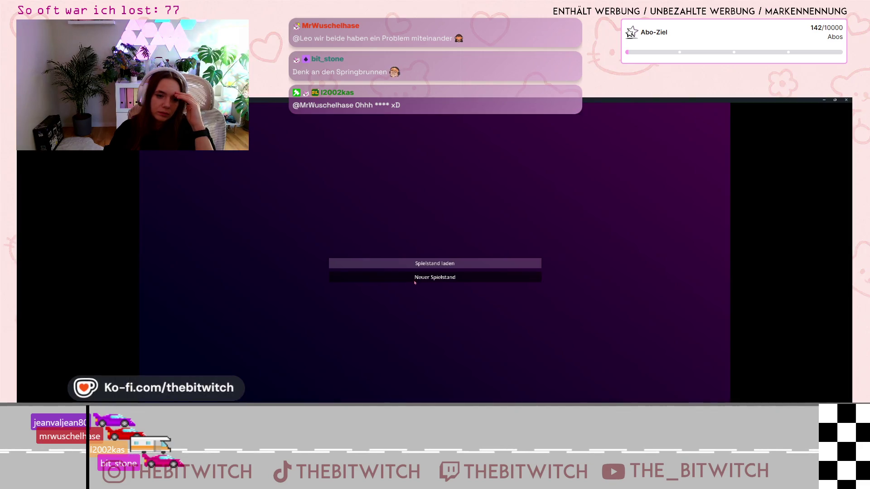
Start a new save, walk up to the desk monitor and switch it on in-game.
{"action": "left_click", "coordinate": [414, 281]}
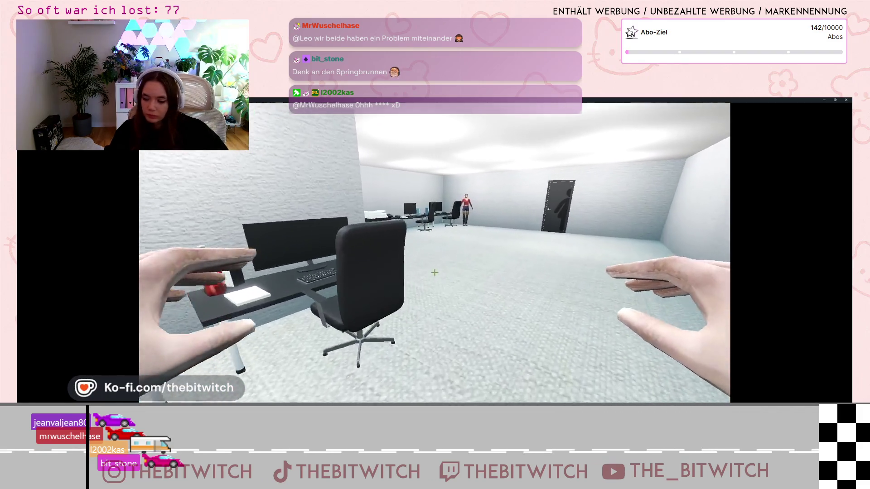
{"action": "key", "text": "w"}
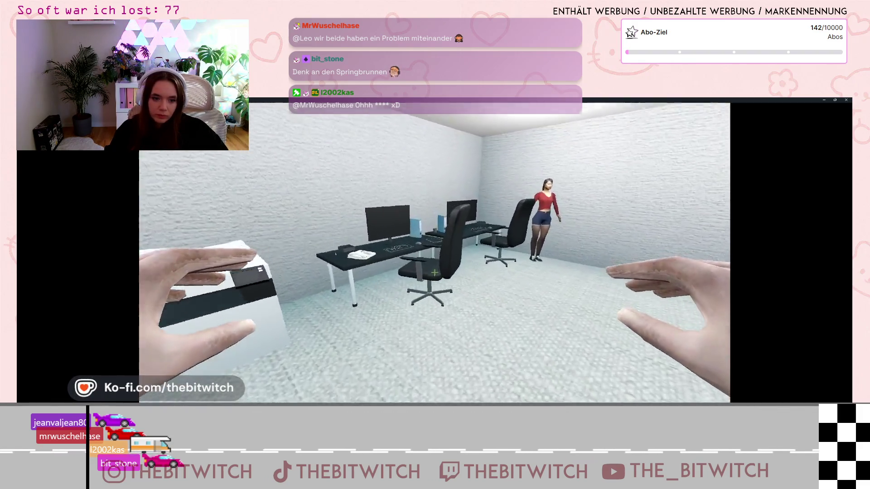
{"action": "key", "text": "w"}
{"action": "left_click", "coordinate": [435, 272]}
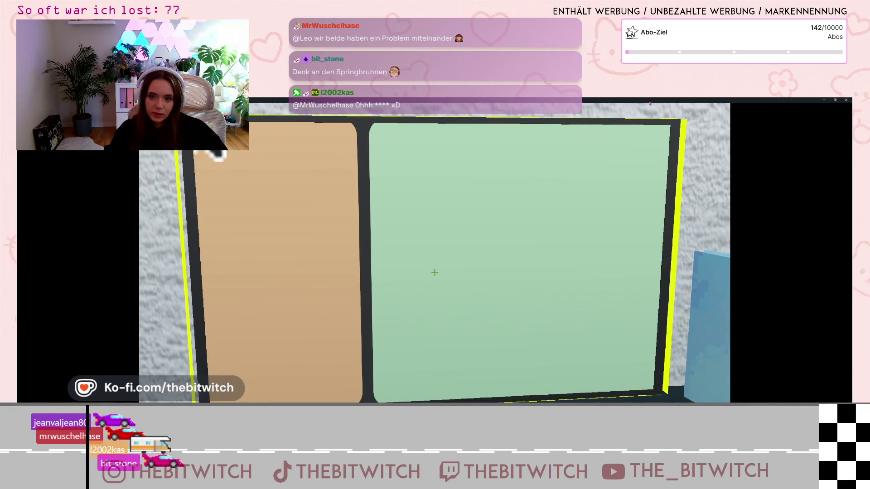
Stop the game and delete 'and monitor.pc_on' from line 80's sitting_only condition.
{"action": "key", "text": "super+Down"}
{"action": "left_click", "coordinate": [843, 112]}
{"action": "left_click_drag", "start_coordinate": [422, 235], "coordinate": [477, 234]}
{"action": "key", "text": "BackSpace"}
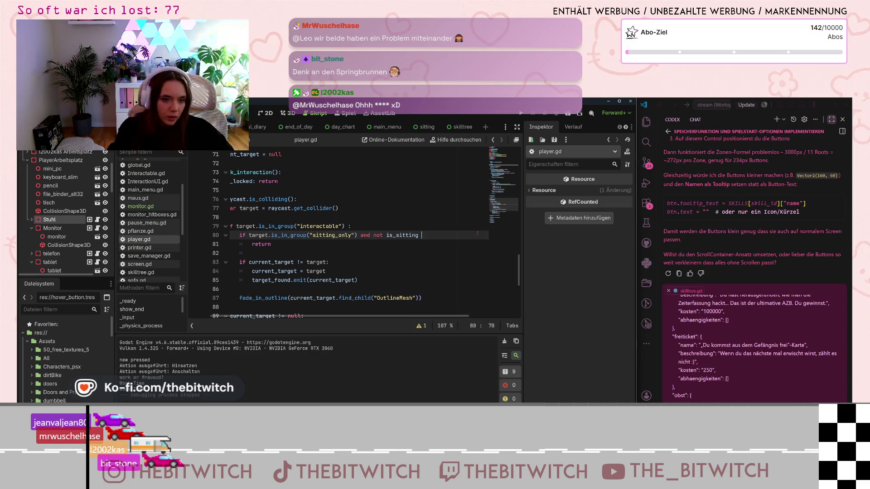
Save player.gd with line 80 ending at 'and not is_sitting:'.
{"action": "left_click", "coordinate": [421, 209]}
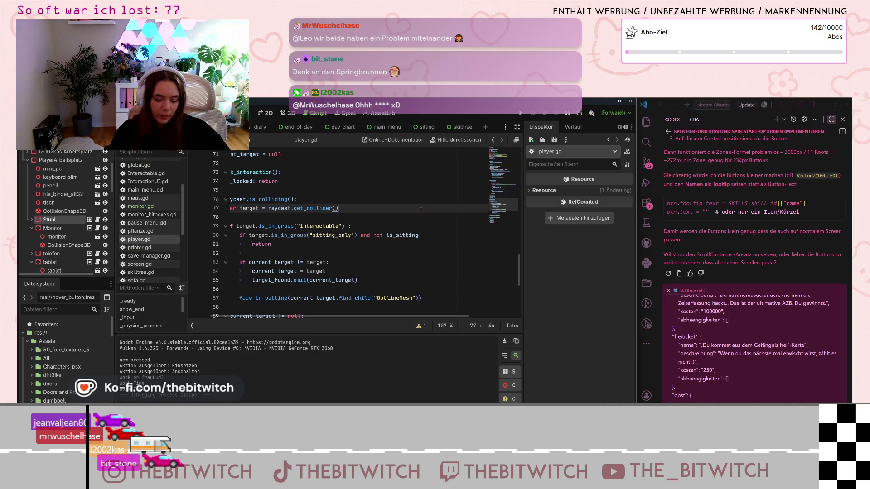
{"action": "key", "text": "ctrl+s"}
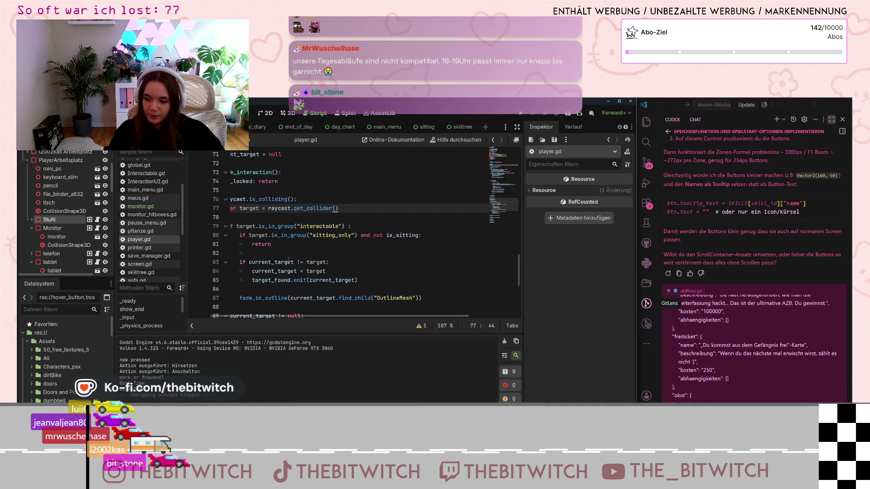
{"action": "scroll", "coordinate": [399, 224], "scroll_direction": "down", "scroll_amount": 4}
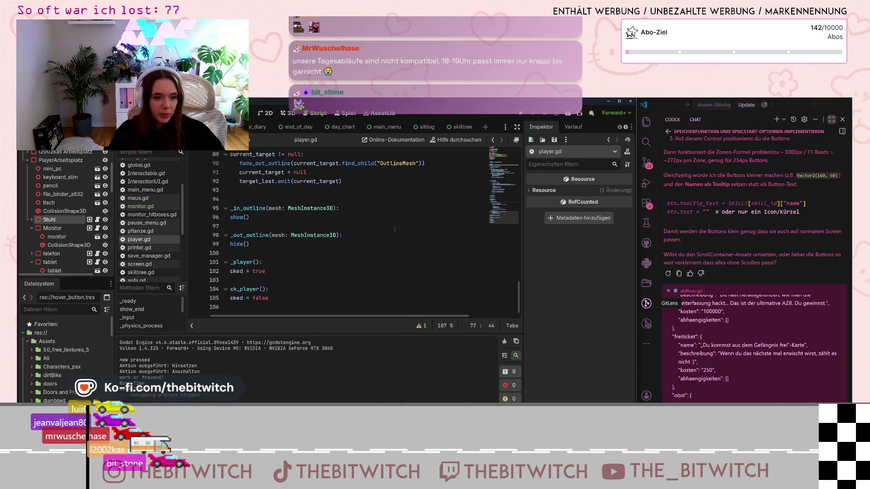
{"action": "scroll", "coordinate": [399, 224], "scroll_direction": "up", "scroll_amount": 5}
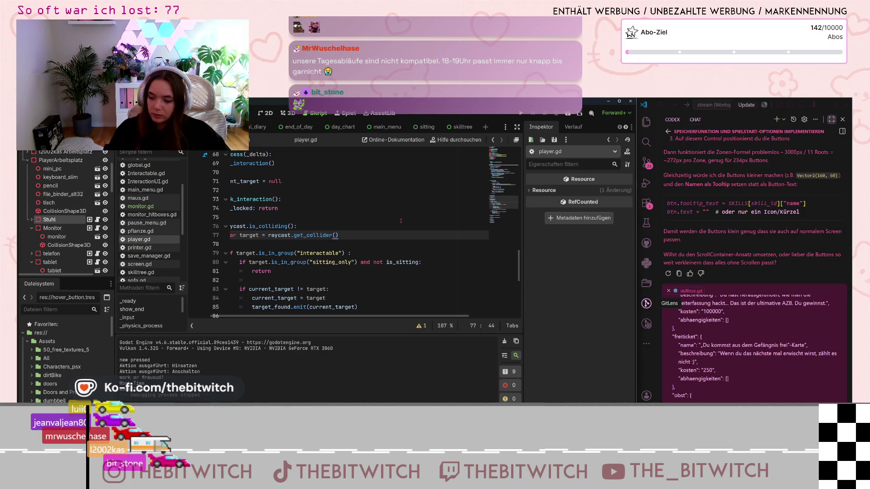
{"action": "scroll", "coordinate": [343, 270], "scroll_direction": "down", "scroll_amount": 7}
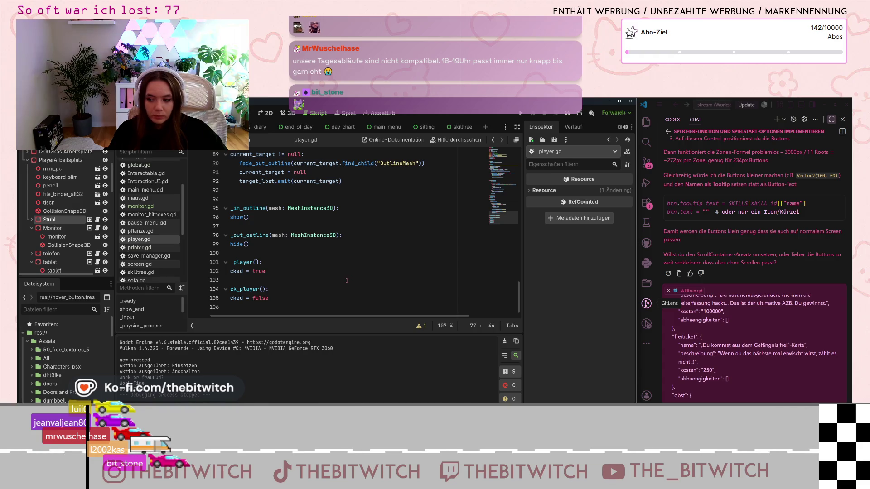
{"action": "scroll", "coordinate": [347, 281], "scroll_direction": "up", "scroll_amount": 12}
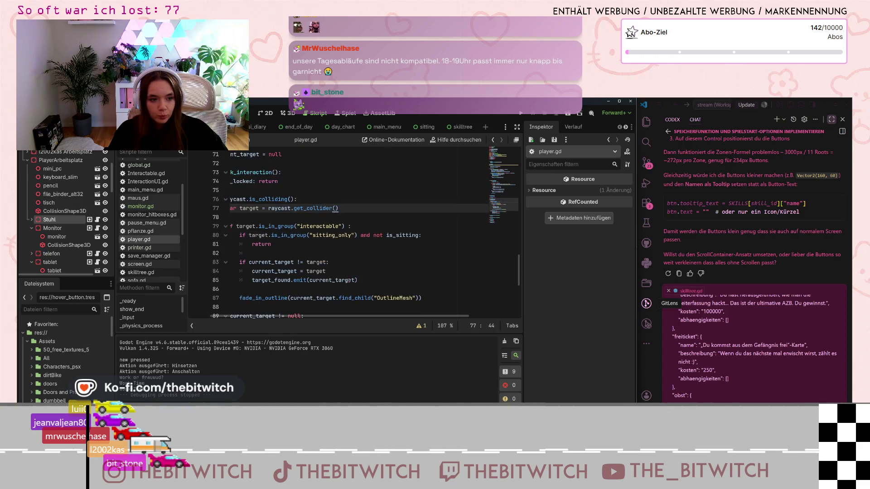
{"action": "scroll", "coordinate": [348, 280], "scroll_direction": "up", "scroll_amount": 8}
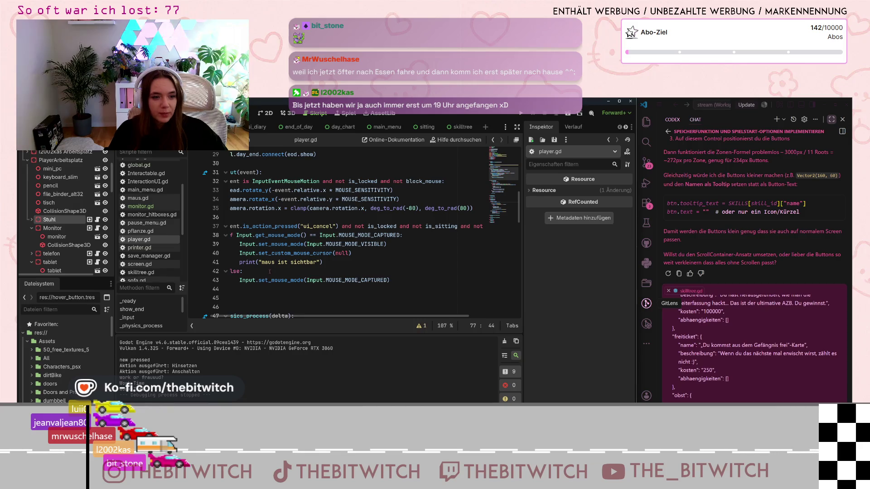
{"action": "scroll", "coordinate": [65, 242], "scroll_direction": "up", "scroll_amount": 5}
{"action": "scroll", "coordinate": [65, 241], "scroll_direction": "down", "scroll_amount": 5}
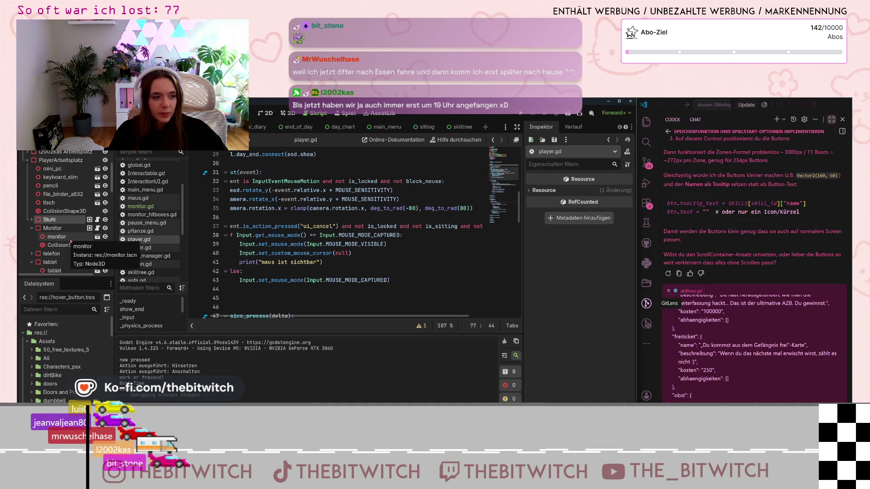
{"action": "scroll", "coordinate": [63, 222], "scroll_direction": "up", "scroll_amount": 3}
{"action": "scroll", "coordinate": [54, 209], "scroll_direction": "down", "scroll_amount": 5}
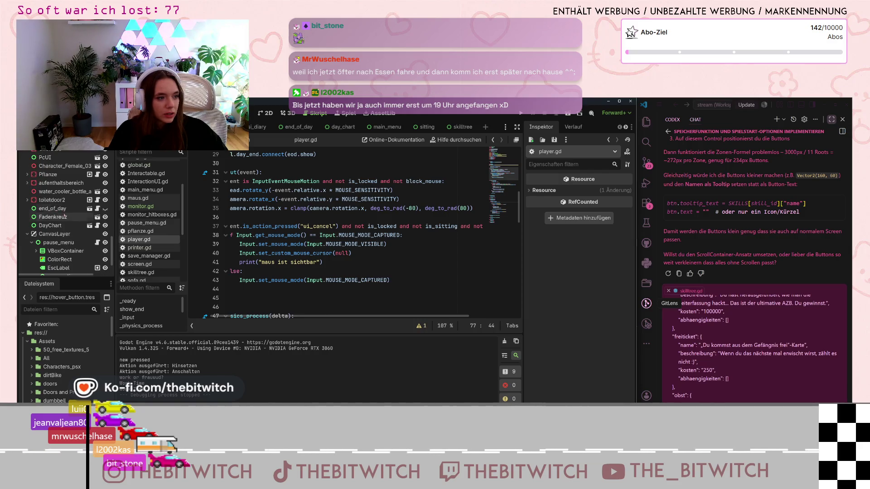
{"action": "left_click", "coordinate": [66, 217]}
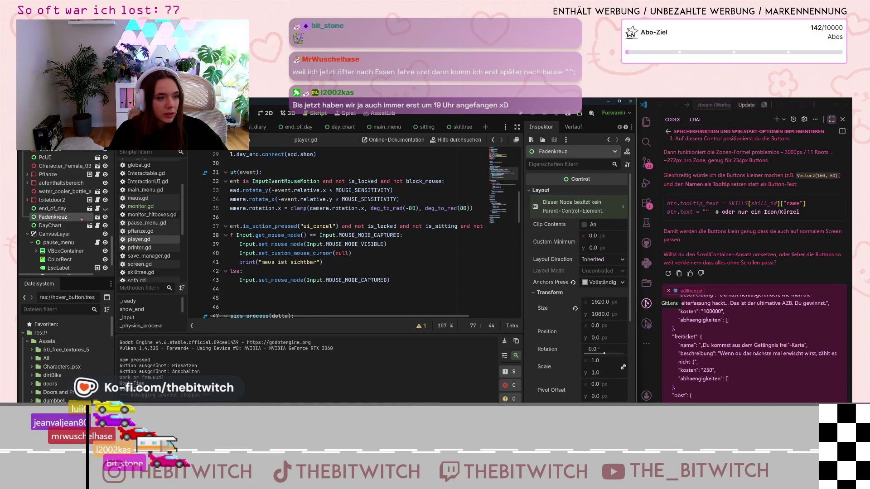
{"action": "left_click", "coordinate": [98, 144]}
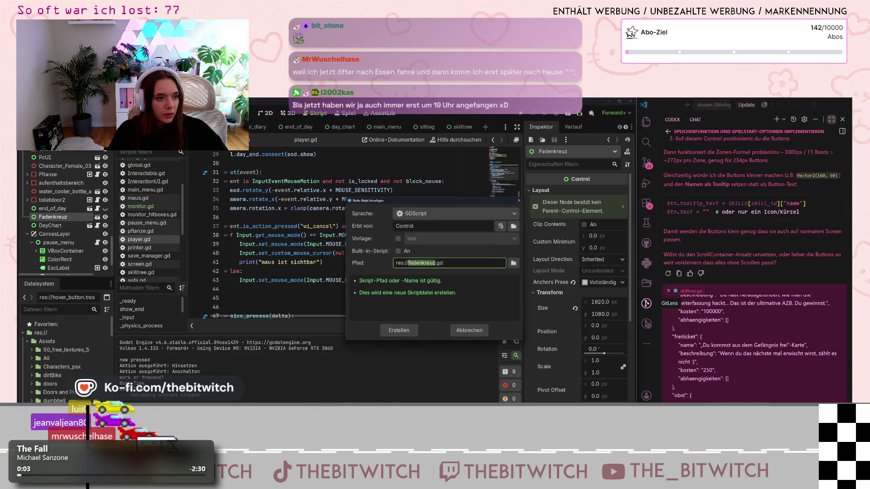
{"action": "left_click", "coordinate": [403, 332]}
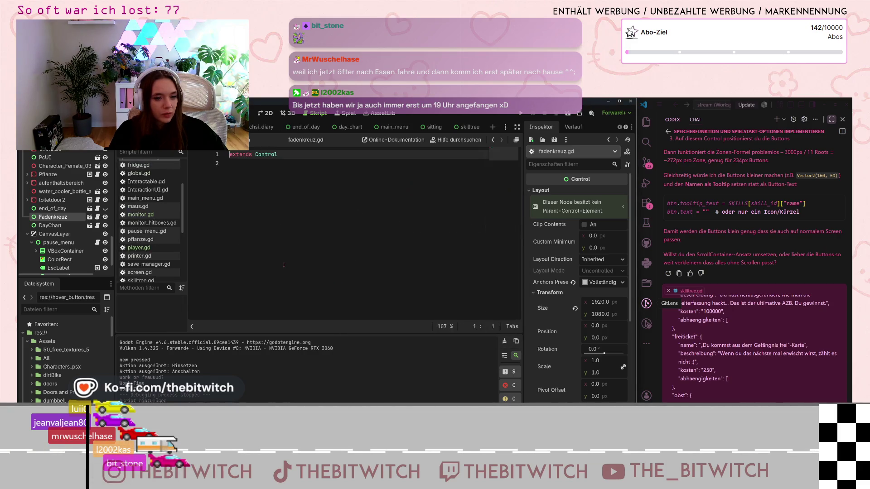
{"action": "left_click", "coordinate": [273, 186]}
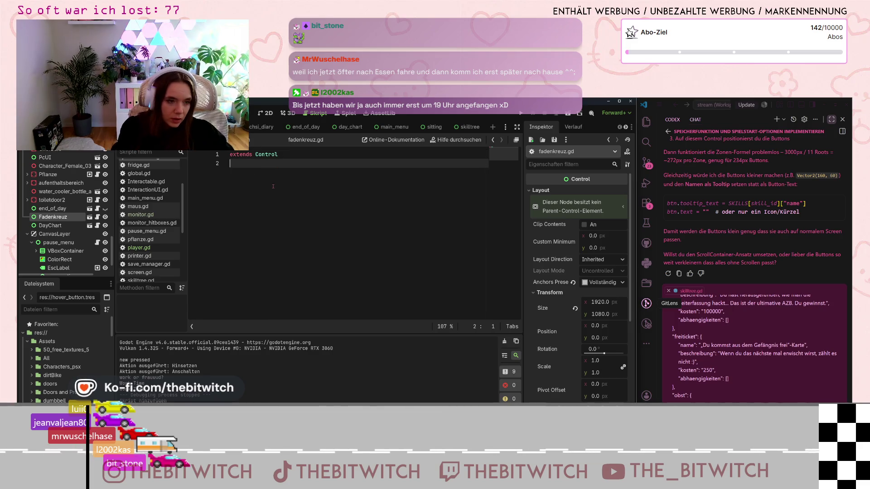
{"action": "key", "text": "Return"}
{"action": "type", "text": "@onrea"}
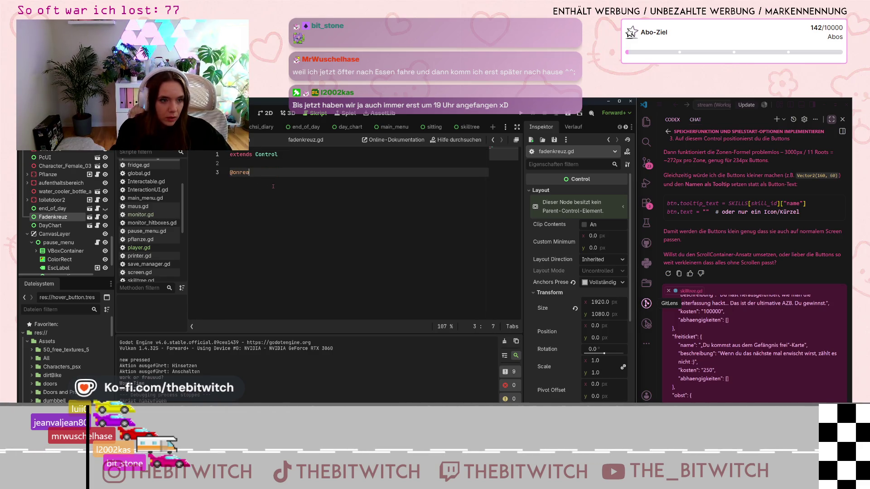
{"action": "type", "text": "dy var monitor"}
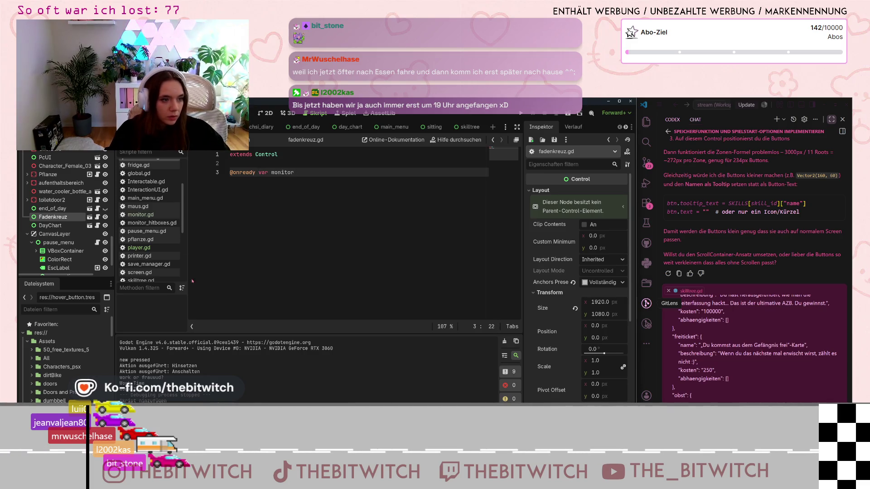
Reuse monitor.gd's get_node call, pointing it at /root/Welt/PlayerArbeitsplatz/Monitor.
{"action": "left_click", "coordinate": [140, 215]}
{"action": "left_click", "coordinate": [352, 273]}
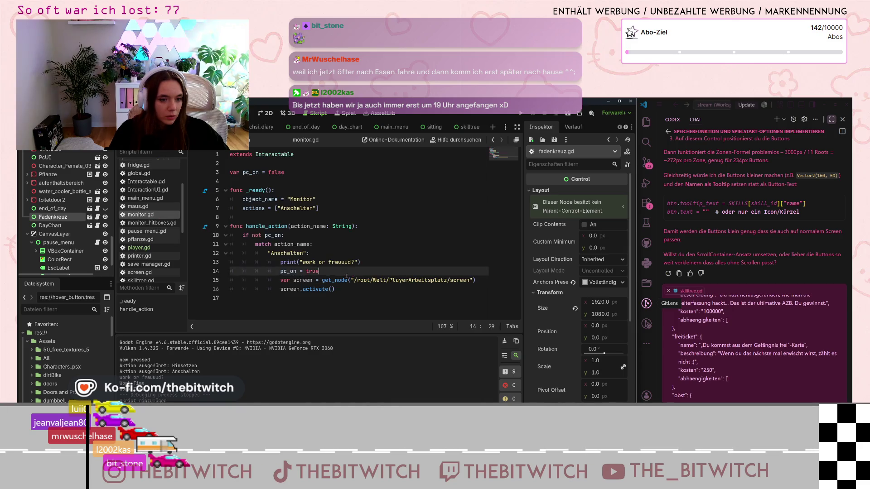
{"action": "left_click_drag", "start_coordinate": [322, 280], "coordinate": [475, 280]}
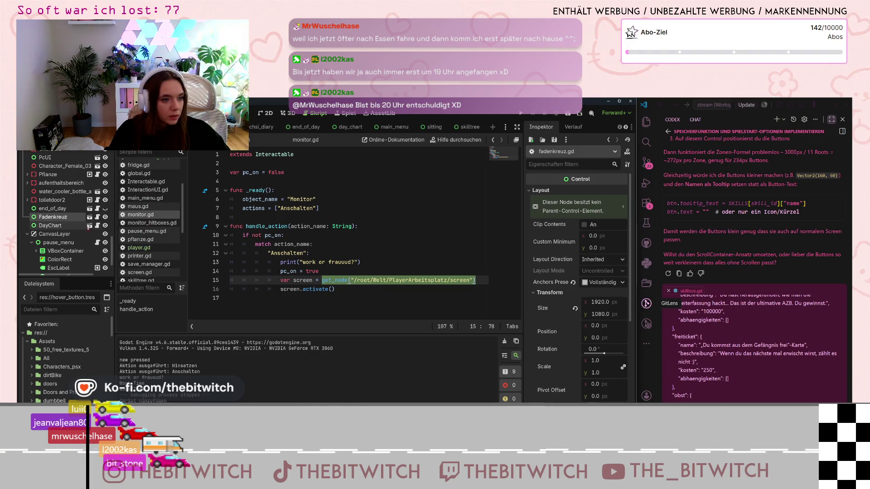
{"action": "left_click", "coordinate": [98, 217]}
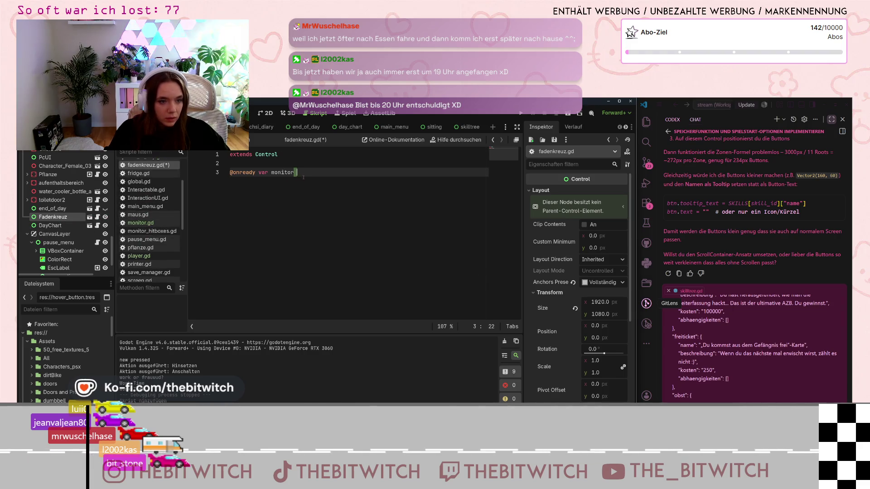
{"action": "type", "text": "get_node(\"/root/Welt/PlayerArbeitsplatz/screen\")"}
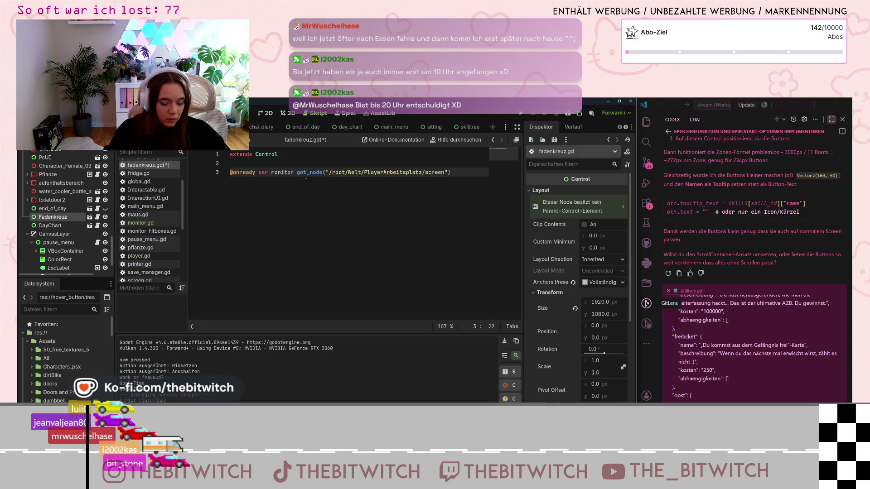
{"action": "type", "text": "="}
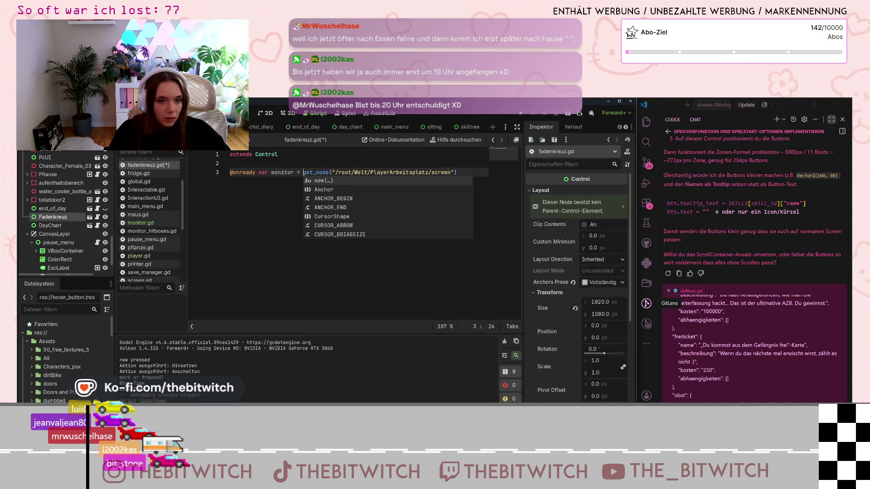
{"action": "left_click", "coordinate": [455, 172]}
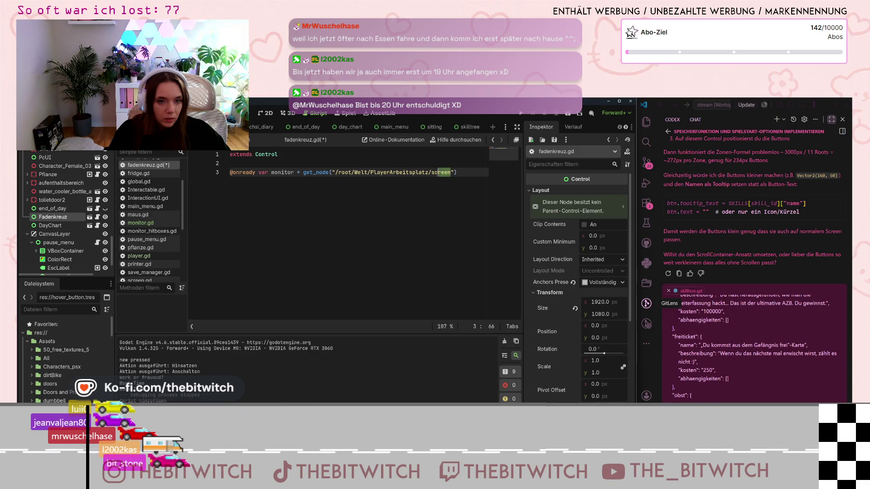
{"action": "type", "text": "Monitor"}
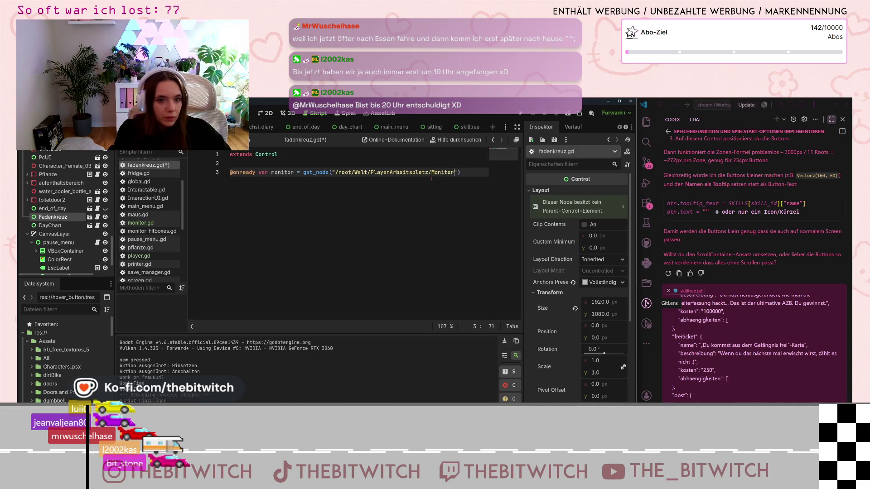
{"action": "key", "text": "End"}
{"action": "key", "text": "Return"}
{"action": "key", "text": "Return"}
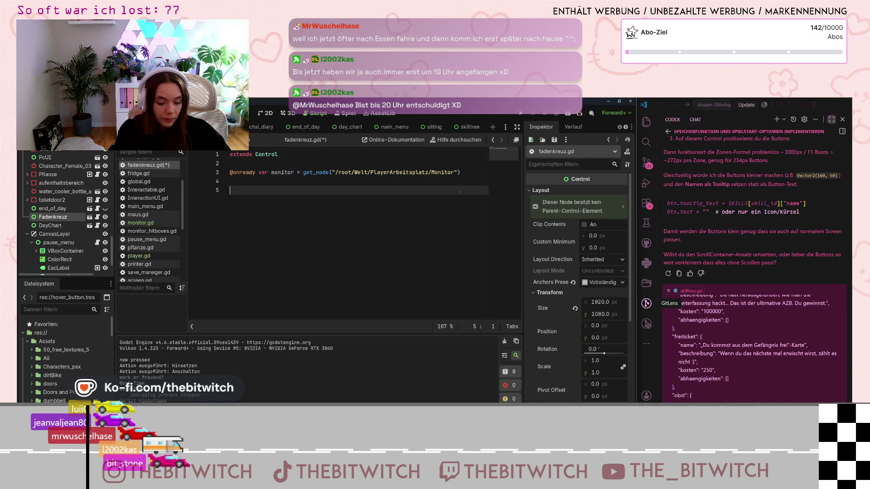
Write 'func _ready():' with an 'if monitor.pc_on' check, verifying pc_on in monitor.gd.
{"action": "type", "text": "func "}
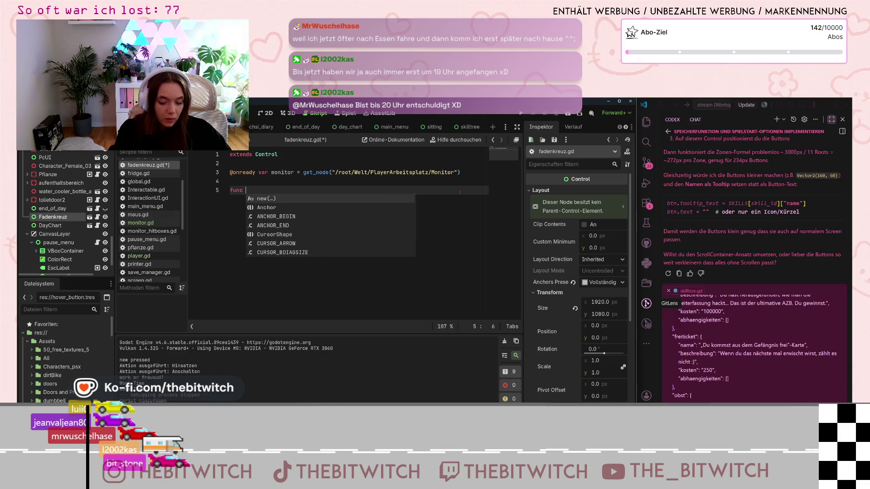
{"action": "type", "text": "_ready()"}
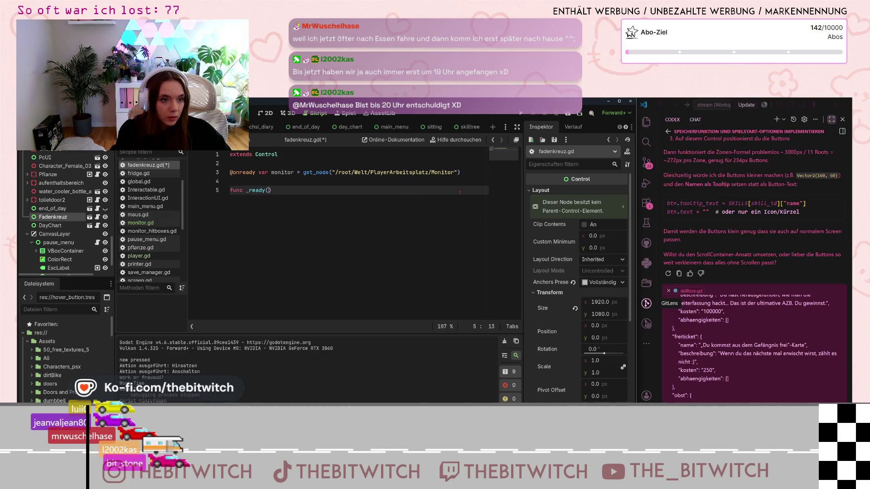
{"action": "type", "text": ":"}
{"action": "key", "text": "Return"}
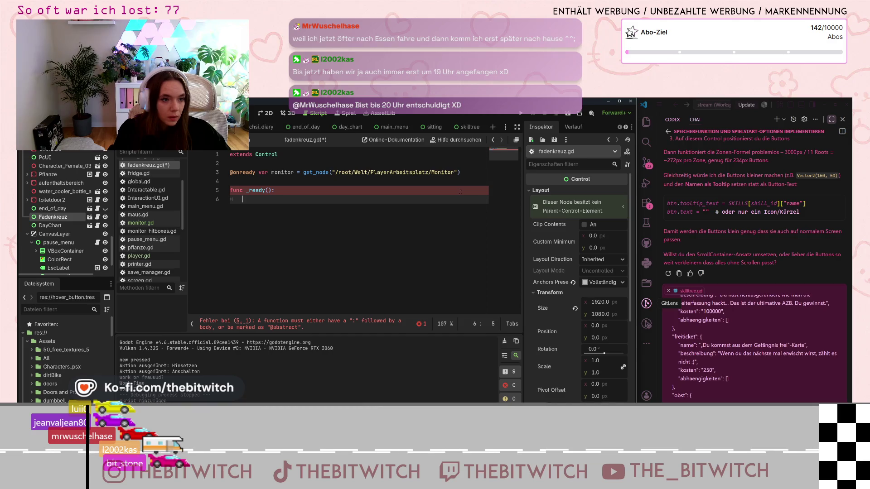
{"action": "type", "text": "if moni"}
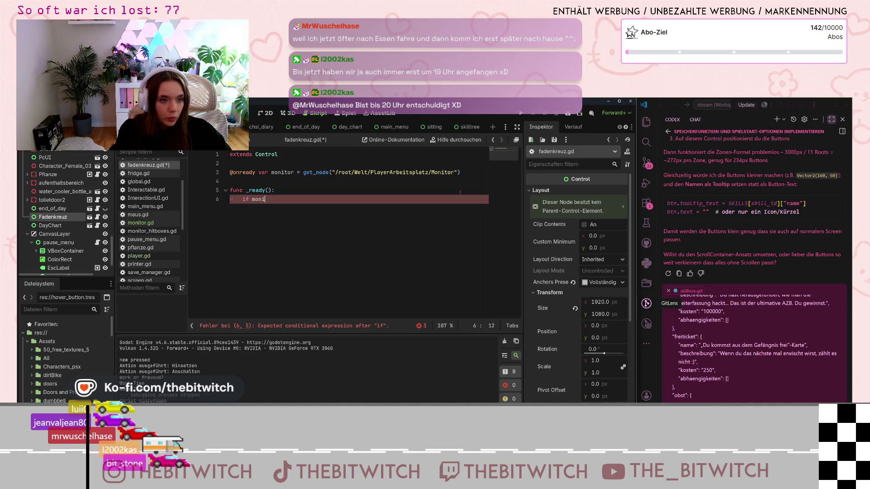
{"action": "type", "text": "tor.pc_"}
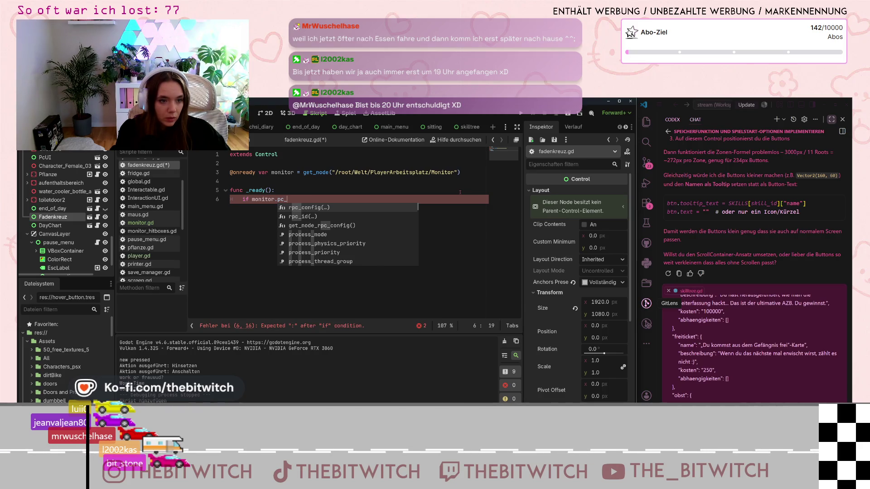
{"action": "type", "text": "on"}
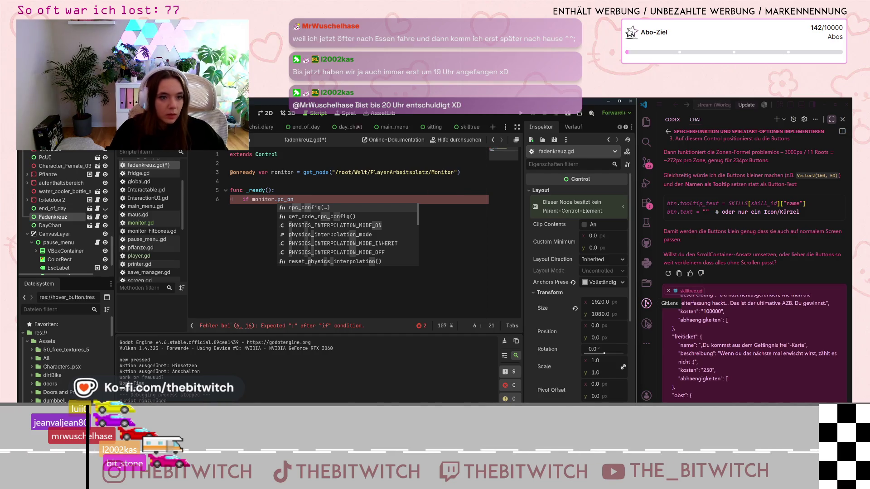
{"action": "key", "text": "ctrl+Tab"}
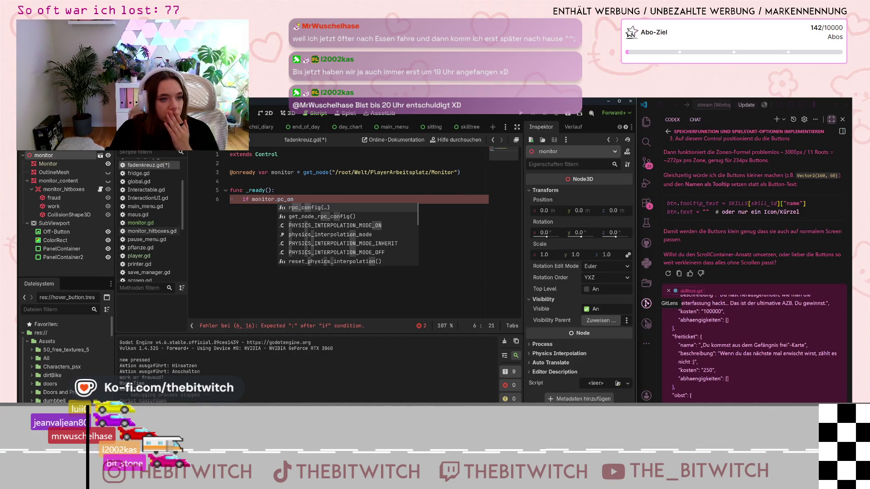
{"action": "left_click", "coordinate": [141, 223]}
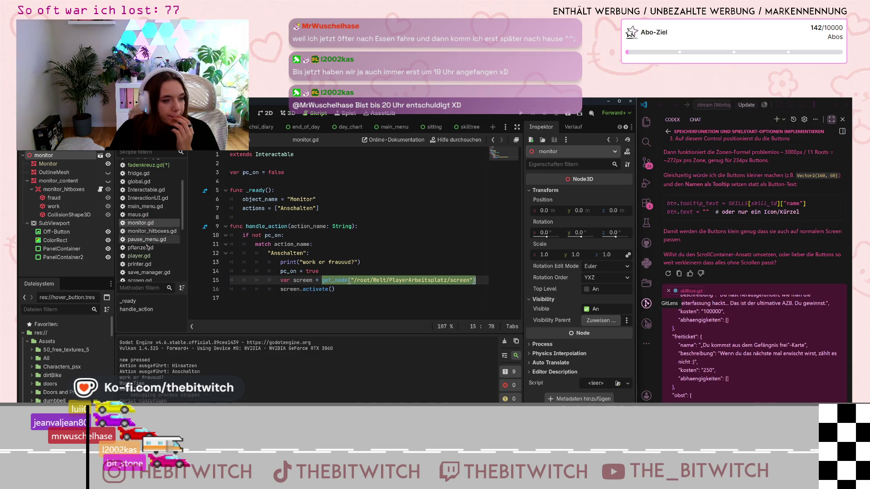
{"action": "left_click", "coordinate": [145, 165]}
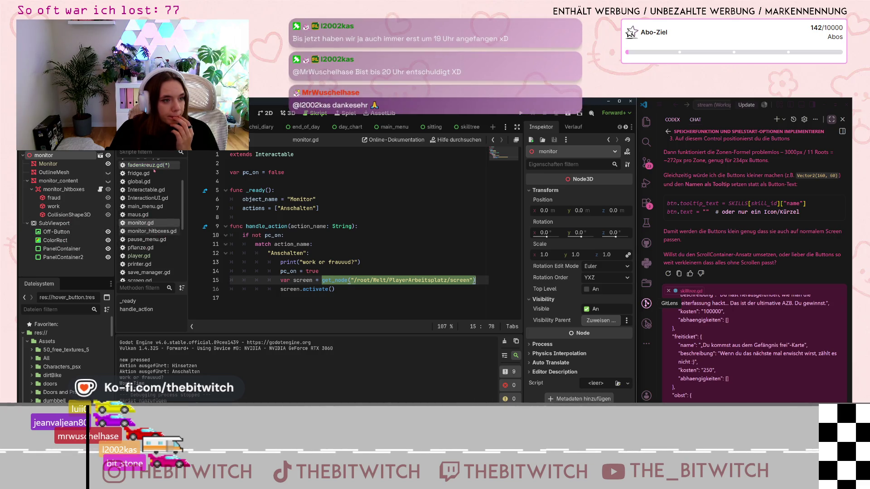
Add an indented hide() call under the monitor.pc_on condition.
{"action": "key", "text": "Escape"}
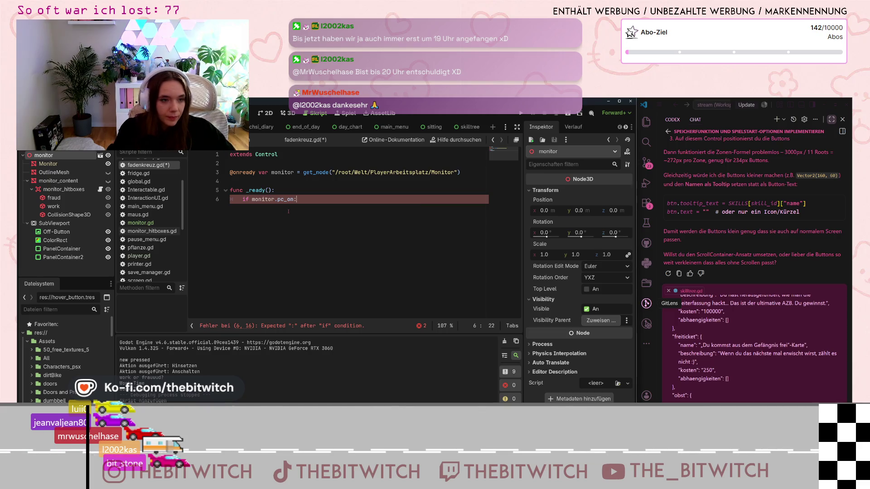
{"action": "key", "text": "Return"}
{"action": "type", "text": "hide("}
{"action": "key", "text": "Return"}
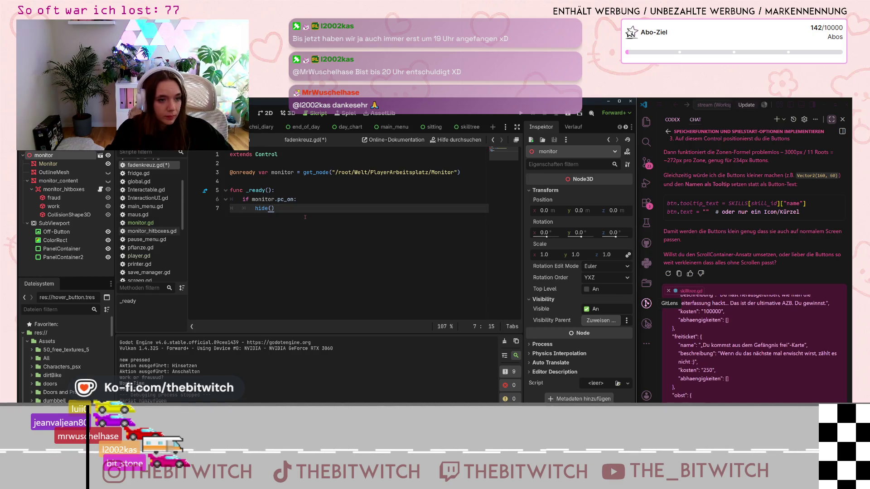
{"action": "key", "text": "Return"}
{"action": "key", "text": "BackSpace"}
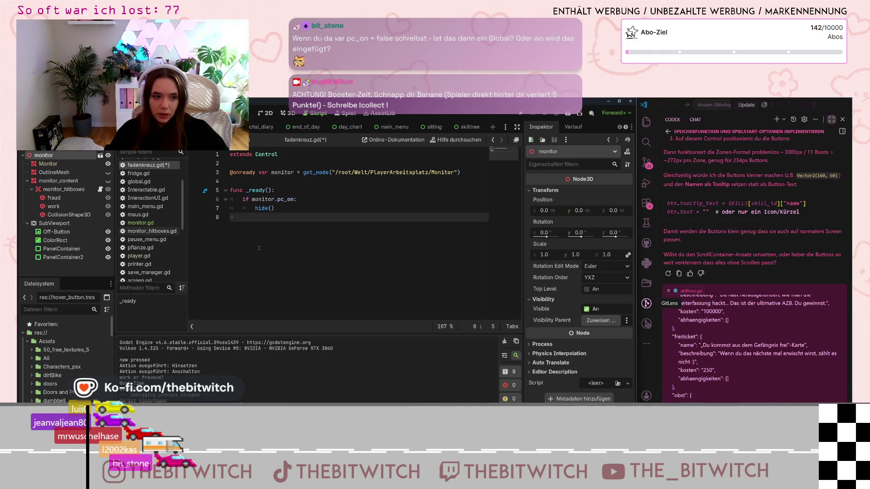
Add then remove a blank line below fadenkreuz.gd's monitor variable, then switch to monitor.gd.
{"action": "left_click", "coordinate": [245, 181]}
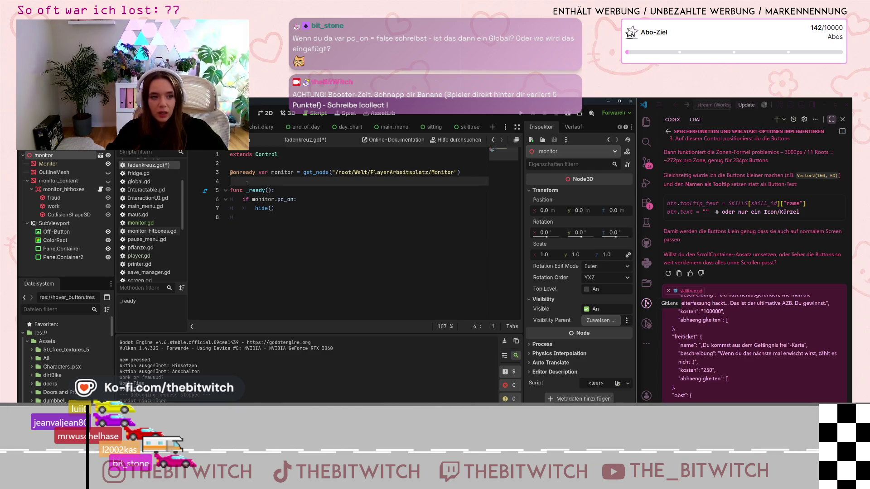
{"action": "key", "text": "Return"}
{"action": "key", "text": "Up"}
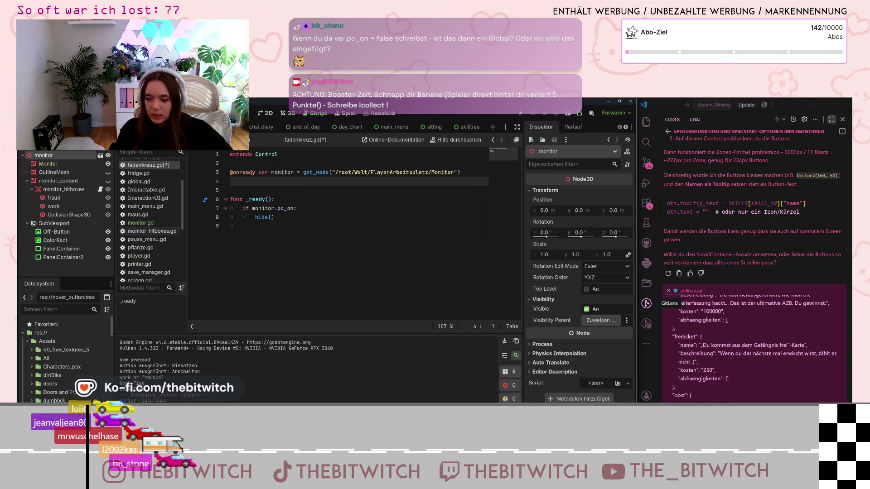
{"action": "key", "text": "BackSpace"}
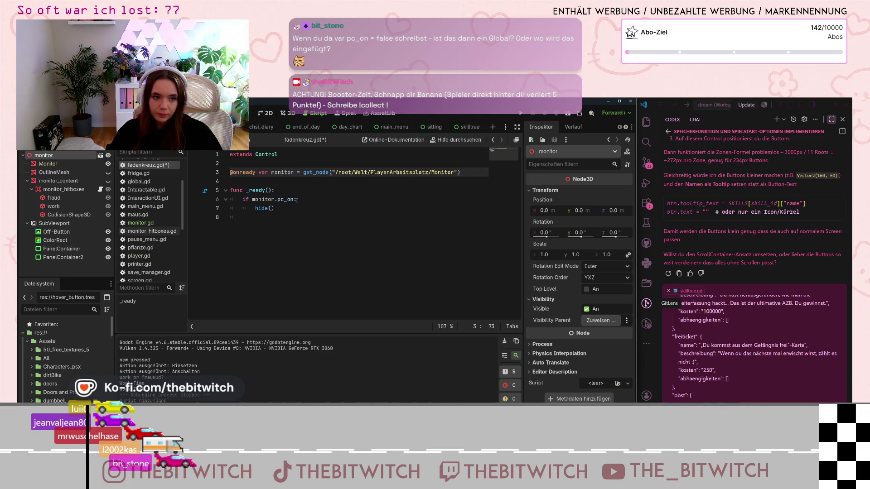
{"action": "left_click", "coordinate": [279, 218]}
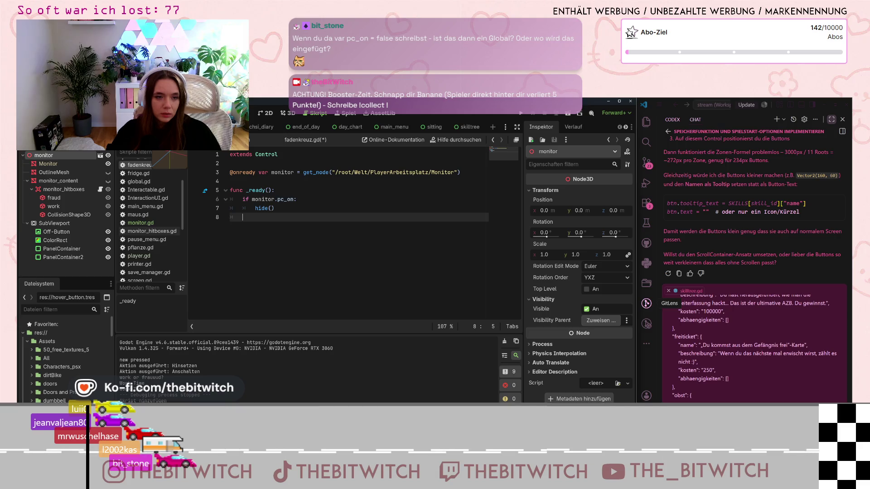
{"action": "left_click", "coordinate": [141, 223]}
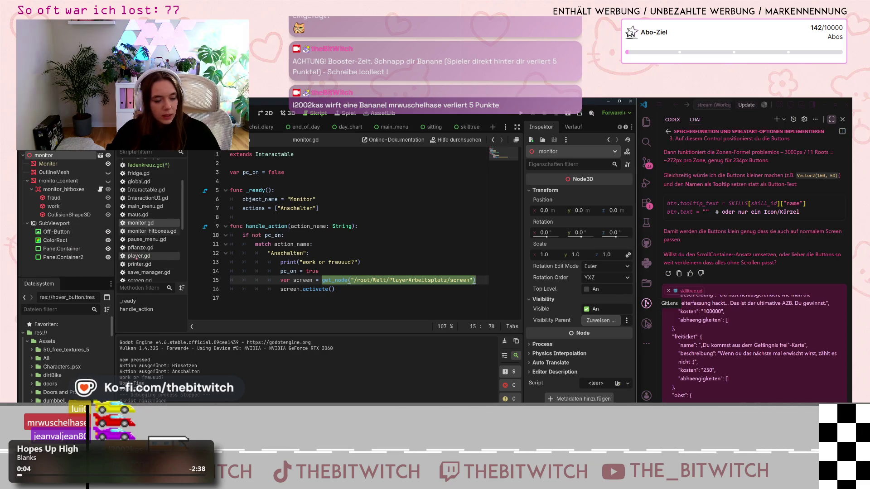
{"action": "scroll", "coordinate": [143, 216], "scroll_direction": "up", "scroll_amount": 3}
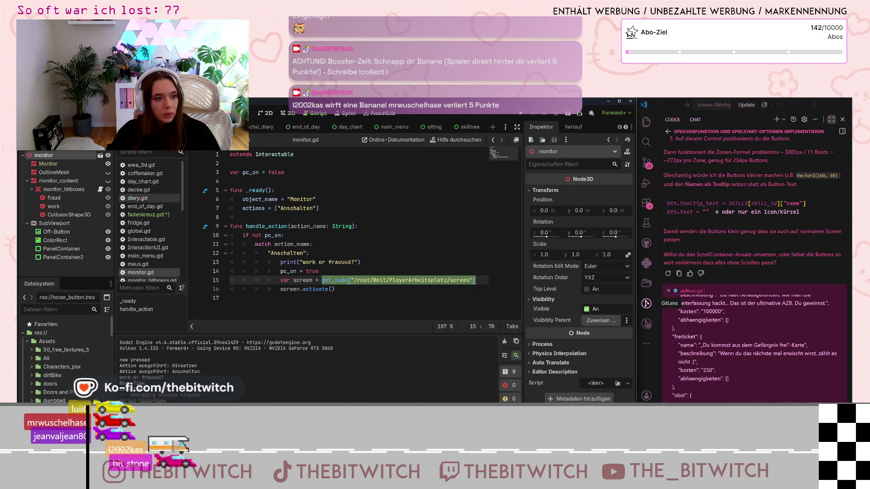
{"action": "scroll", "coordinate": [141, 242], "scroll_direction": "down", "scroll_amount": 3}
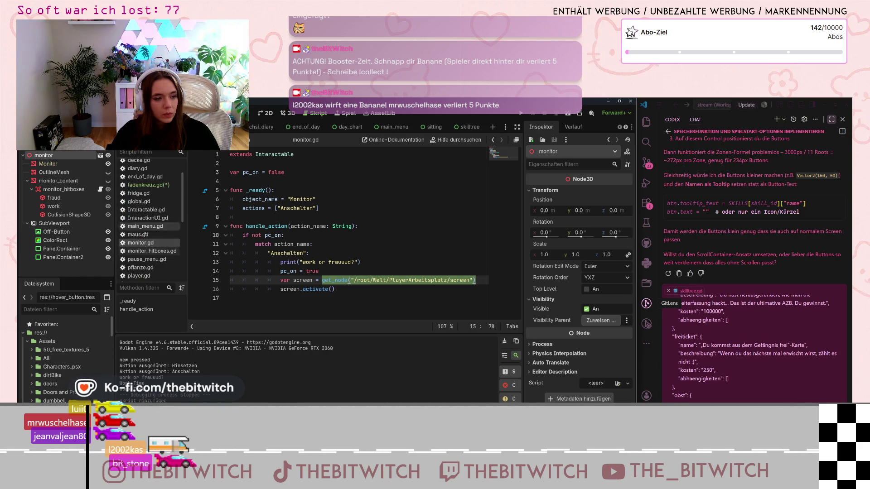
{"action": "left_click", "coordinate": [144, 246]}
{"action": "scroll", "coordinate": [342, 254], "scroll_direction": "down", "scroll_amount": 9}
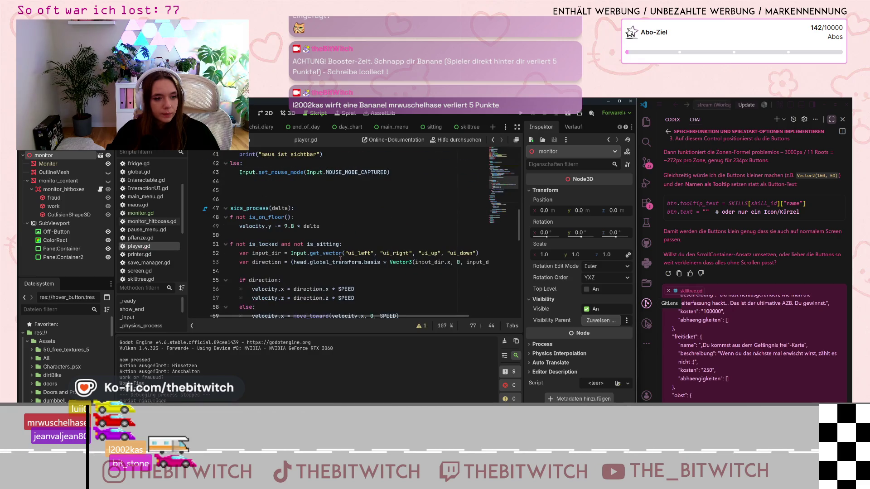
{"action": "scroll", "coordinate": [340, 258], "scroll_direction": "down", "scroll_amount": 5}
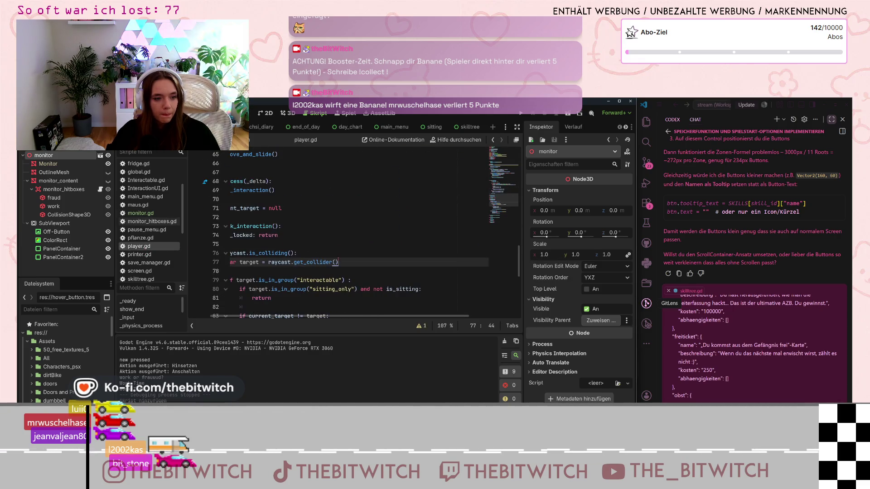
{"action": "scroll", "coordinate": [339, 259], "scroll_direction": "down", "scroll_amount": 3}
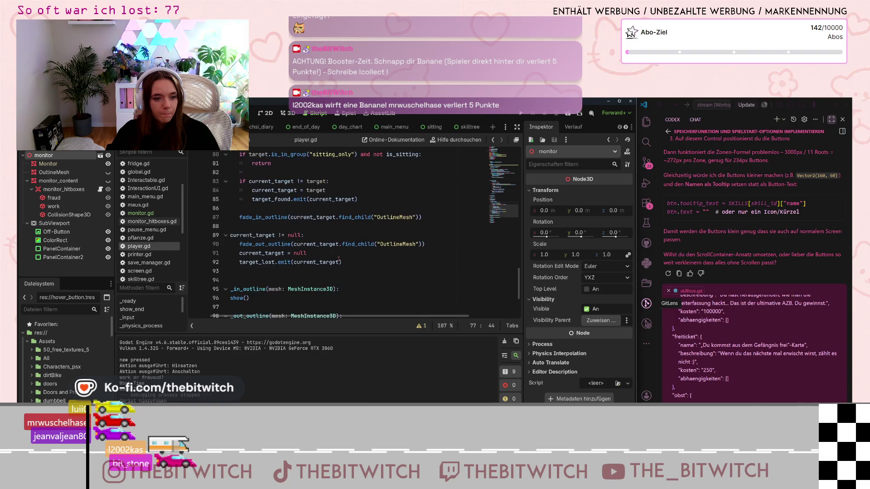
{"action": "scroll", "coordinate": [339, 259], "scroll_direction": "up", "scroll_amount": 8}
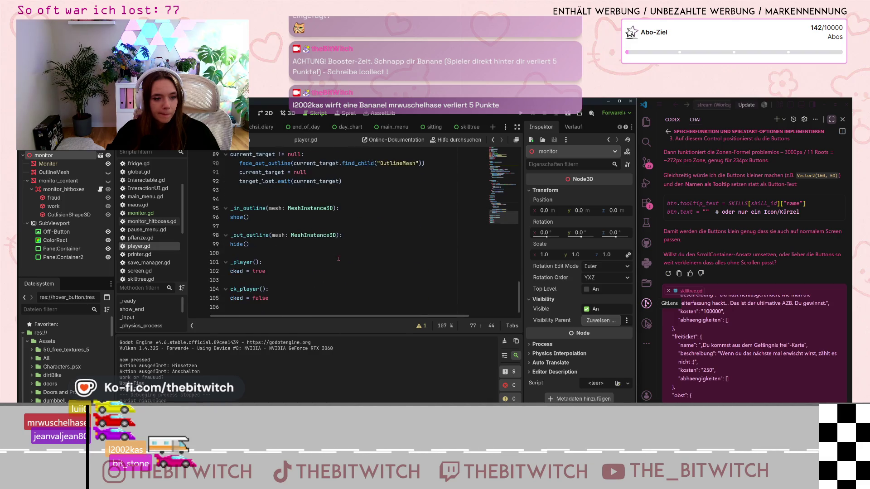
{"action": "scroll", "coordinate": [339, 259], "scroll_direction": "up", "scroll_amount": 5}
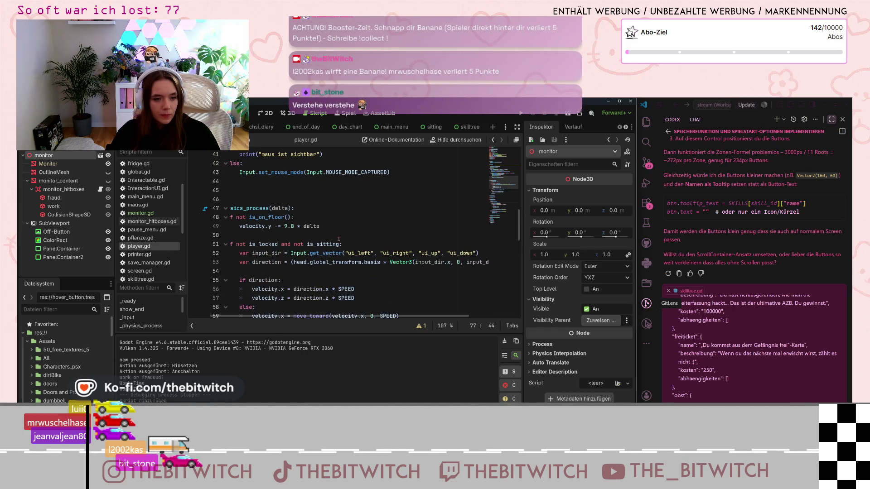
{"action": "scroll", "coordinate": [330, 249], "scroll_direction": "down", "scroll_amount": 1}
{"action": "scroll", "coordinate": [330, 254], "scroll_direction": "up", "scroll_amount": 5}
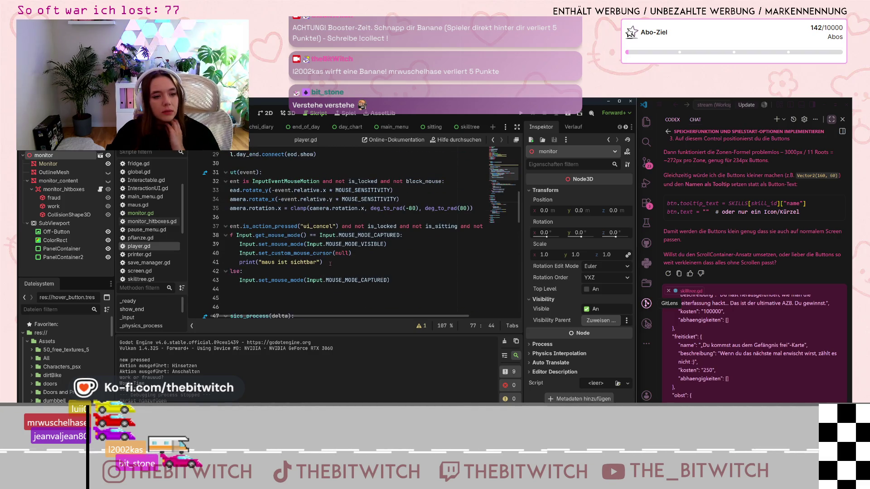
{"action": "left_click", "coordinate": [362, 227]}
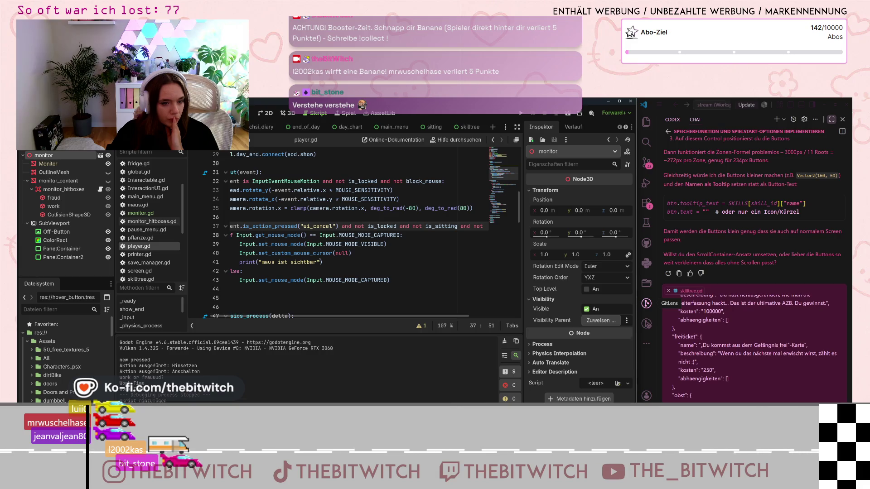
{"action": "scroll", "coordinate": [353, 235], "scroll_direction": "up", "scroll_amount": 4}
{"action": "left_click_drag", "start_coordinate": [301, 252], "coordinate": [236, 247]}
{"action": "left_click", "coordinate": [291, 253]}
{"action": "scroll", "coordinate": [294, 253], "scroll_direction": "down", "scroll_amount": 2}
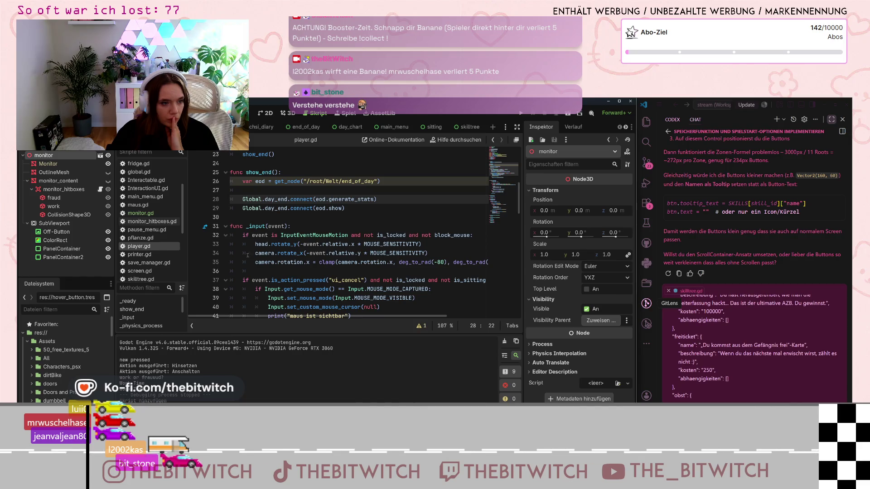
{"action": "scroll", "coordinate": [166, 255], "scroll_direction": "down", "scroll_amount": 3}
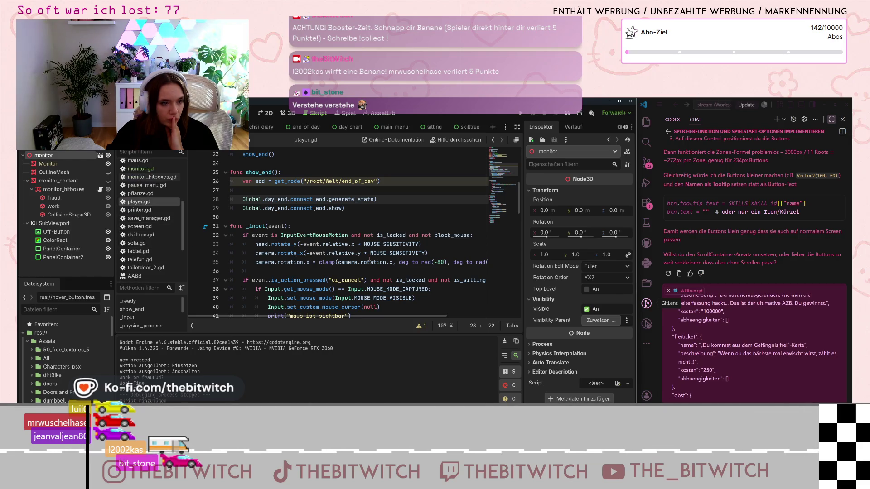
{"action": "scroll", "coordinate": [367, 261], "scroll_direction": "down", "scroll_amount": 6}
{"action": "scroll", "coordinate": [366, 262], "scroll_direction": "down", "scroll_amount": 10}
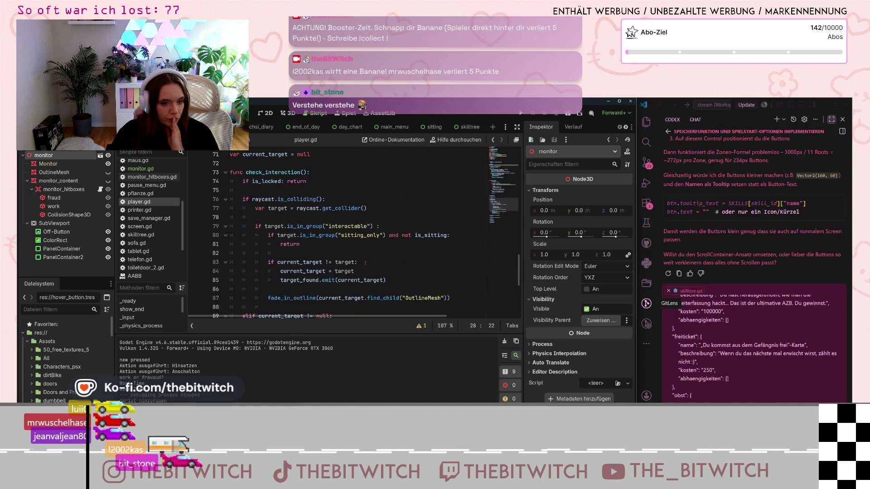
{"action": "scroll", "coordinate": [365, 263], "scroll_direction": "down", "scroll_amount": 6}
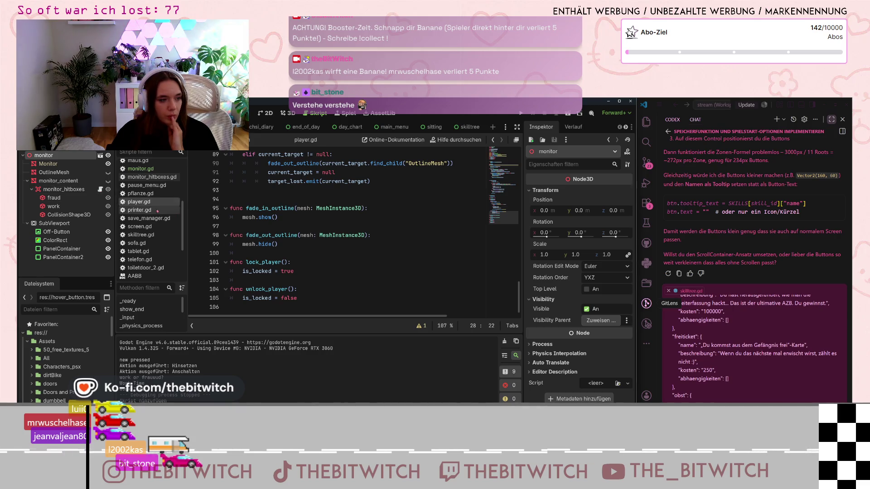
{"action": "scroll", "coordinate": [156, 229], "scroll_direction": "up", "scroll_amount": 5}
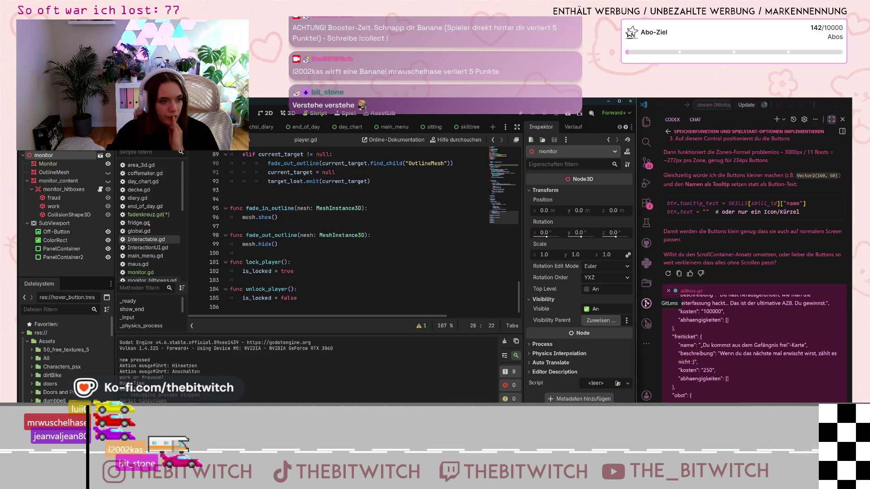
{"action": "type", "text": "sc"}
Open screen.gd from the 'sc'-filtered script list, then clear the filter.
{"action": "left_click", "coordinate": [141, 165]}
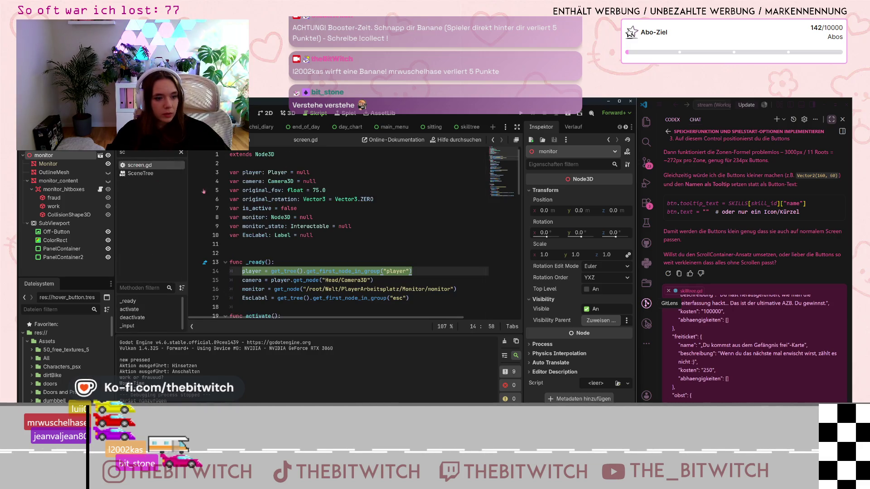
{"action": "left_click", "coordinate": [349, 235]}
{"action": "scroll", "coordinate": [334, 253], "scroll_direction": "down", "scroll_amount": 4}
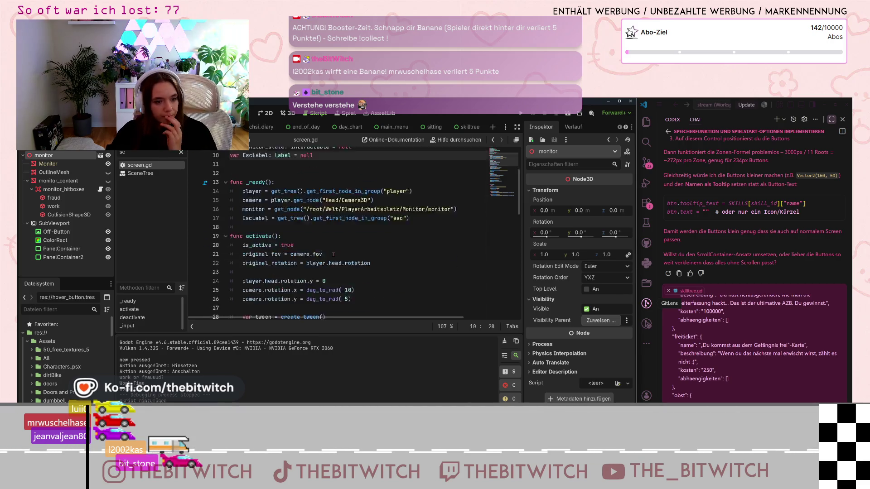
{"action": "scroll", "coordinate": [334, 253], "scroll_direction": "down", "scroll_amount": 2}
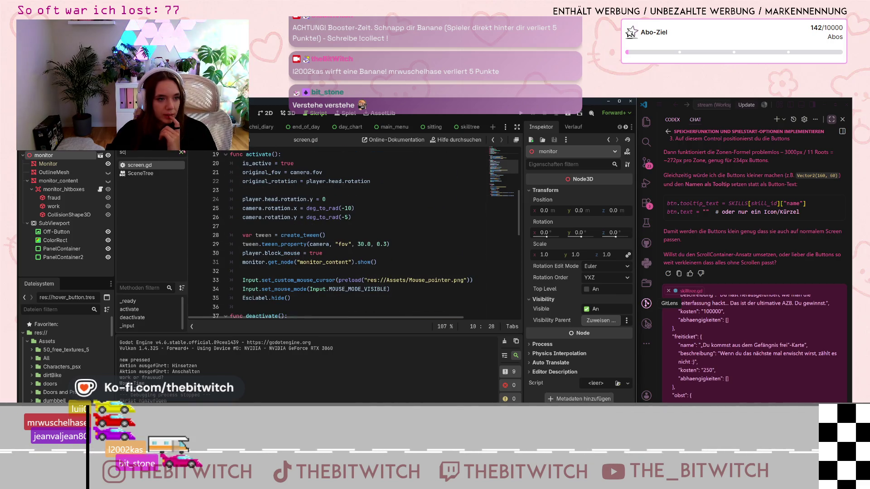
{"action": "left_click", "coordinate": [181, 152]}
Review activate()'s custom mouse cursor lines, then go back to fadenkreuz.gd.
{"action": "scroll", "coordinate": [339, 223], "scroll_direction": "up", "scroll_amount": 2}
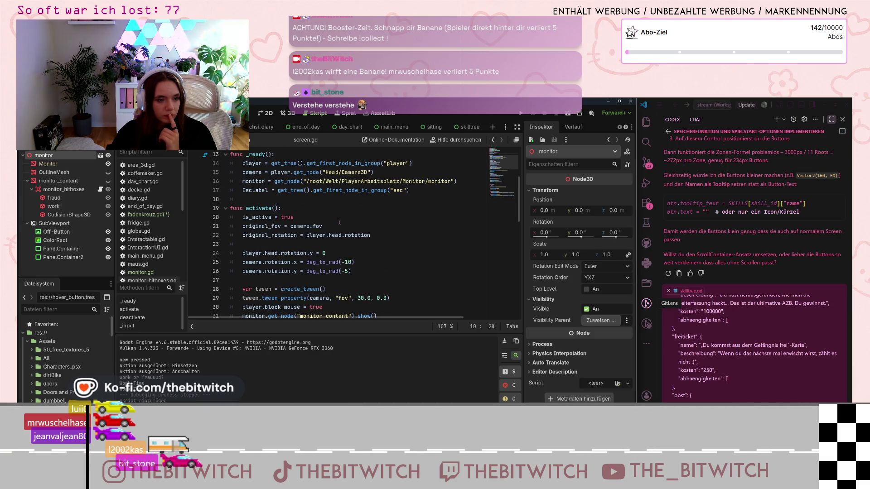
{"action": "scroll", "coordinate": [339, 224], "scroll_direction": "up", "scroll_amount": 1}
{"action": "scroll", "coordinate": [338, 225], "scroll_direction": "down", "scroll_amount": 1}
{"action": "scroll", "coordinate": [338, 225], "scroll_direction": "down", "scroll_amount": 1}
{"action": "scroll", "coordinate": [337, 228], "scroll_direction": "down", "scroll_amount": 2}
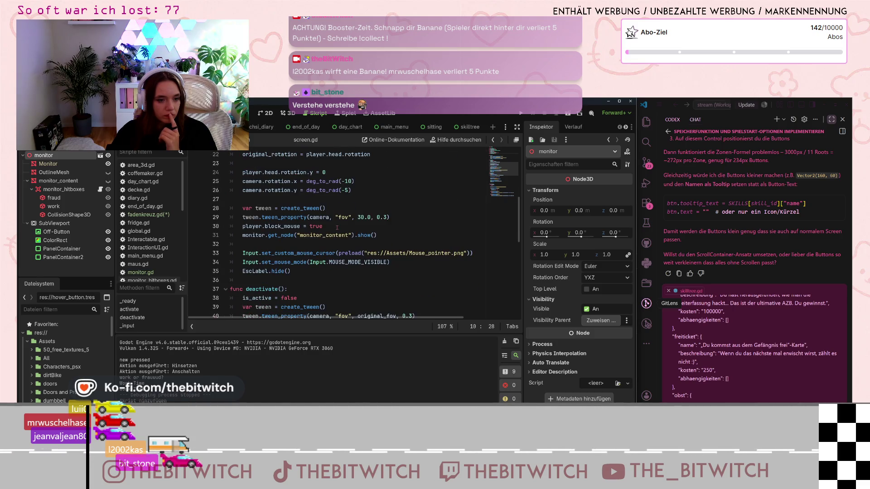
{"action": "left_click", "coordinate": [317, 253]}
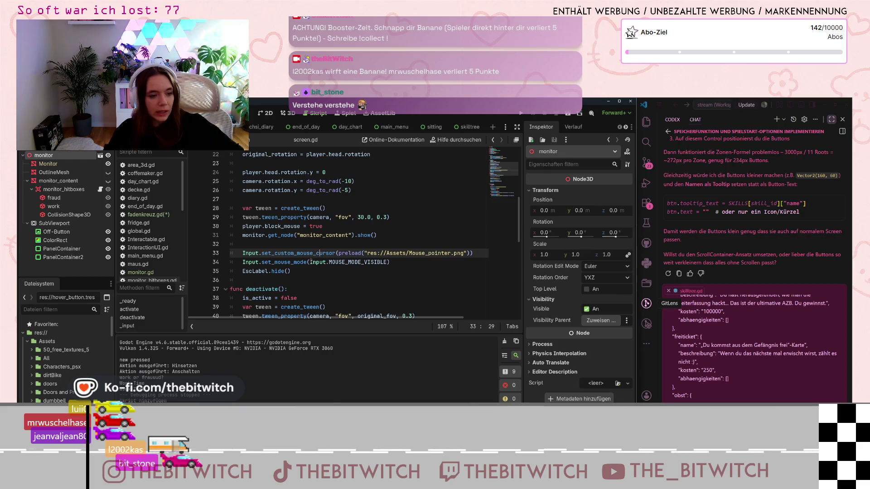
{"action": "mouse_move", "coordinate": [311, 262]}
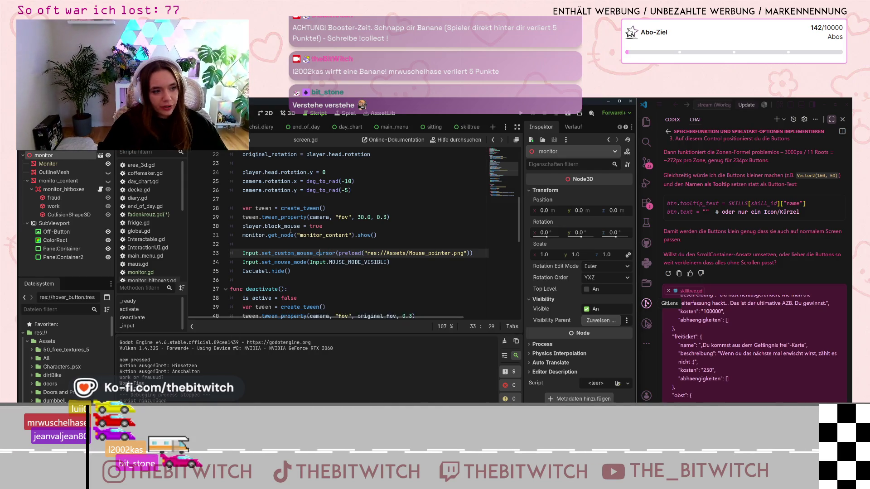
{"action": "left_click", "coordinate": [148, 216]}
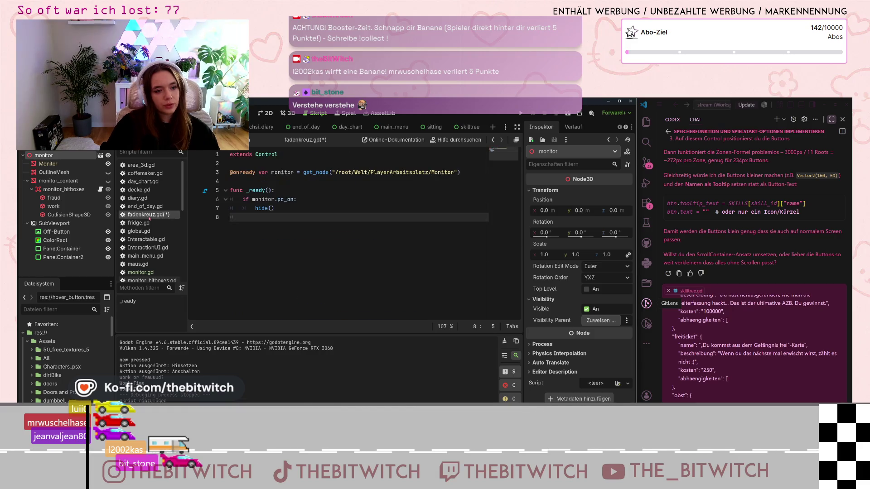
Select and delete all code in fadenkreuz.gd.
{"action": "right_click", "coordinate": [153, 216]}
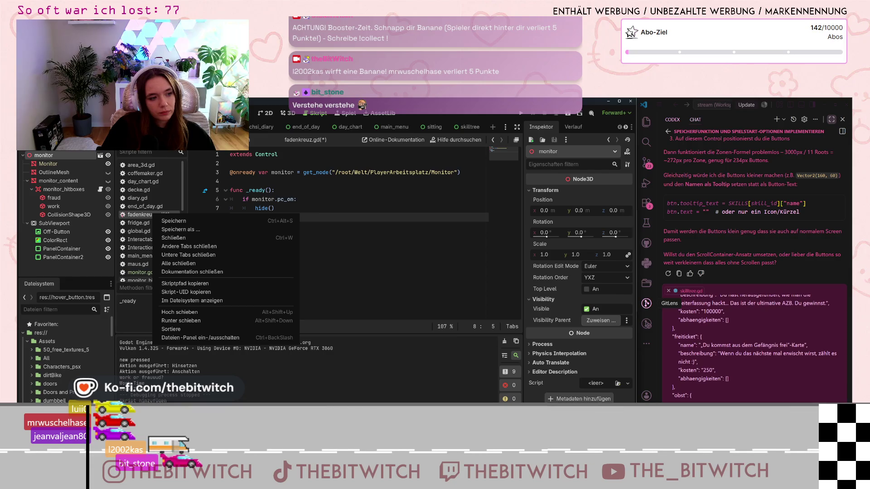
{"action": "key", "text": "Escape"}
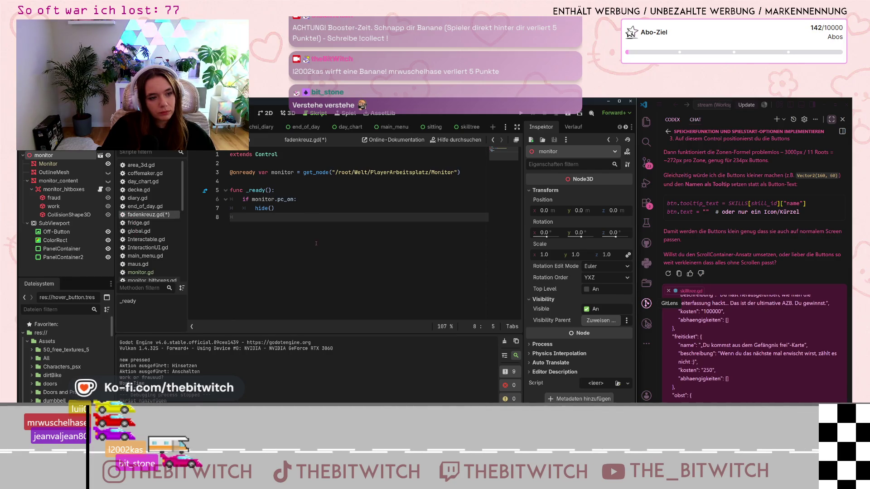
{"action": "left_click_drag", "start_coordinate": [281, 216], "coordinate": [222, 157]}
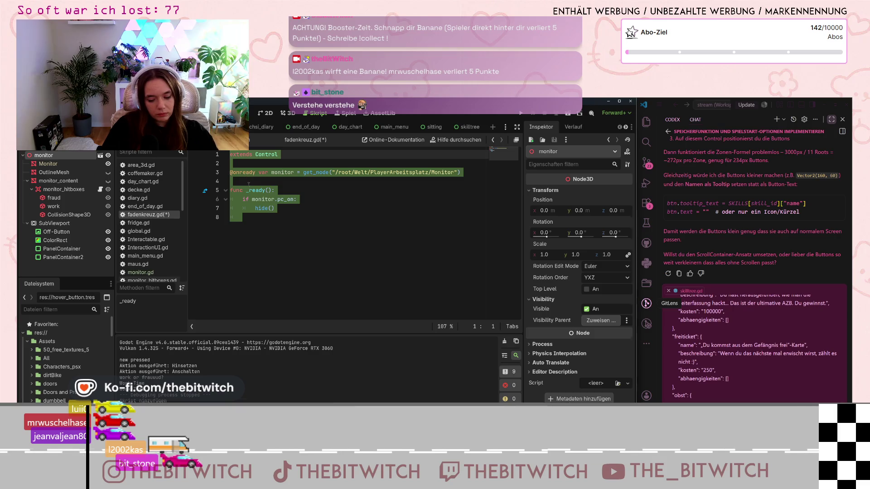
{"action": "key", "text": "BackSpace"}
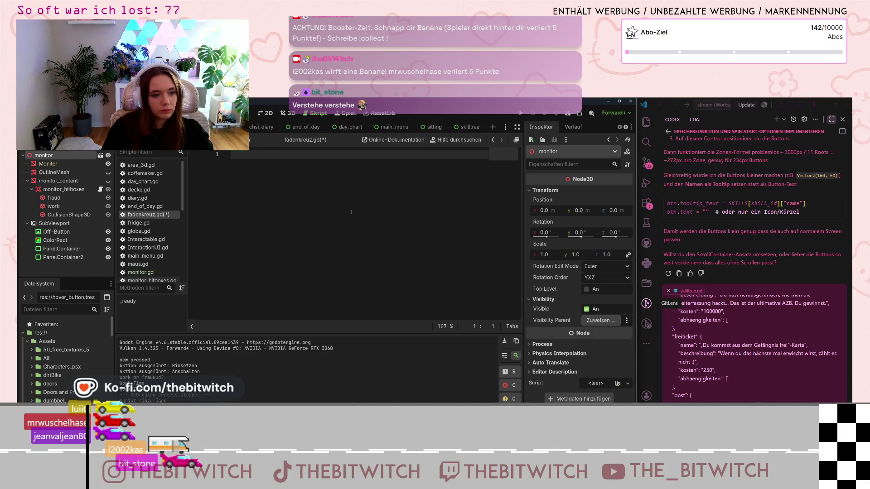
Delete fadenkreuz.gd from the FileSystem dock and confirm the removal.
{"action": "scroll", "coordinate": [57, 363], "scroll_direction": "down", "scroll_amount": 15}
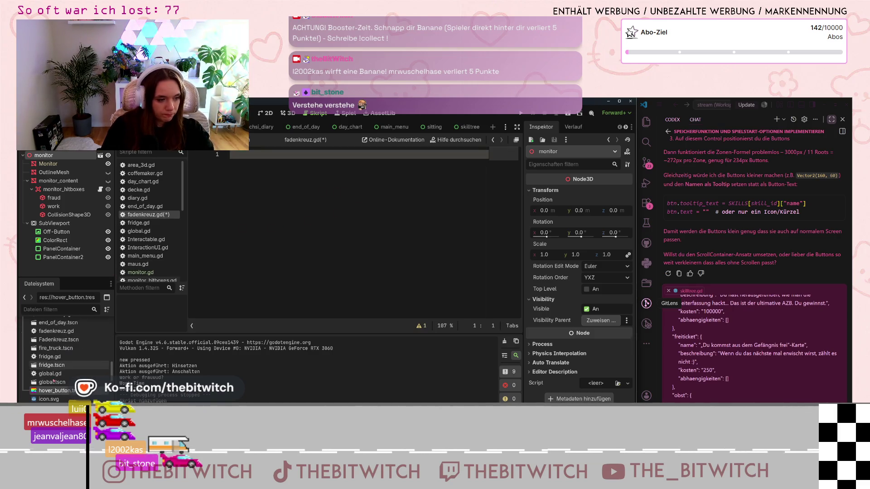
{"action": "scroll", "coordinate": [56, 384], "scroll_direction": "up", "scroll_amount": 5}
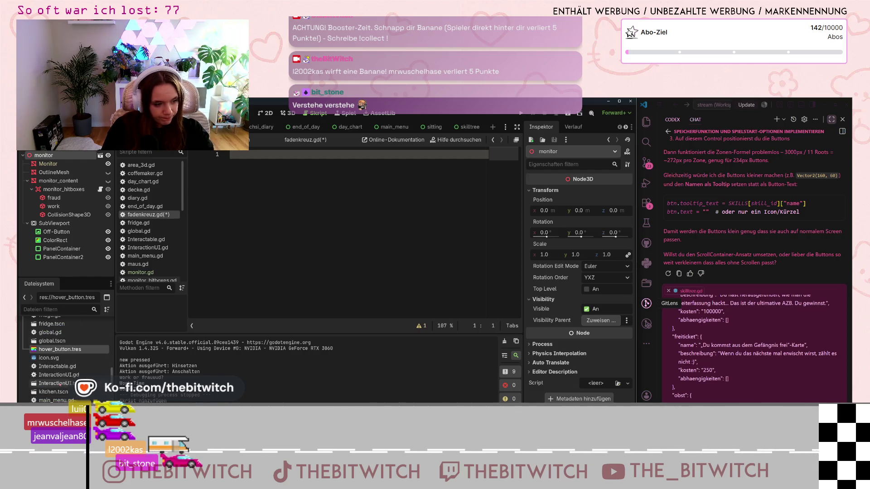
{"action": "scroll", "coordinate": [59, 376], "scroll_direction": "up", "scroll_amount": 3}
{"action": "left_click", "coordinate": [57, 358]}
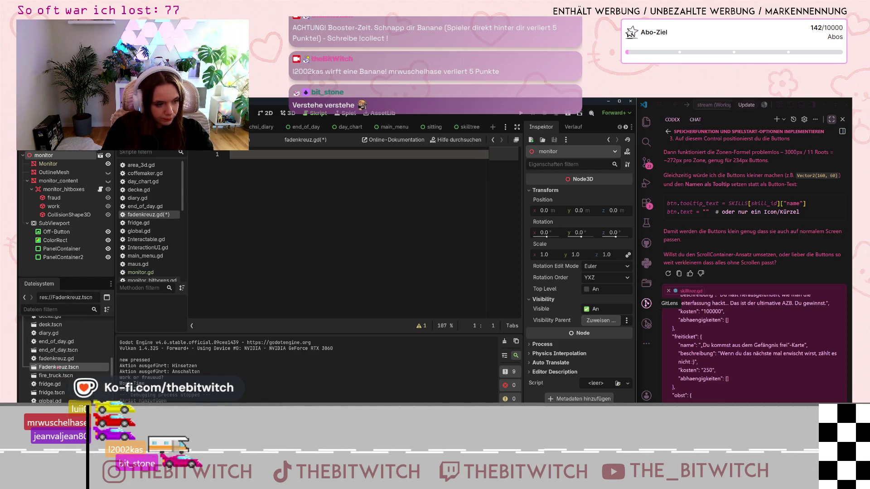
{"action": "key", "text": "Delete"}
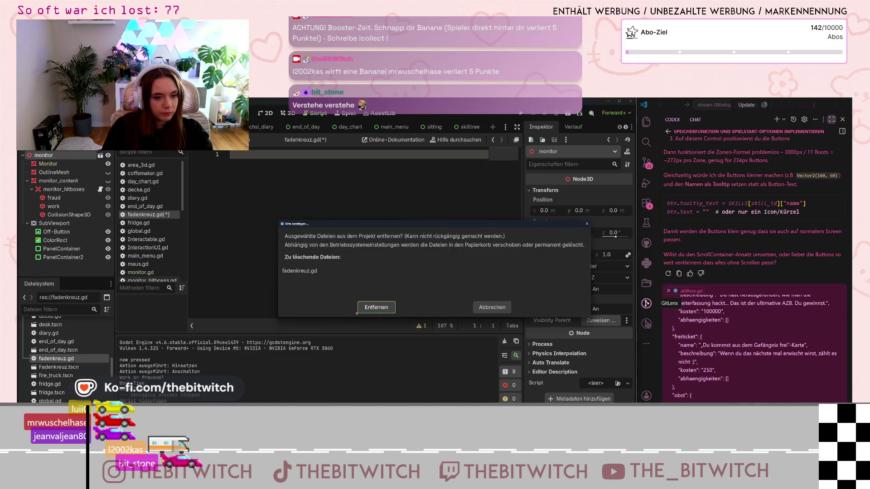
{"action": "key", "text": "Return"}
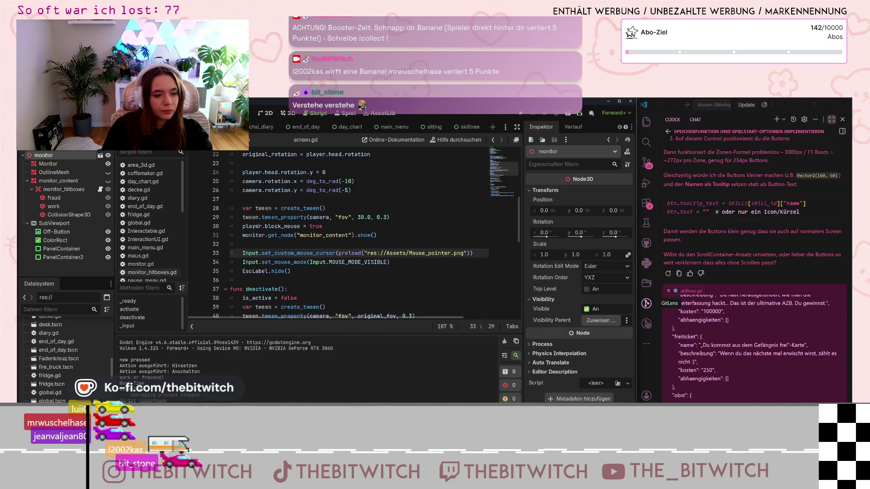
Review screen.gd's custom mouse pointer path and mouse mode lines.
{"action": "scroll", "coordinate": [257, 225], "scroll_direction": "up", "scroll_amount": 4}
{"action": "scroll", "coordinate": [133, 226], "scroll_direction": "down", "scroll_amount": 5}
{"action": "scroll", "coordinate": [132, 225], "scroll_direction": "up", "scroll_amount": 5}
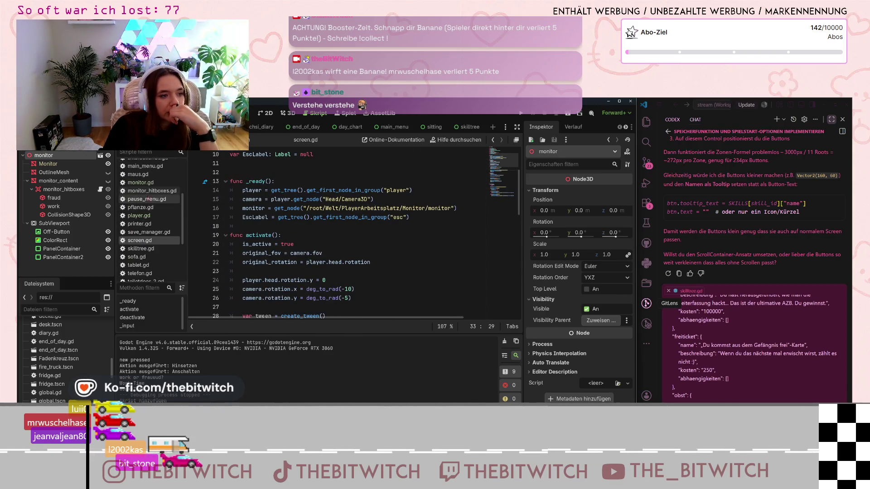
{"action": "scroll", "coordinate": [385, 245], "scroll_direction": "down", "scroll_amount": 4}
{"action": "left_click", "coordinate": [389, 252]}
{"action": "left_click", "coordinate": [356, 261]}
{"action": "scroll", "coordinate": [356, 268], "scroll_direction": "down", "scroll_amount": 2}
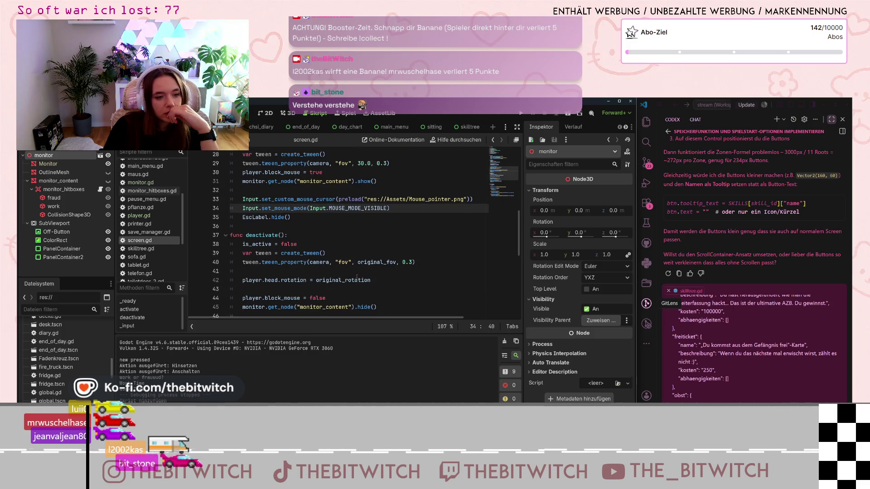
{"action": "scroll", "coordinate": [357, 277], "scroll_direction": "down", "scroll_amount": 3}
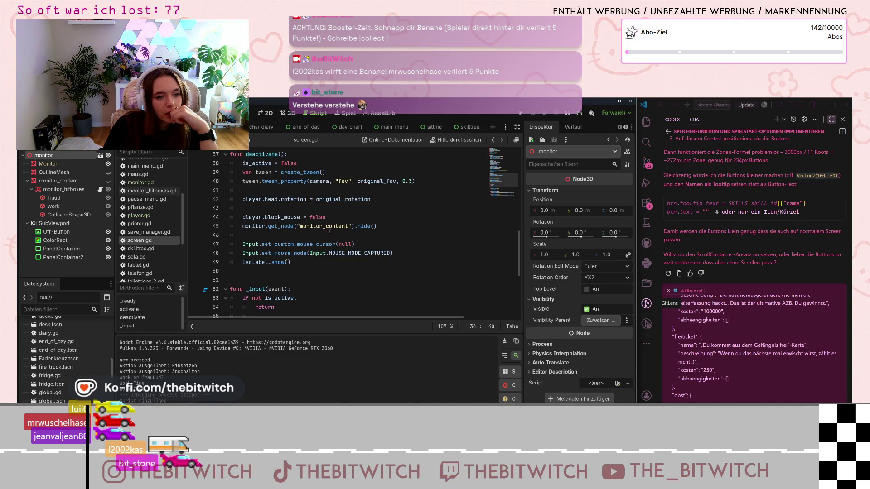
Inspect the input handler's pc_on = false line and look up the Fadenkreuz crosshair node.
{"action": "scroll", "coordinate": [334, 245], "scroll_direction": "down", "scroll_amount": 4}
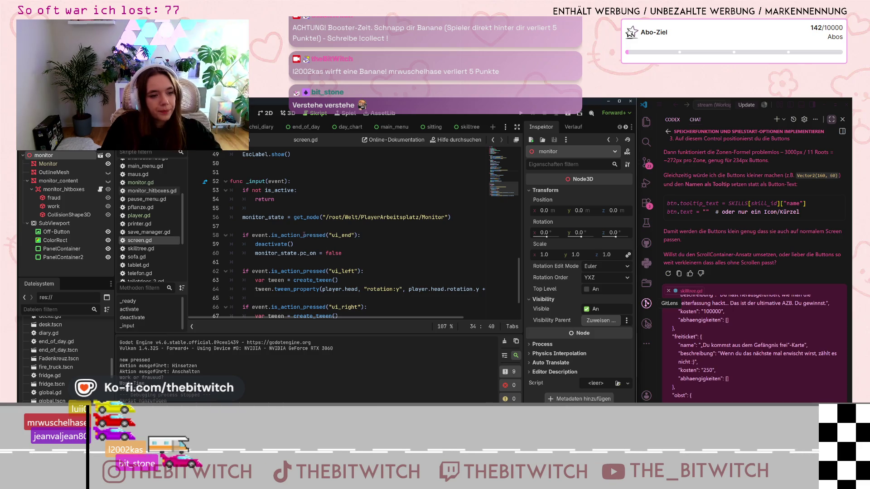
{"action": "mouse_move", "coordinate": [311, 235]}
{"action": "left_click", "coordinate": [321, 262]}
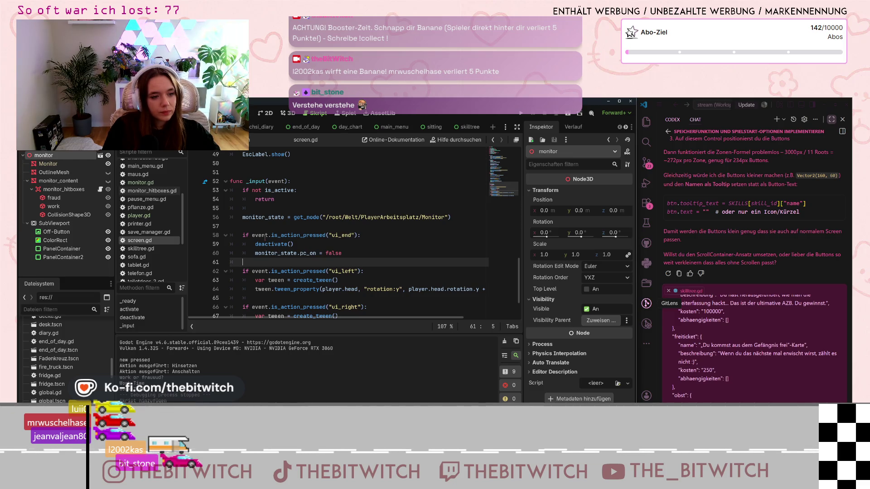
{"action": "left_click", "coordinate": [345, 252]}
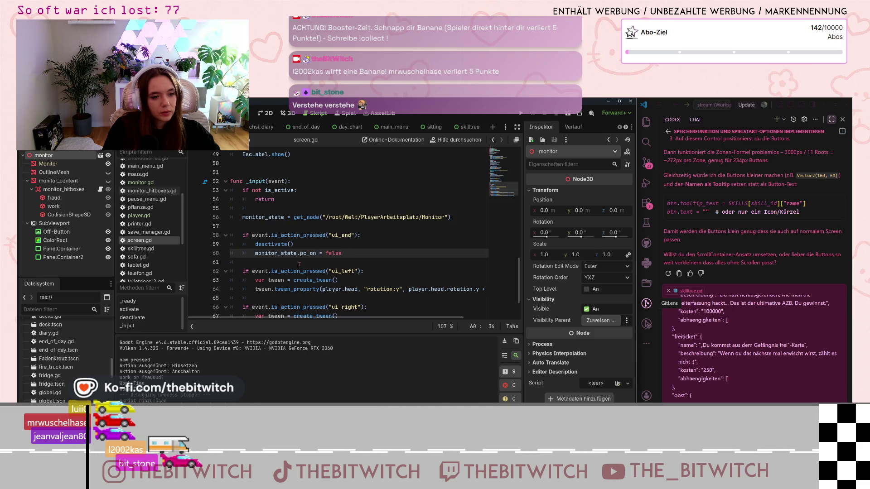
{"action": "scroll", "coordinate": [307, 265], "scroll_direction": "up", "scroll_amount": 3}
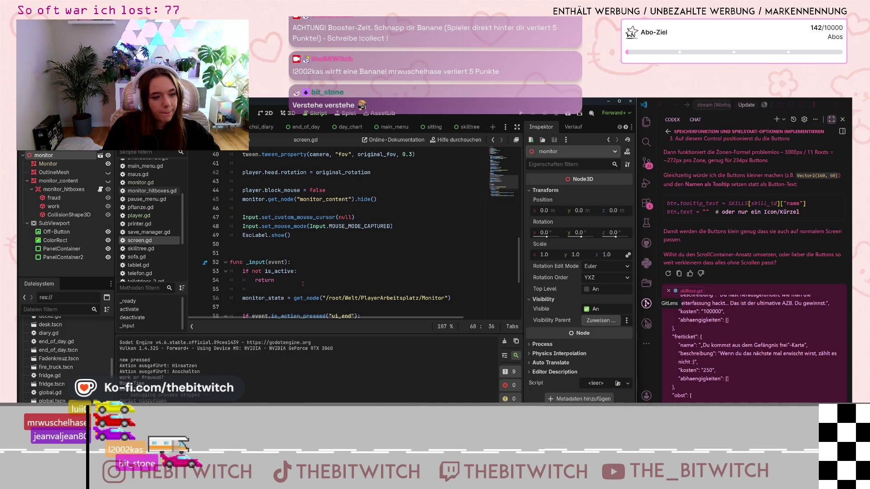
{"action": "scroll", "coordinate": [303, 284], "scroll_direction": "down", "scroll_amount": 1}
{"action": "scroll", "coordinate": [302, 285], "scroll_direction": "down", "scroll_amount": 1}
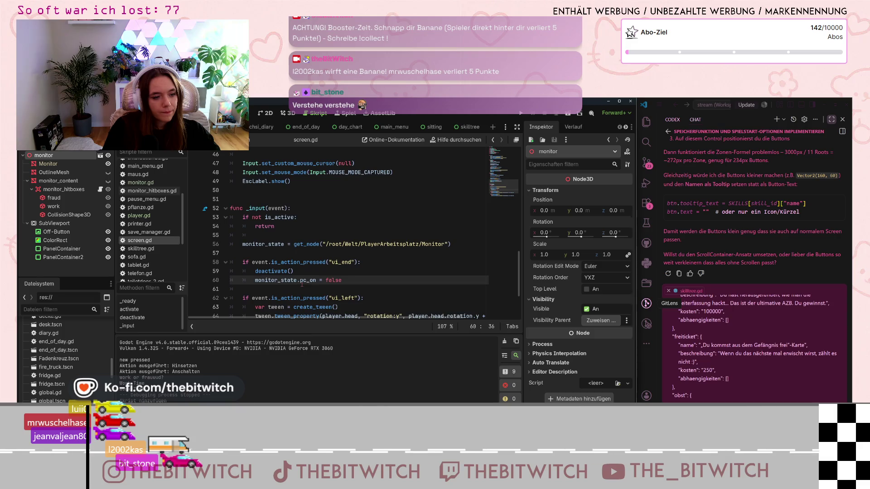
{"action": "scroll", "coordinate": [323, 262], "scroll_direction": "up", "scroll_amount": 11}
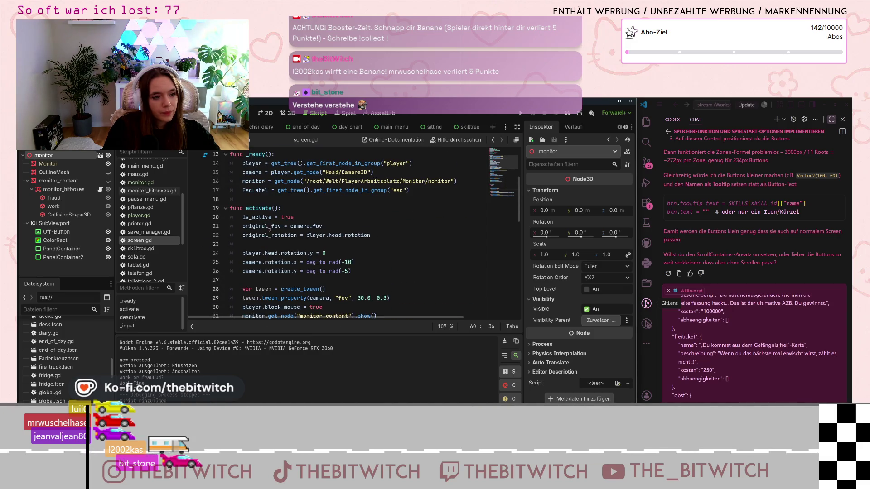
{"action": "left_click", "coordinate": [284, 235]}
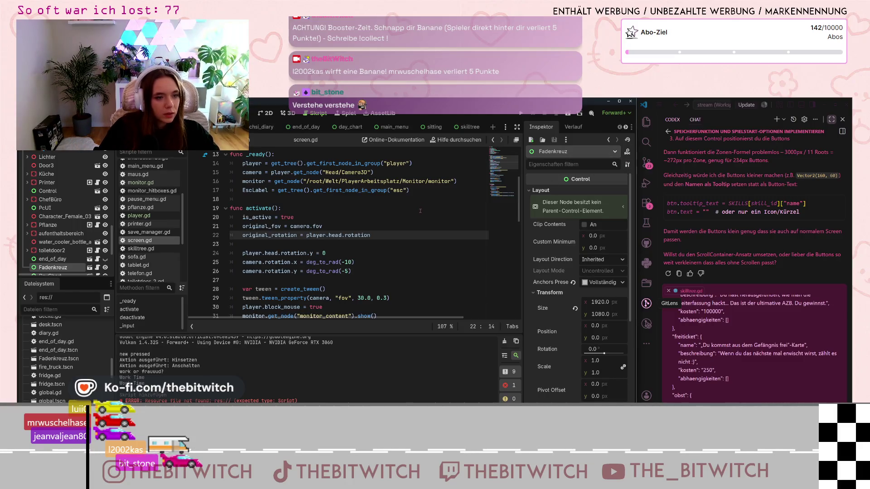
{"action": "scroll", "coordinate": [422, 213], "scroll_direction": "up", "scroll_amount": 2}
{"action": "scroll", "coordinate": [398, 213], "scroll_direction": "up", "scroll_amount": 2}
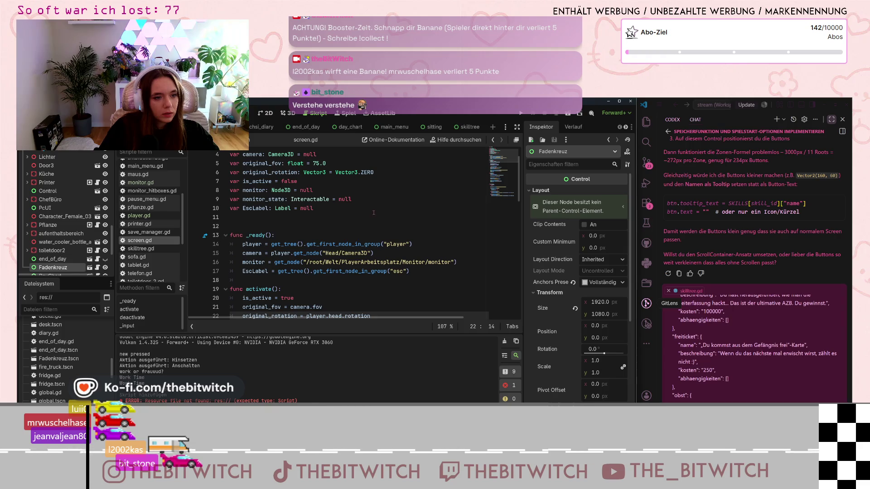
{"action": "scroll", "coordinate": [374, 213], "scroll_direction": "up", "scroll_amount": 1}
{"action": "left_click", "coordinate": [395, 247]}
{"action": "type", "text": "@onre"}
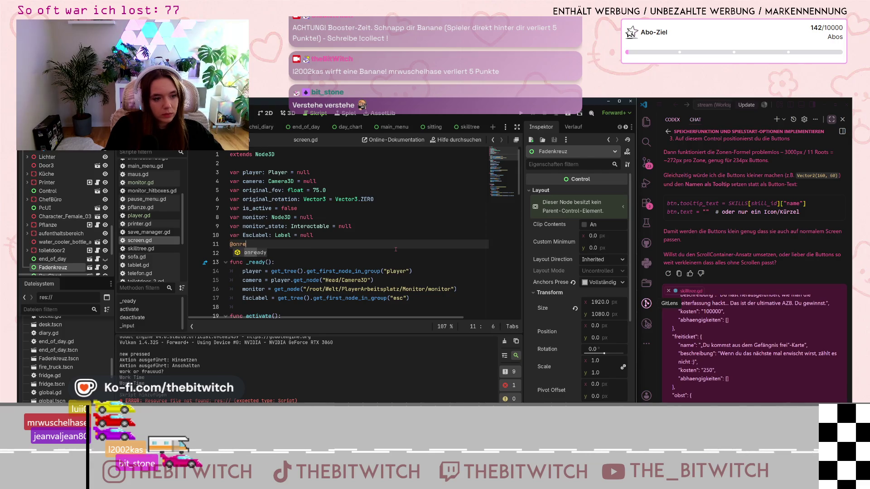
{"action": "key", "text": "Return"}
{"action": "type", "text": "var "}
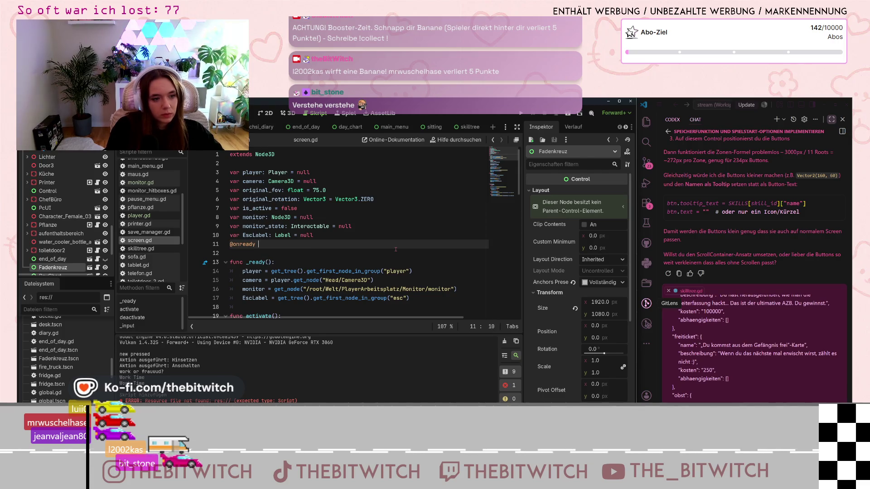
{"action": "type", "text": "fadenkreu"}
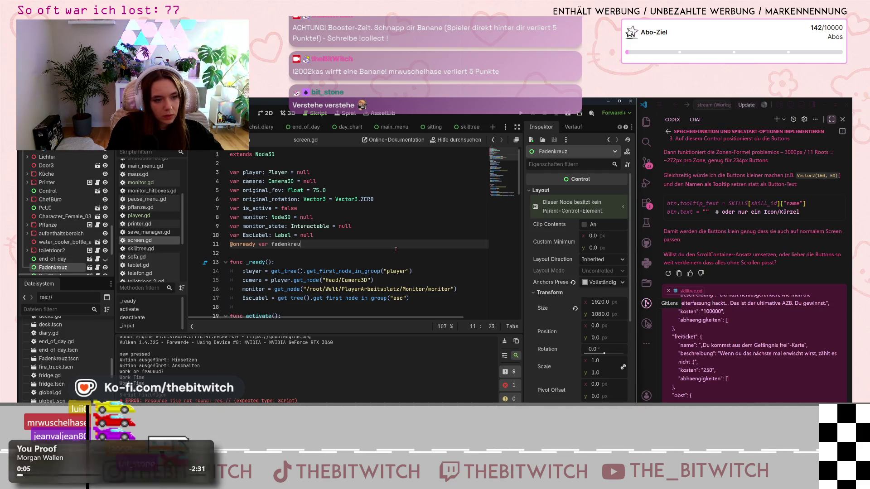
{"action": "key", "text": "BackSpace"}
{"action": "type", "text": "z"}
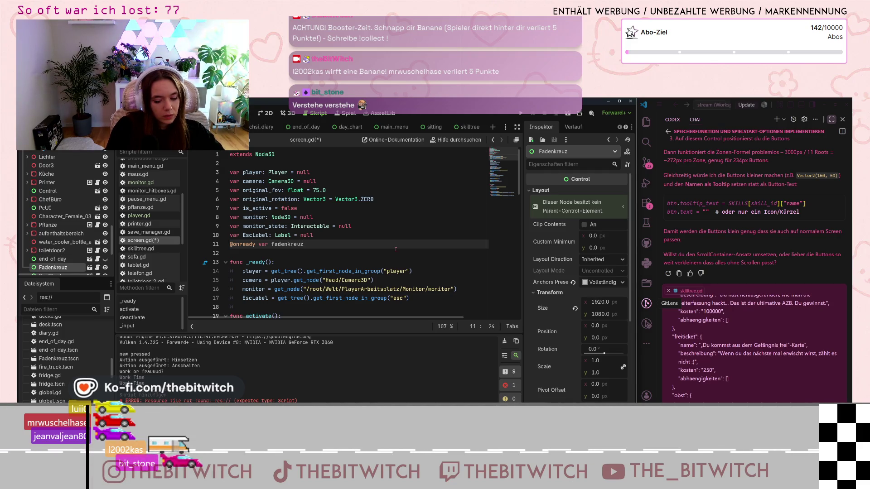
{"action": "type", "text": " ="}
Paste line 16's get_node call and change its path to /root/Welt/Fadenkreuz.
{"action": "left_click", "coordinate": [322, 226]}
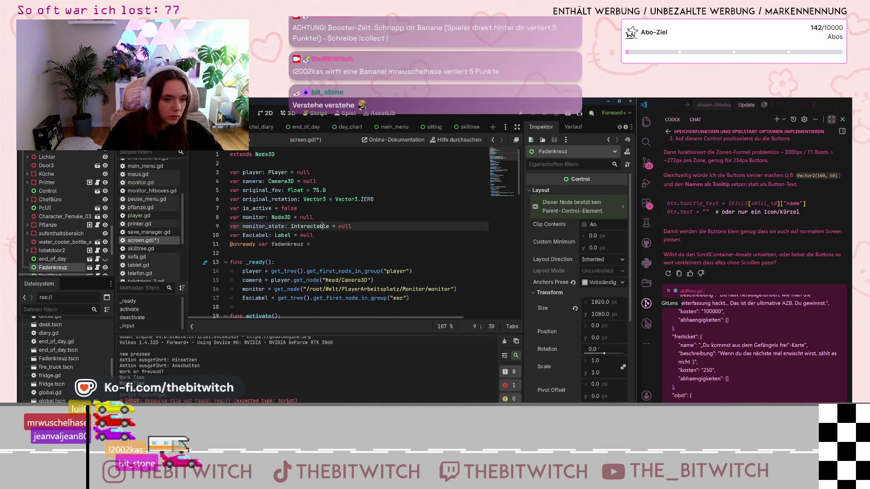
{"action": "left_click_drag", "start_coordinate": [274, 289], "coordinate": [449, 289]}
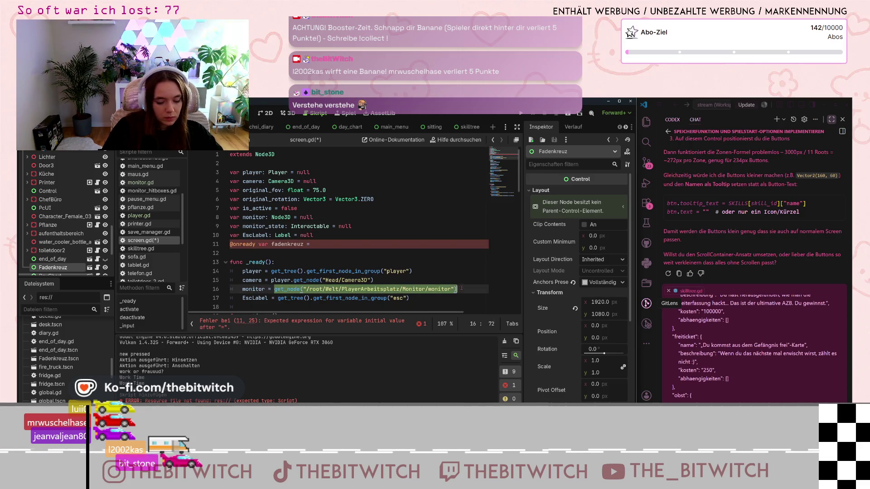
{"action": "left_click", "coordinate": [353, 247]}
{"action": "type", "text": "get_node(\"/root/Welt/PlayerArbeitsplatz/Monitor/monitor\")"}
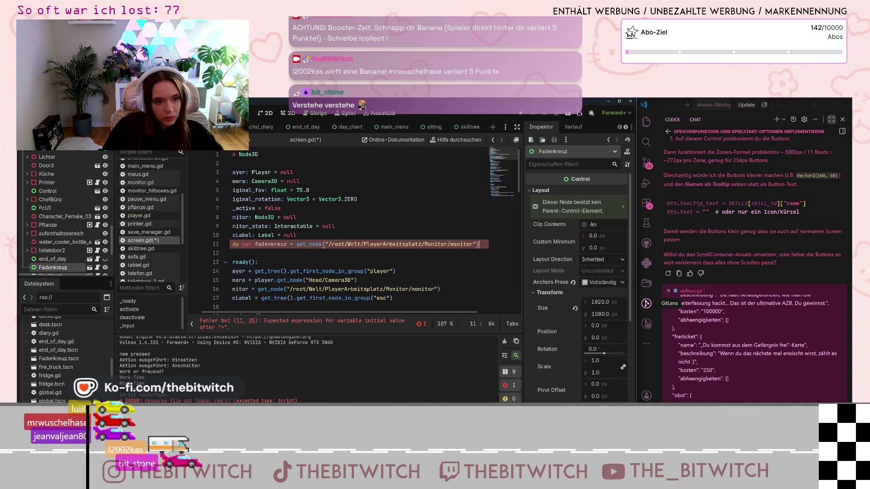
{"action": "left_click_drag", "start_coordinate": [473, 244], "coordinate": [361, 244]}
{"action": "type", "text": "F"}
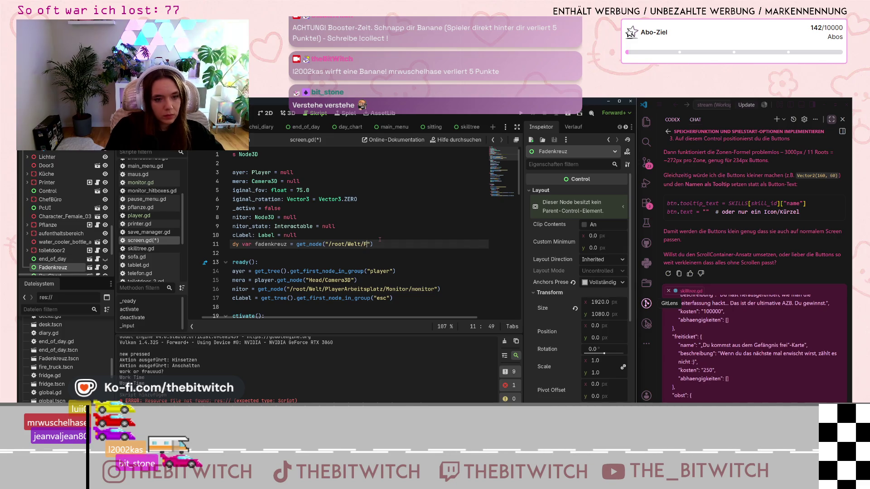
{"action": "type", "text": "euz"}
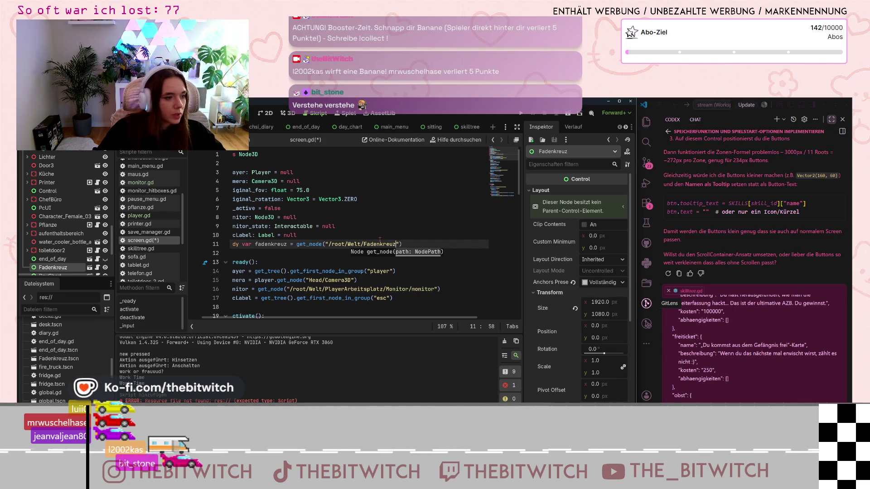
{"action": "left_click", "coordinate": [352, 271]}
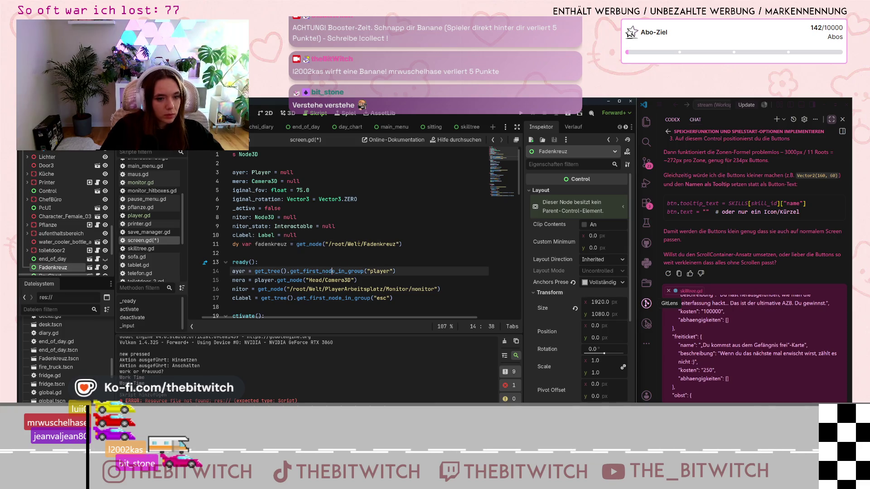
{"action": "scroll", "coordinate": [364, 240], "scroll_direction": "down", "scroll_amount": 3}
{"action": "scroll", "coordinate": [272, 204], "scroll_direction": "up", "scroll_amount": 2}
{"action": "left_click", "coordinate": [311, 226]}
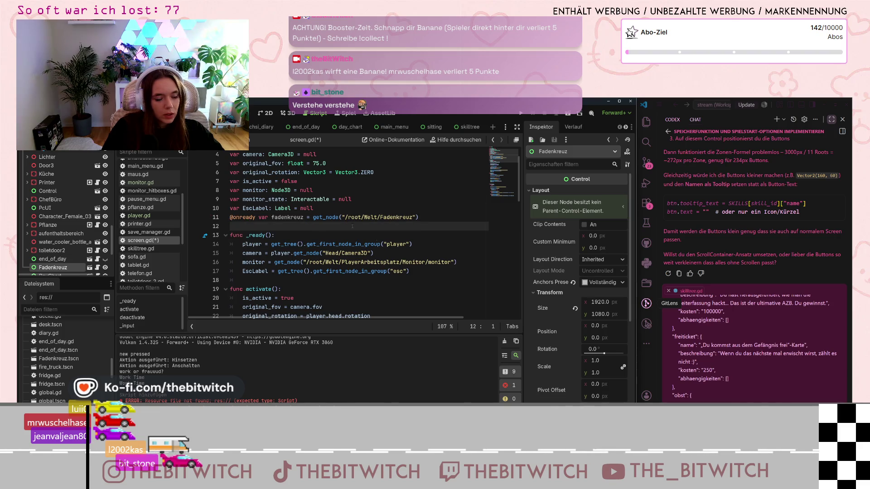
Add fadenkreuz.hide() after the original_rotation line in activate().
{"action": "scroll", "coordinate": [300, 221], "scroll_direction": "down", "scroll_amount": 1}
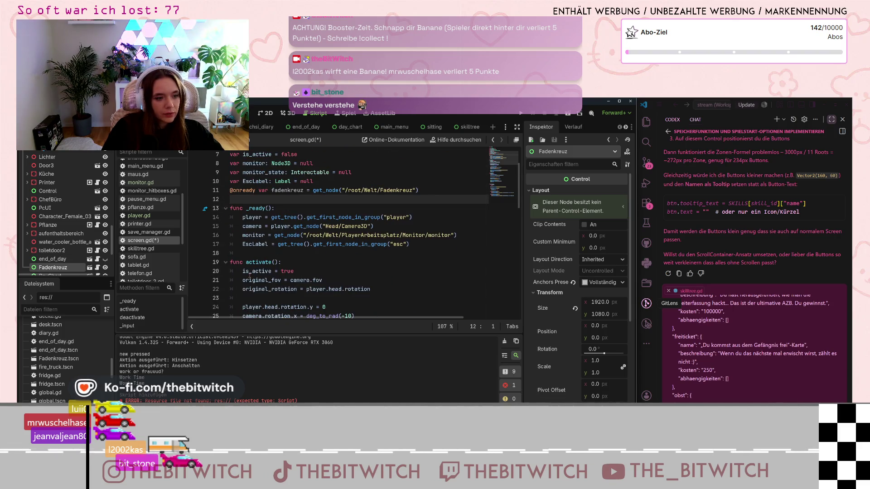
{"action": "scroll", "coordinate": [250, 275], "scroll_direction": "down", "scroll_amount": 1}
{"action": "scroll", "coordinate": [249, 275], "scroll_direction": "down", "scroll_amount": 1}
{"action": "left_click", "coordinate": [387, 235]}
{"action": "key", "text": "Return"}
{"action": "type", "text": "fad"}
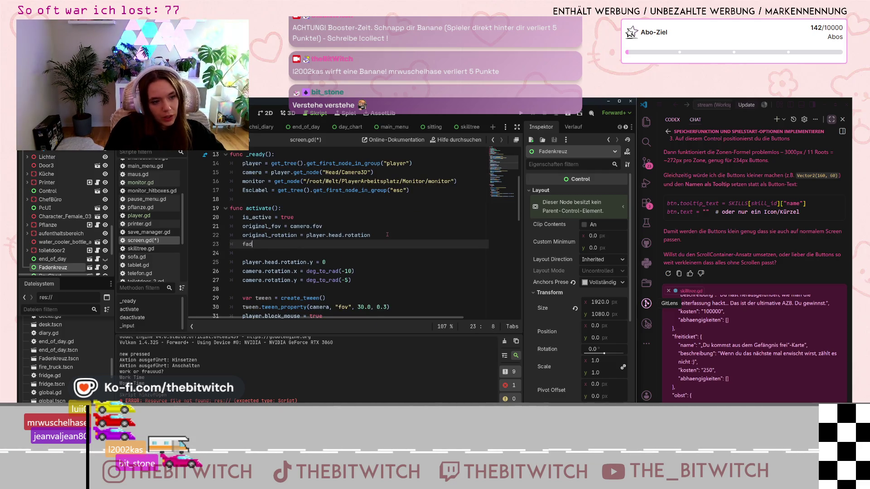
{"action": "type", "text": "enkreuz"}
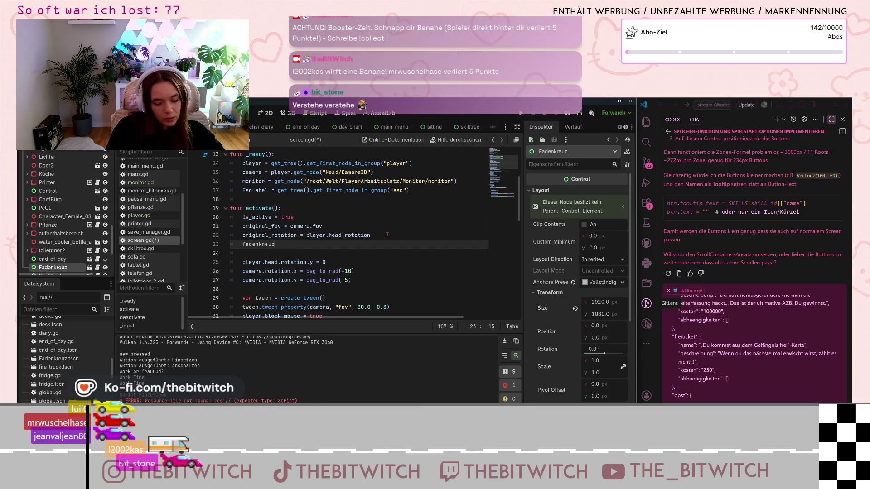
{"action": "key", "text": "BackSpace"}
{"action": "key", "text": "BackSpace"}
{"action": "type", "text": "ide("}
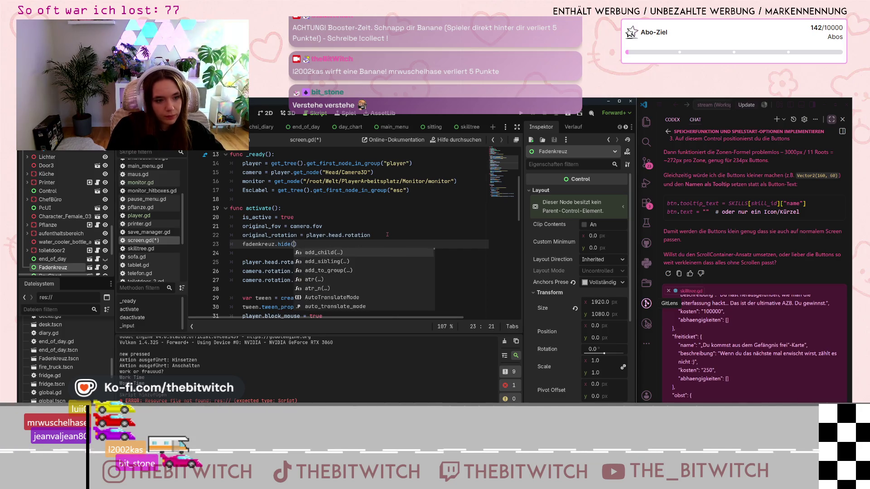
{"action": "key", "text": "Return"}
{"action": "key", "text": "Down"}
Add fadenkreuz.show() after pc_on = false in the ui_end branch, then save.
{"action": "scroll", "coordinate": [353, 235], "scroll_direction": "down", "scroll_amount": 10}
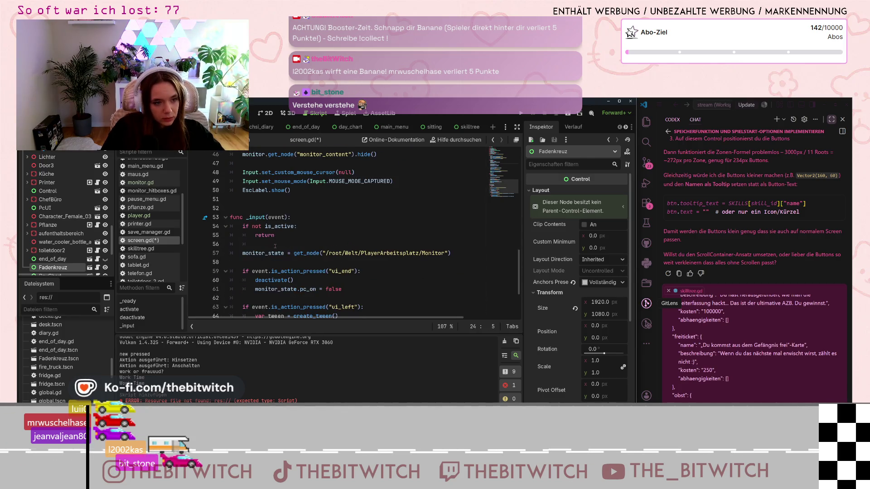
{"action": "scroll", "coordinate": [276, 246], "scroll_direction": "down", "scroll_amount": 1}
{"action": "scroll", "coordinate": [276, 245], "scroll_direction": "down", "scroll_amount": 1}
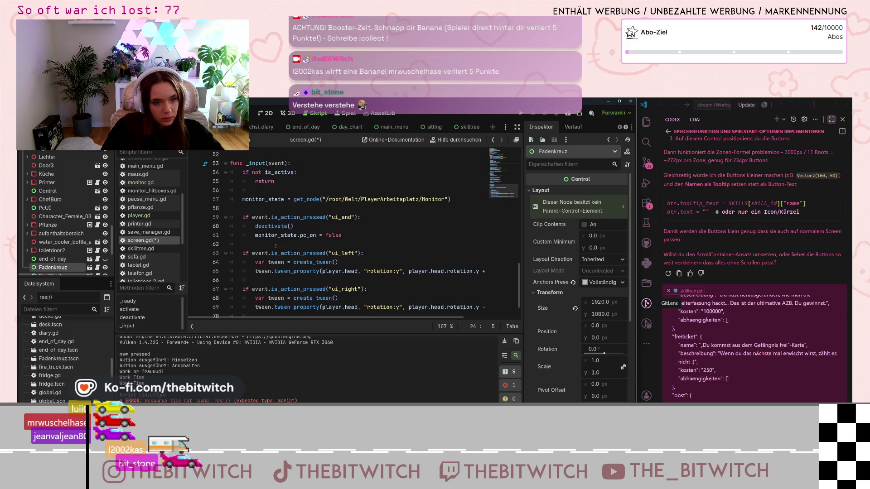
{"action": "left_click", "coordinate": [352, 234]}
{"action": "key", "text": "Return"}
{"action": "type", "text": "fase"}
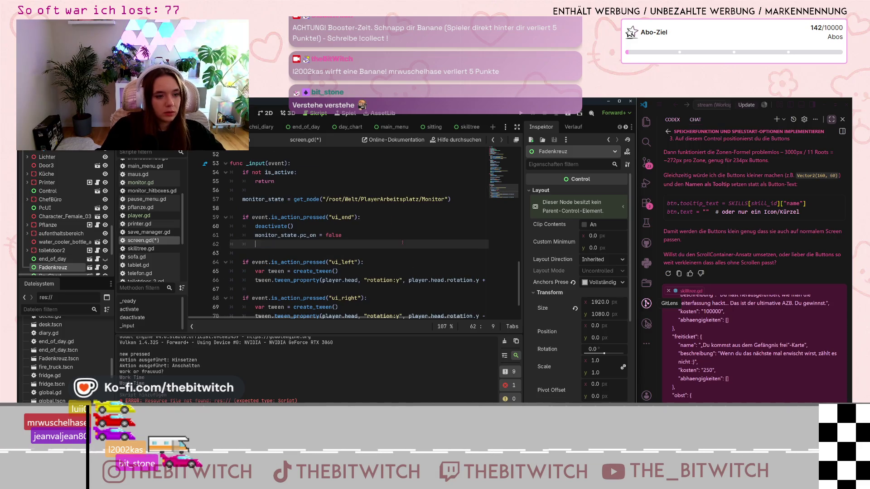
{"action": "key", "text": "BackSpace"}
{"action": "key", "text": "BackSpace"}
{"action": "type", "text": "denkreu"}
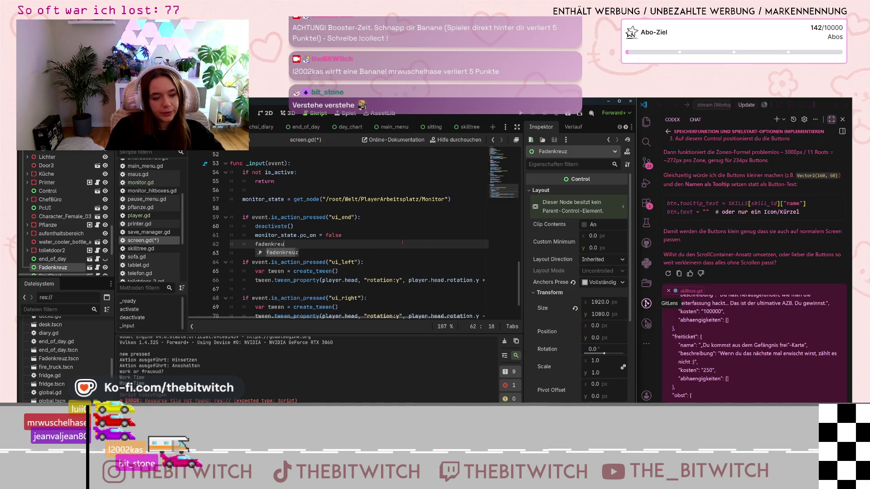
{"action": "type", "text": "z.show"}
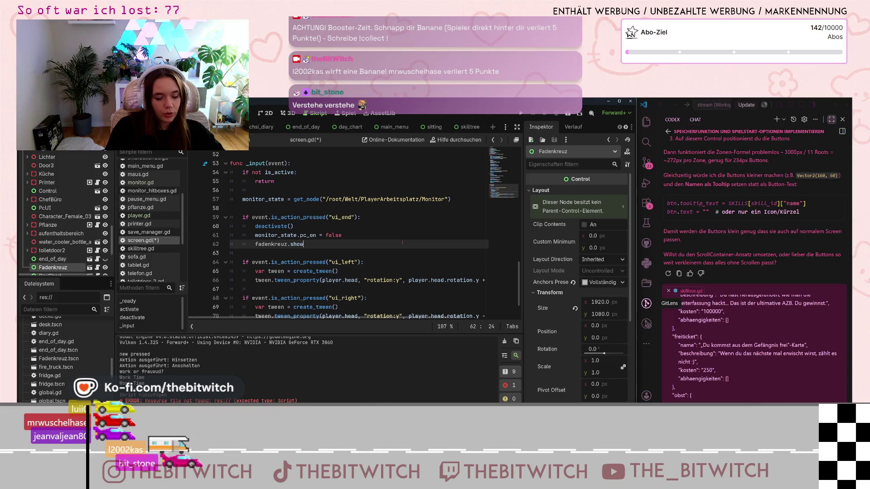
{"action": "type", "text": "()"}
{"action": "left_click", "coordinate": [371, 193]}
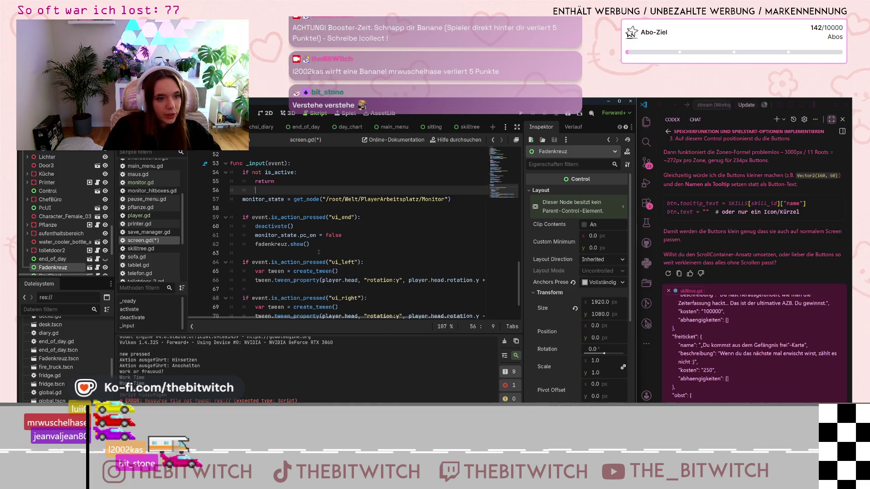
{"action": "scroll", "coordinate": [319, 252], "scroll_direction": "up", "scroll_amount": 4}
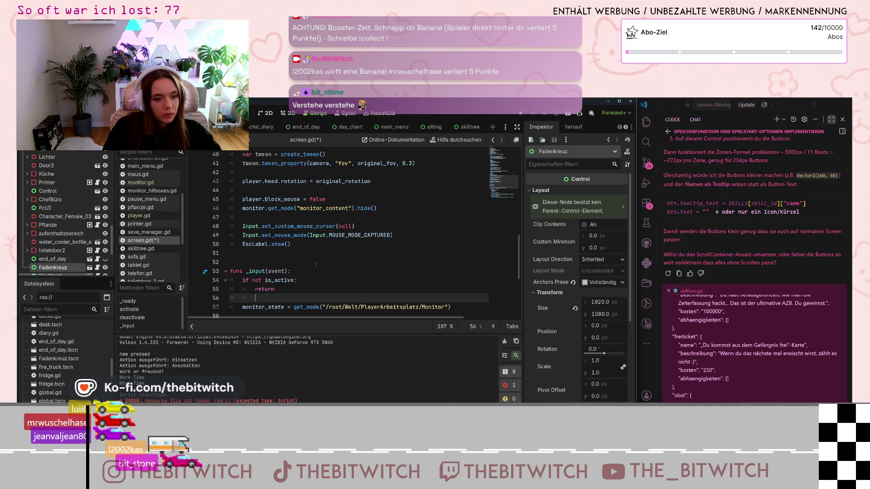
{"action": "left_click", "coordinate": [316, 264]}
{"action": "key", "text": "ctrl+s"}
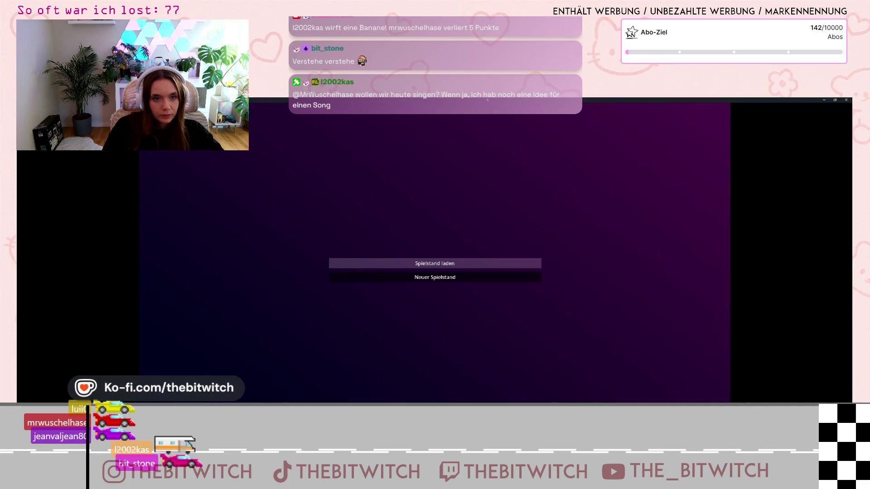
Load the saved game, walk to the desk, switch on the monitor, then close the game.
{"action": "left_click", "coordinate": [435, 264]}
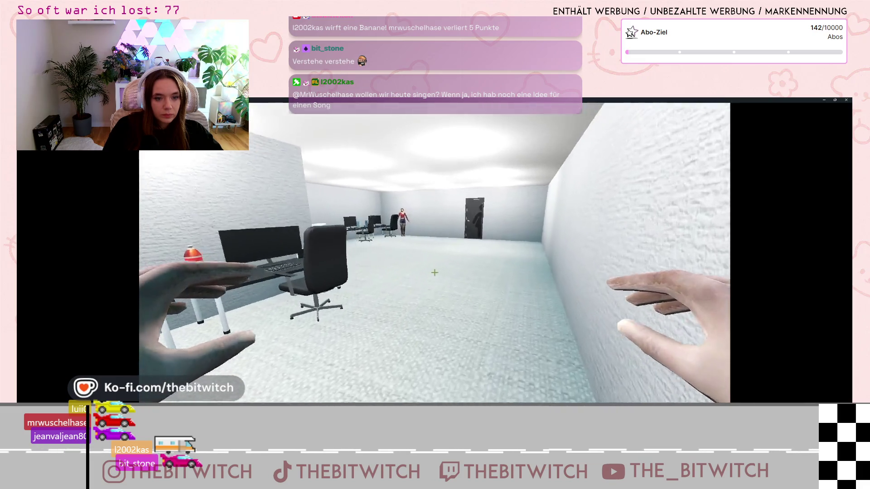
{"action": "key", "text": "w"}
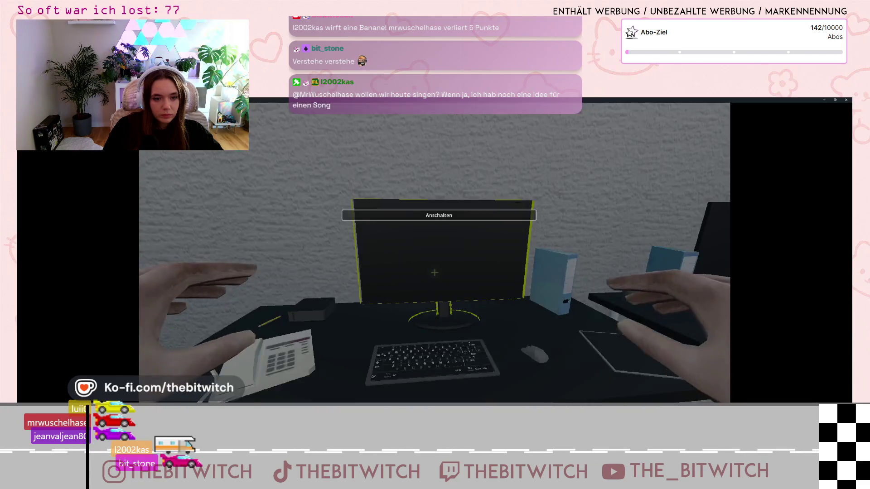
{"action": "left_click", "coordinate": [435, 272]}
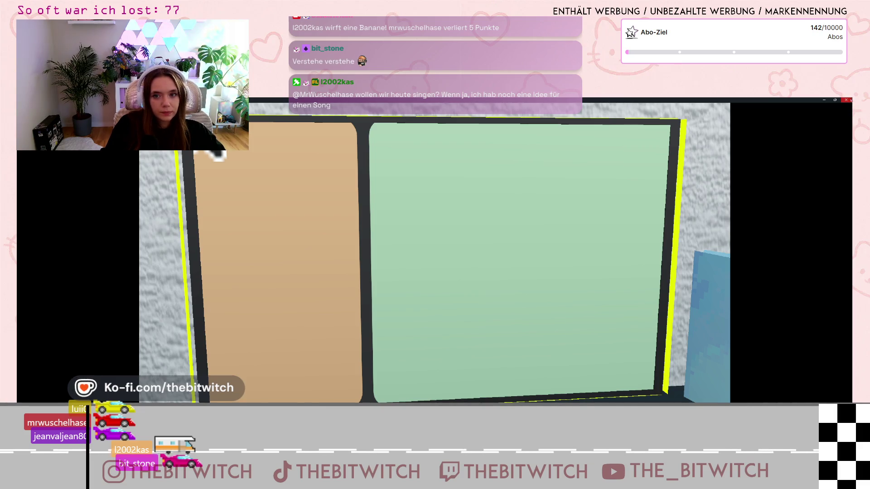
{"action": "left_click", "coordinate": [845, 99]}
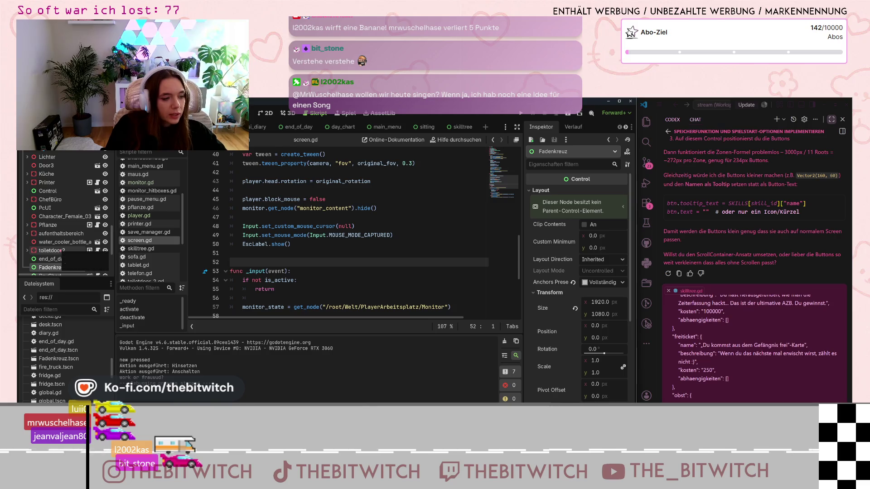
Add monitor.get_node("OutlineMesh").hide() on a new line after the monitor_content show() call.
{"action": "scroll", "coordinate": [254, 213], "scroll_direction": "up", "scroll_amount": 6}
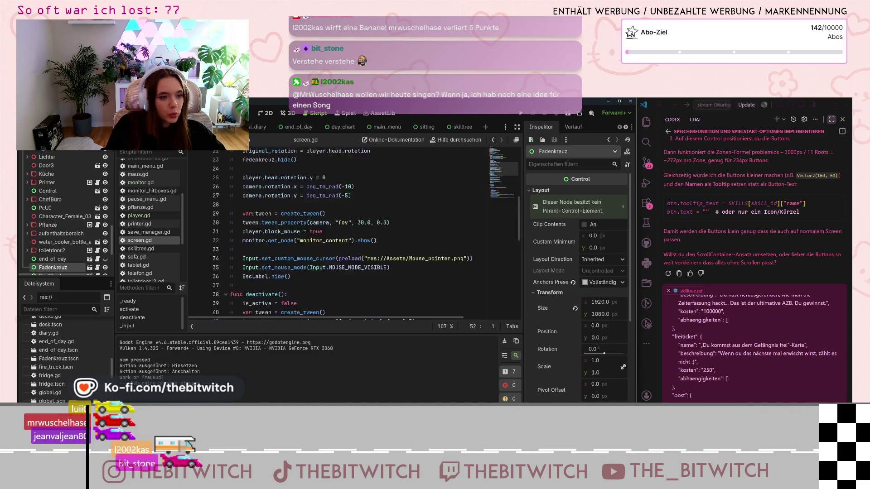
{"action": "scroll", "coordinate": [244, 212], "scroll_direction": "up", "scroll_amount": 2}
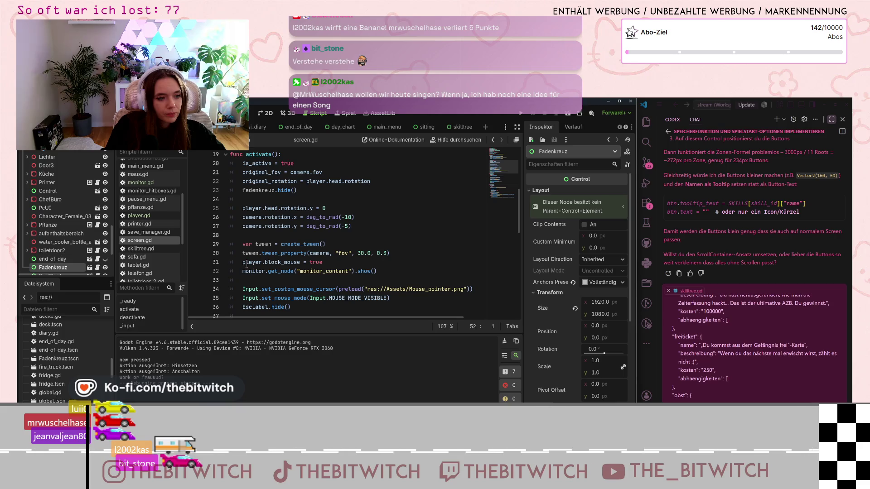
{"action": "left_click", "coordinate": [249, 271]}
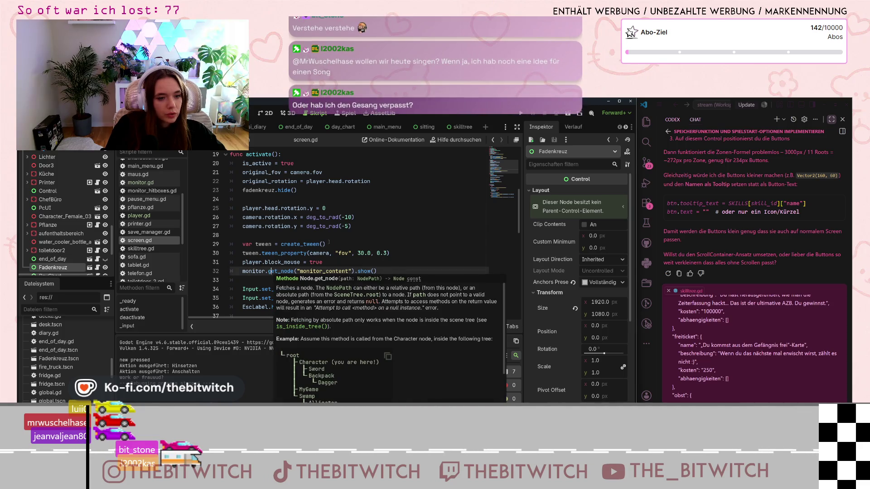
{"action": "left_click", "coordinate": [331, 243]}
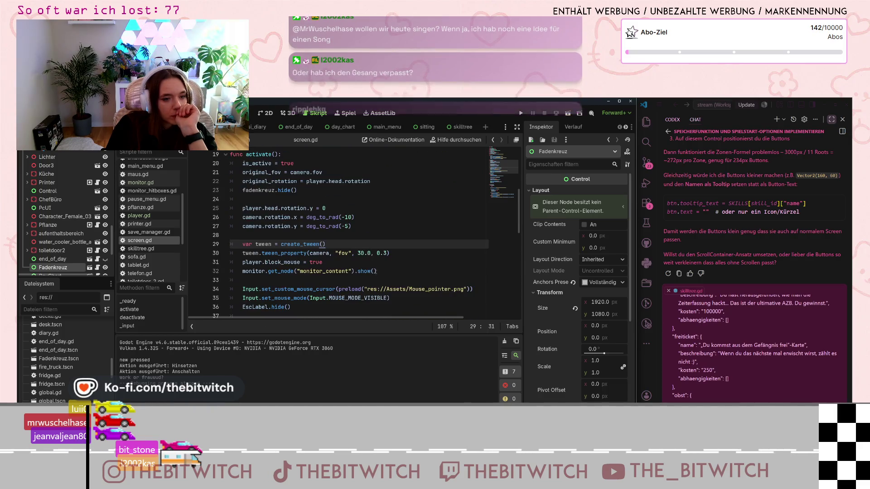
{"action": "left_click", "coordinate": [401, 271]}
{"action": "key", "text": "Return"}
{"action": "type", "text": "moni"}
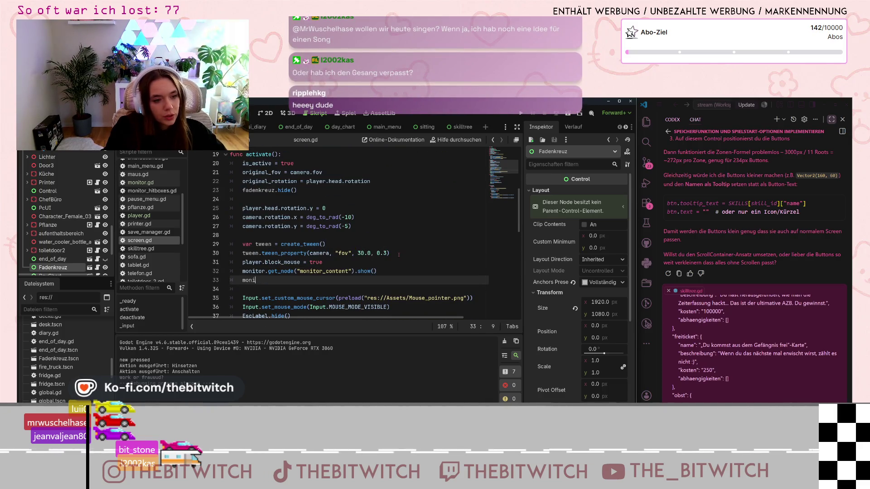
{"action": "type", "text": "tor.get"}
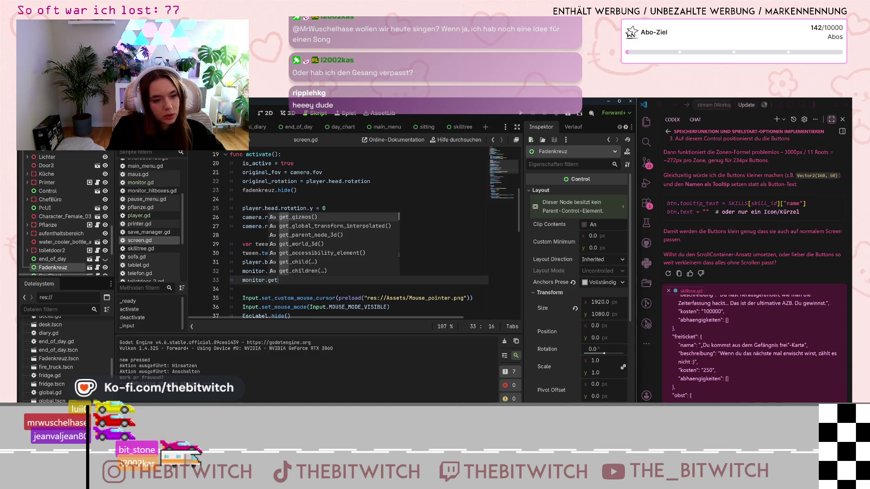
{"action": "type", "text": "_node"}
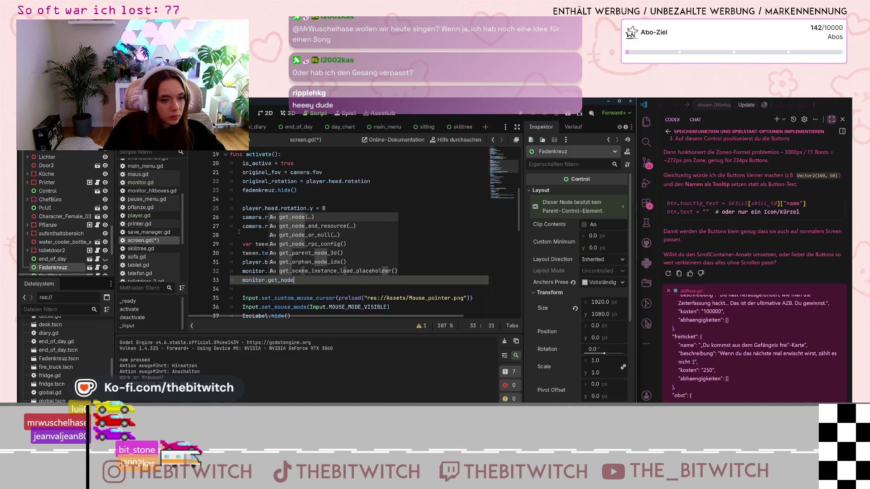
{"action": "key", "text": "Escape"}
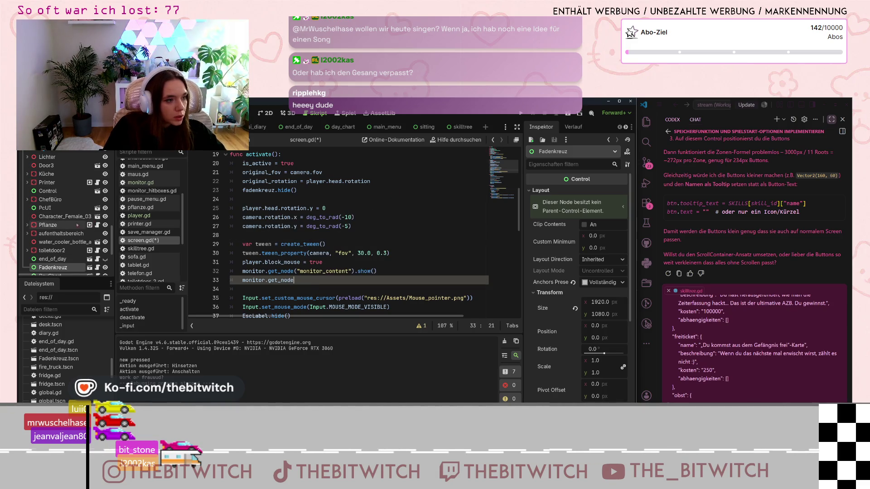
{"action": "scroll", "coordinate": [78, 226], "scroll_direction": "down", "scroll_amount": 5}
{"action": "left_click", "coordinate": [26, 217]}
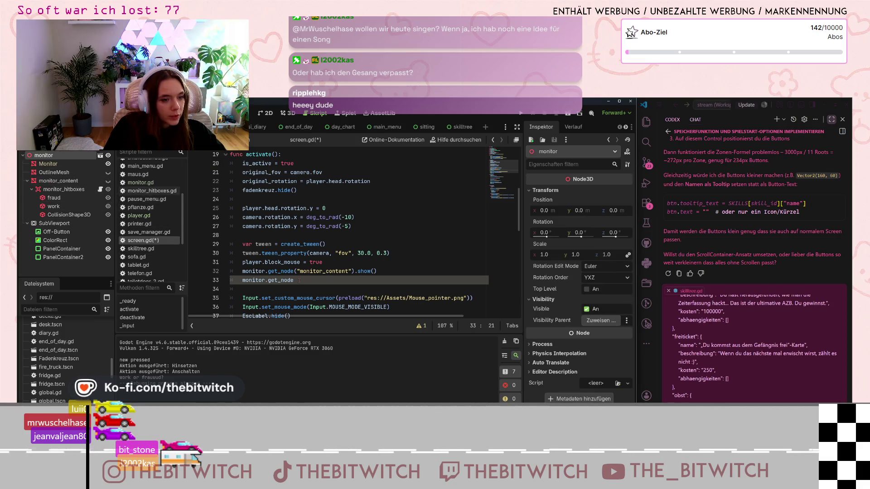
{"action": "type", "text": "(\"OutlineM"}
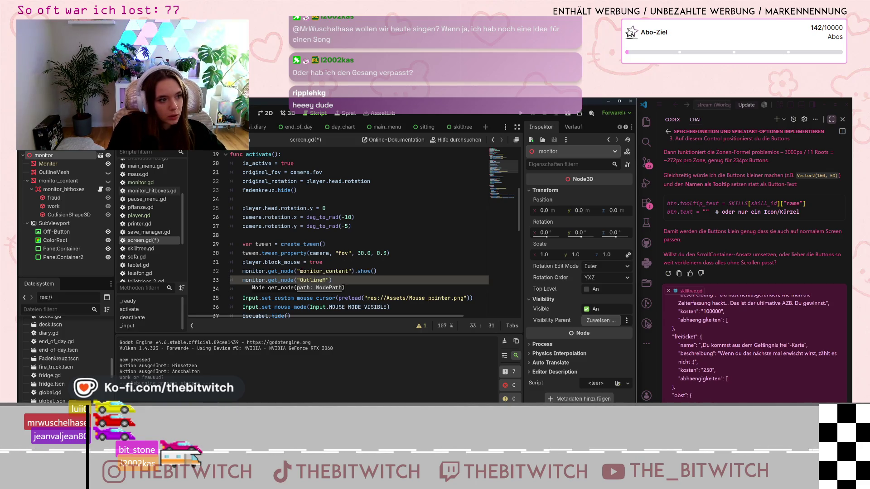
{"action": "type", "text": "esh\")"}
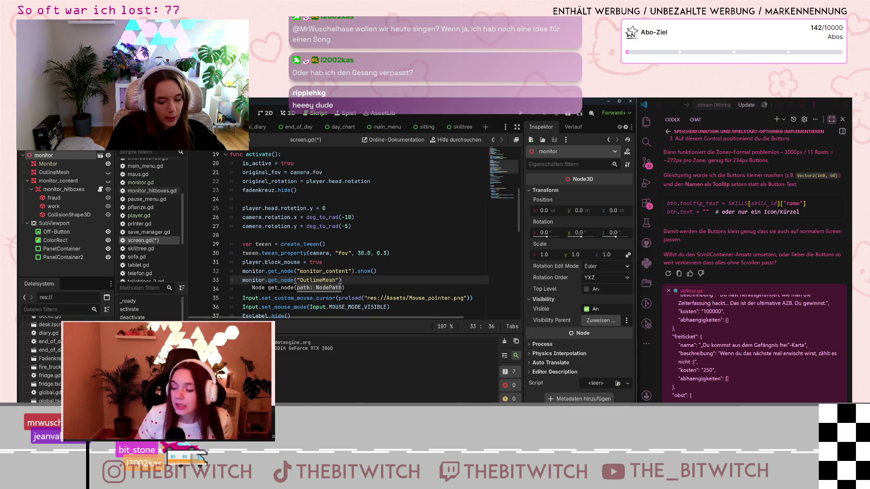
{"action": "type", "text": ".hide()"}
Select the new OutlineMesh line and review deactivate() and the ui_end crosshair show line.
{"action": "scroll", "coordinate": [364, 260], "scroll_direction": "down", "scroll_amount": 1}
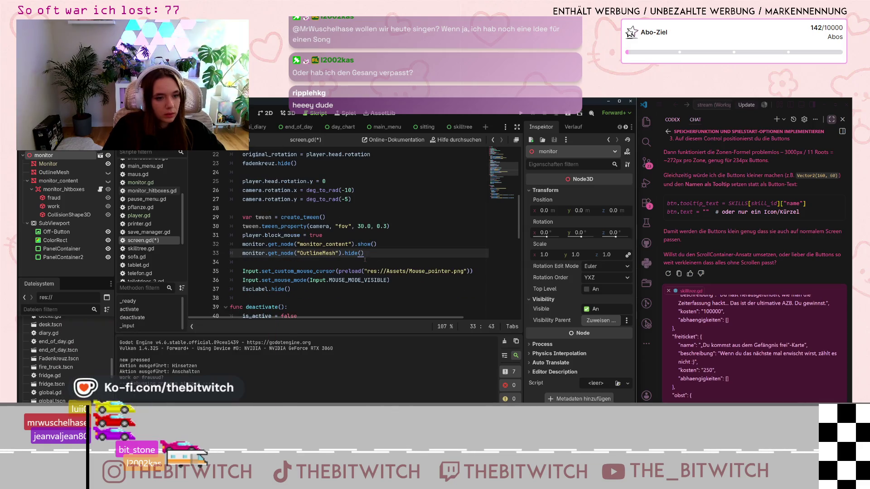
{"action": "left_click_drag", "start_coordinate": [363, 254], "coordinate": [243, 254]}
{"action": "key", "text": "ctrl+c"}
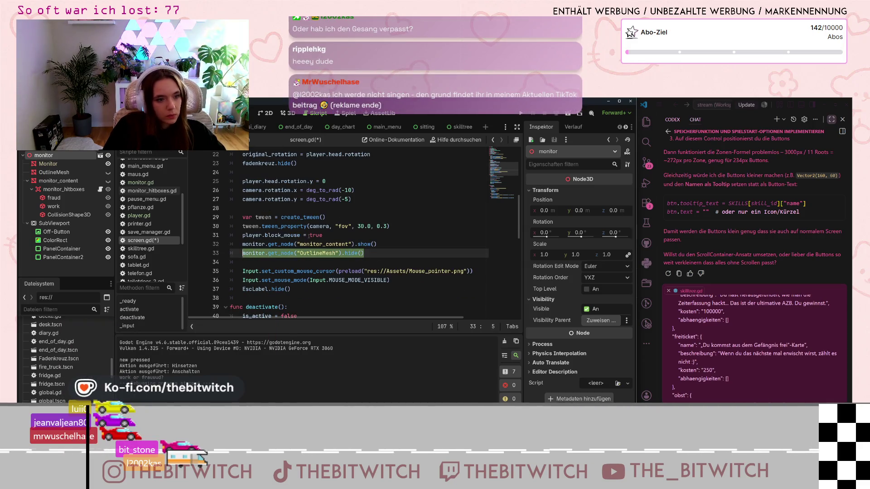
{"action": "scroll", "coordinate": [308, 236], "scroll_direction": "down", "scroll_amount": 5}
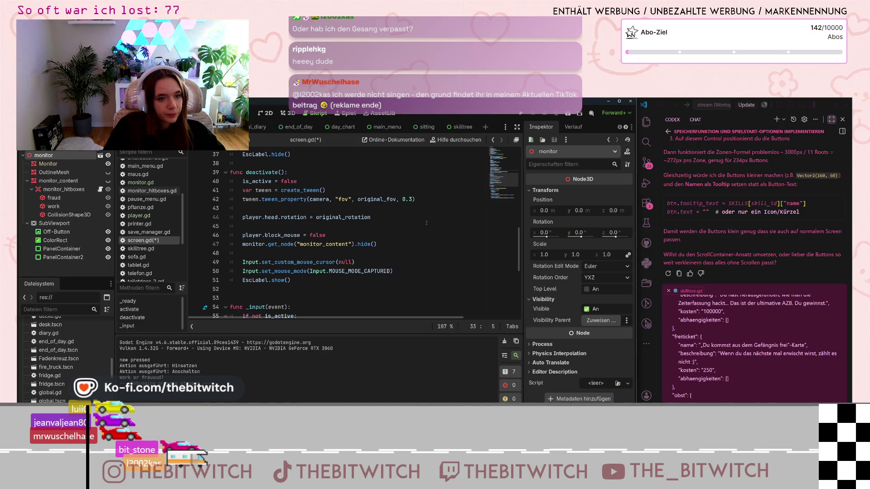
{"action": "scroll", "coordinate": [421, 235], "scroll_direction": "down", "scroll_amount": 2}
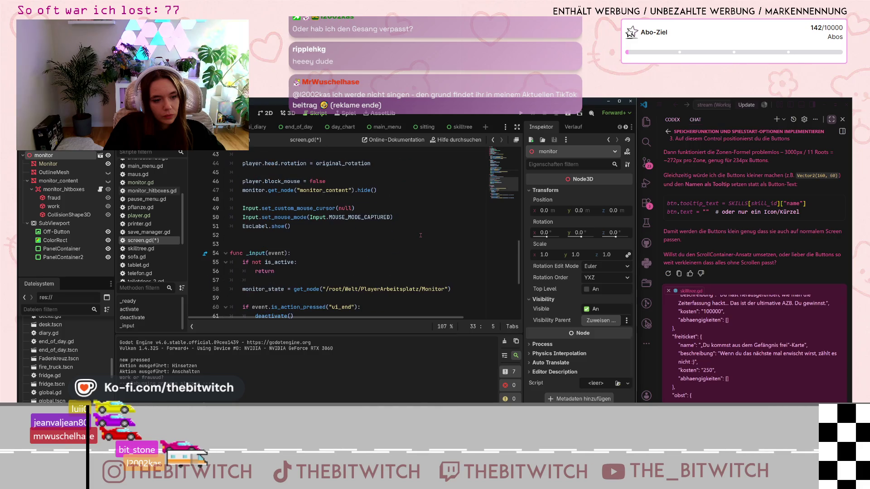
{"action": "scroll", "coordinate": [291, 225], "scroll_direction": "up", "scroll_amount": 2}
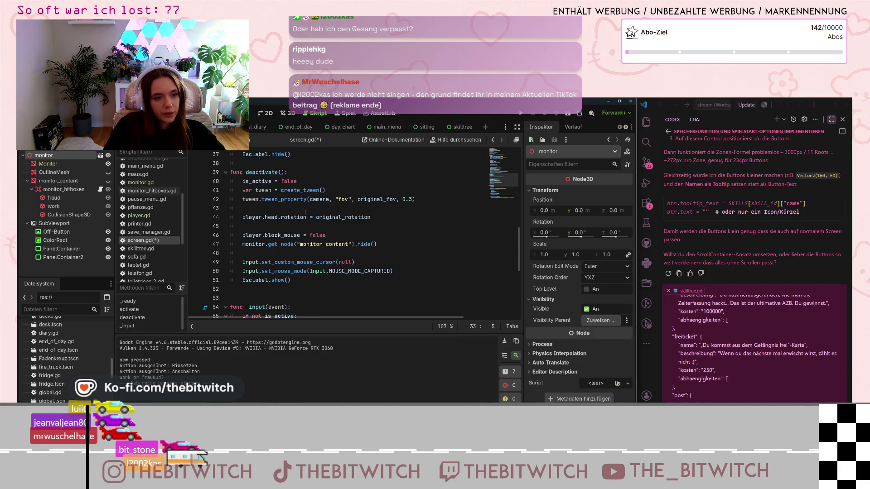
{"action": "scroll", "coordinate": [293, 229], "scroll_direction": "down", "scroll_amount": 1}
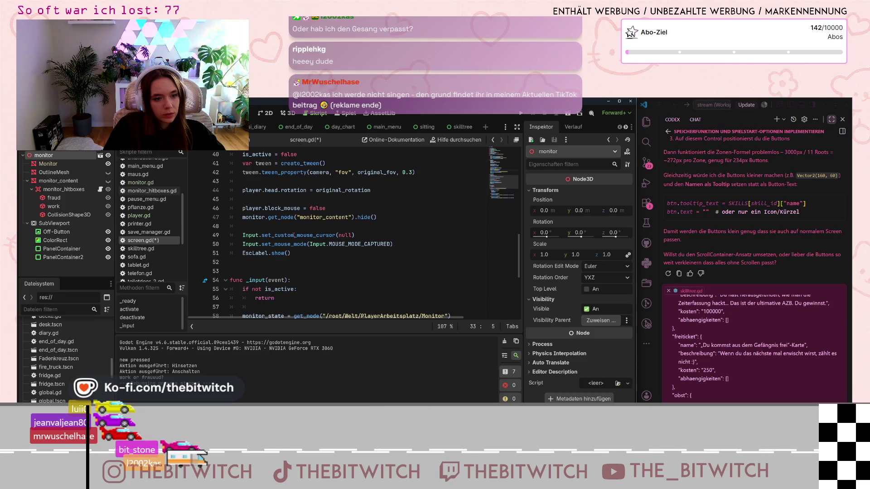
{"action": "scroll", "coordinate": [293, 235], "scroll_direction": "down", "scroll_amount": 4}
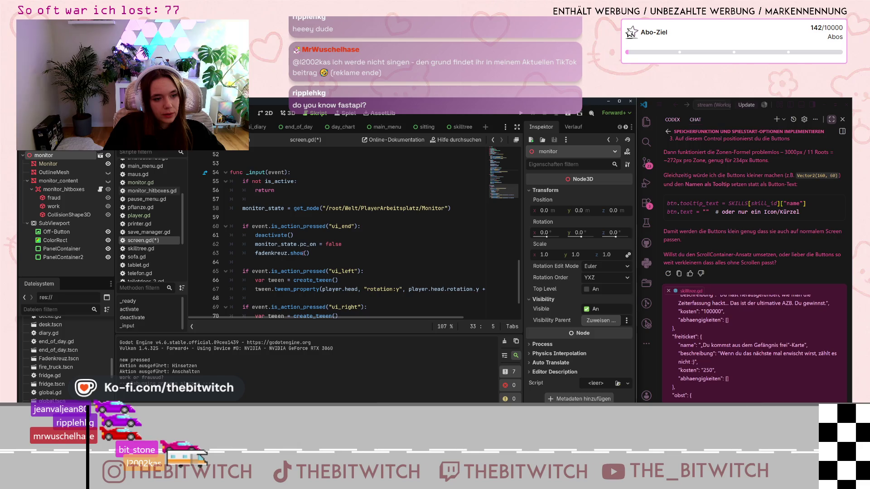
{"action": "left_click", "coordinate": [303, 254]}
{"action": "scroll", "coordinate": [300, 245], "scroll_direction": "up", "scroll_amount": 4}
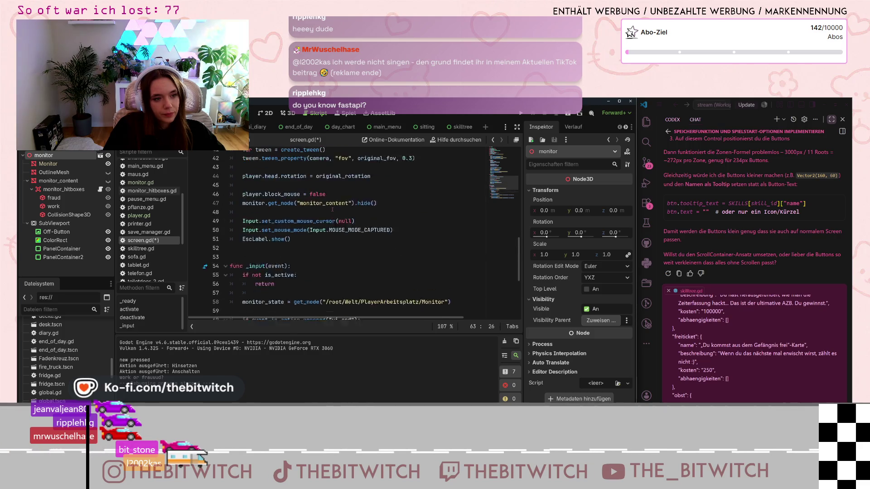
{"action": "scroll", "coordinate": [299, 239], "scroll_direction": "down", "scroll_amount": 2}
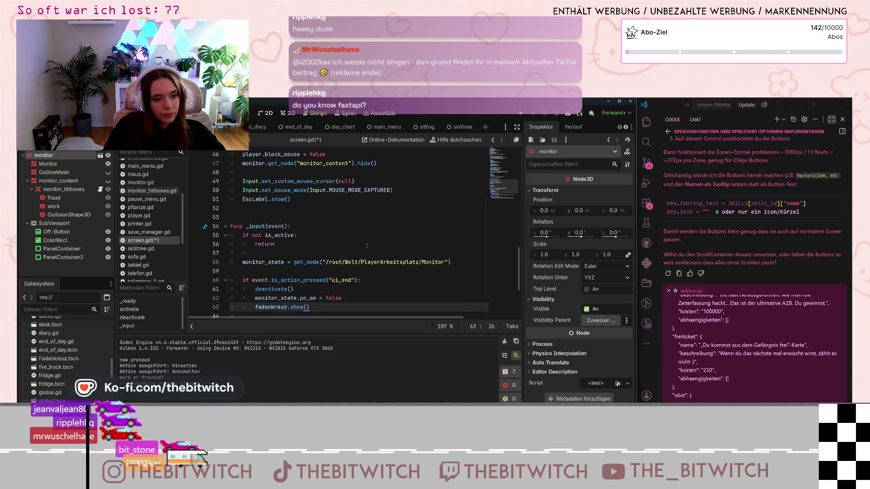
{"action": "scroll", "coordinate": [367, 246], "scroll_direction": "down", "scroll_amount": 1}
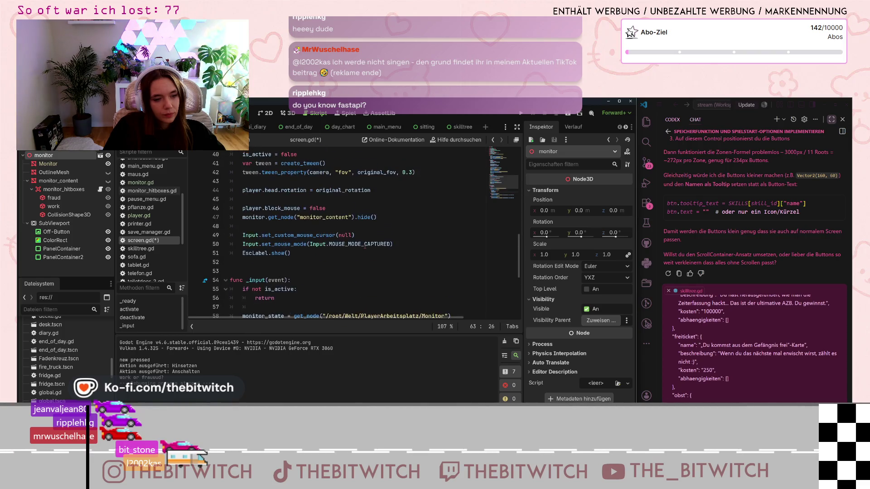
{"action": "scroll", "coordinate": [365, 246], "scroll_direction": "up", "scroll_amount": 3}
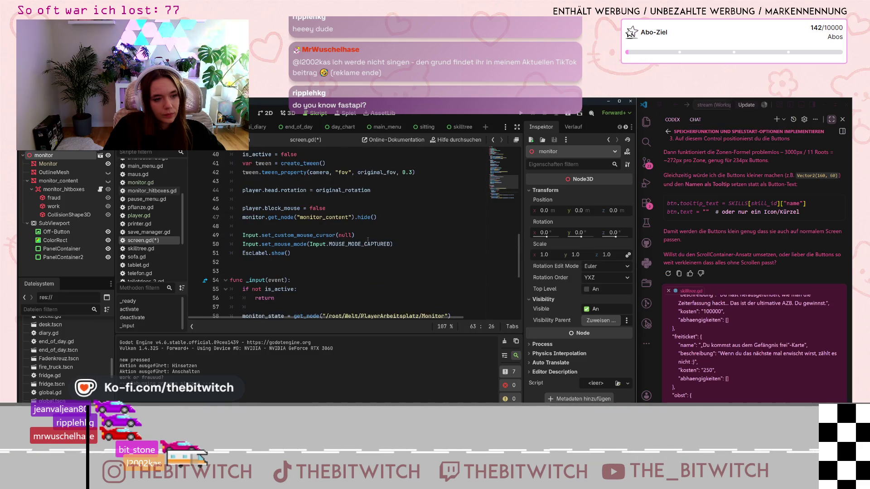
Paste the OutlineMesh line at the end of deactivate() and cut fadenkreuz.show() from the ui_end block.
{"action": "left_click", "coordinate": [319, 253]}
{"action": "key", "text": "Return"}
{"action": "key", "text": "ctrl+v"}
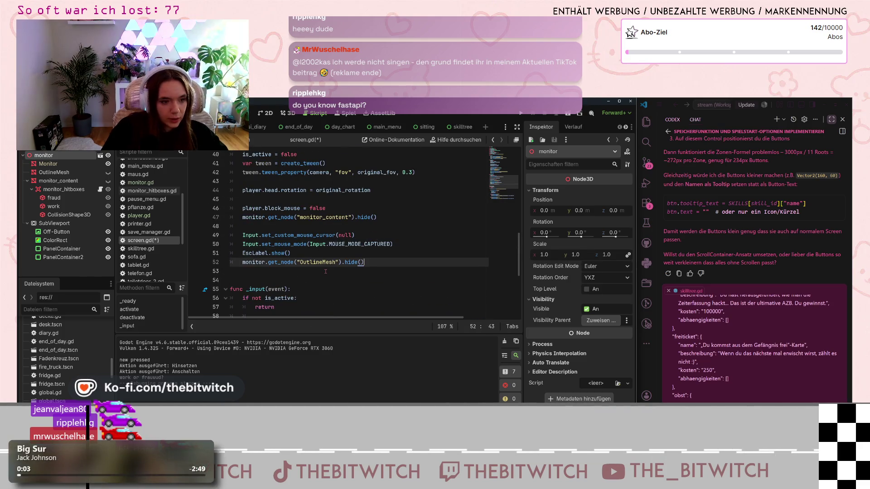
{"action": "scroll", "coordinate": [309, 217], "scroll_direction": "down", "scroll_amount": 6}
{"action": "left_click", "coordinate": [317, 245]}
{"action": "left_click_drag", "start_coordinate": [316, 211], "coordinate": [255, 210]}
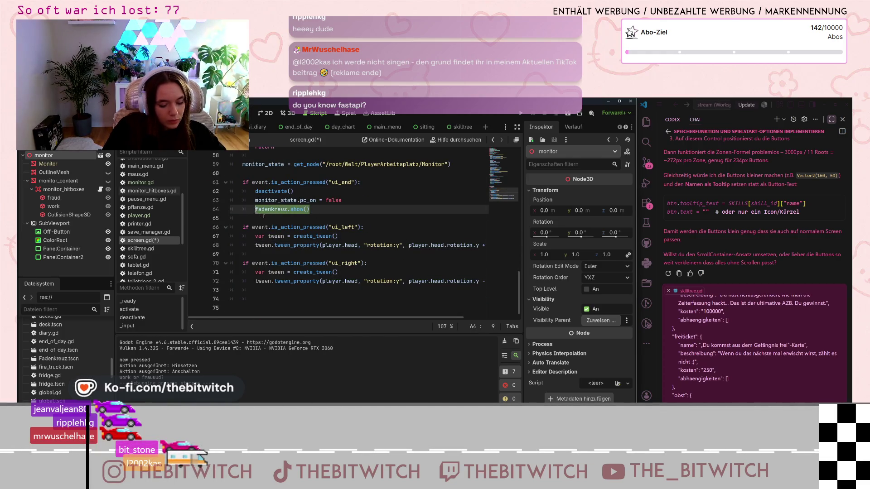
{"action": "key", "text": "ctrl+x"}
Undo a stray blank line after the OutlineMesh line in deactivate() and save screen.gd.
{"action": "scroll", "coordinate": [317, 226], "scroll_direction": "up", "scroll_amount": 5}
{"action": "left_click", "coordinate": [376, 234]}
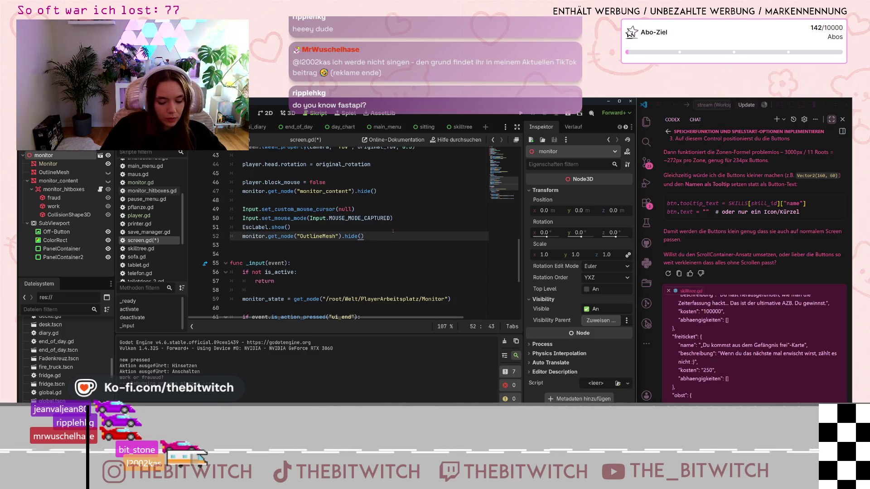
{"action": "key", "text": "Return"}
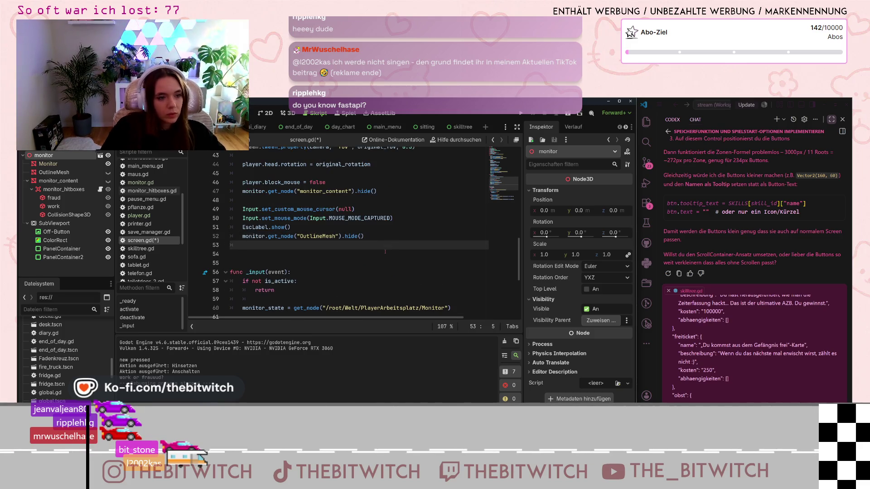
{"action": "key", "text": "ctrl+z"}
{"action": "key", "text": "ctrl+s"}
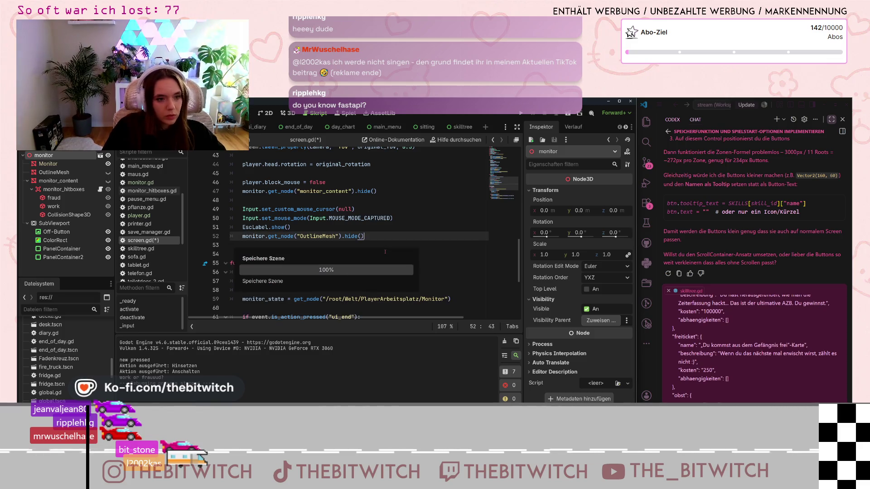
Paste fadenkreuz.show() below the OutlineMesh line in deactivate(), save screen.gd and run the game.
{"action": "key", "text": "Up"}
{"action": "key", "text": "Up"}
{"action": "key", "text": "Up"}
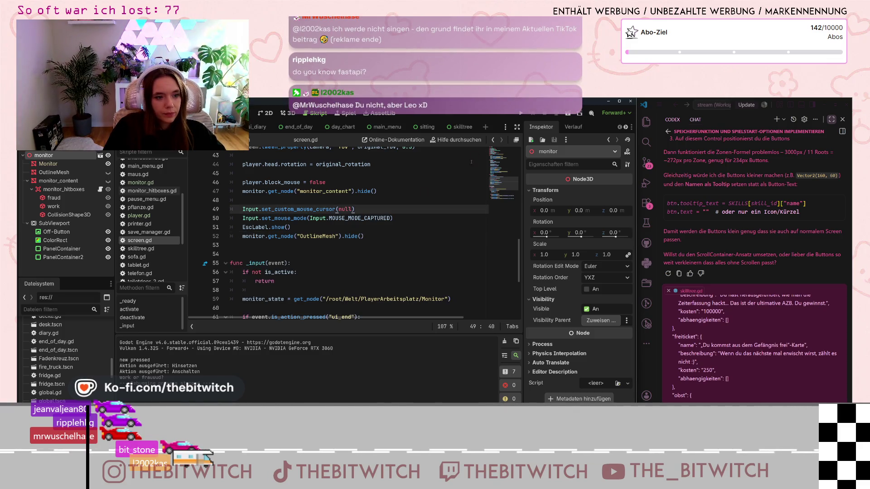
{"action": "left_click", "coordinate": [373, 237]}
{"action": "scroll", "coordinate": [373, 238], "scroll_direction": "down", "scroll_amount": 4}
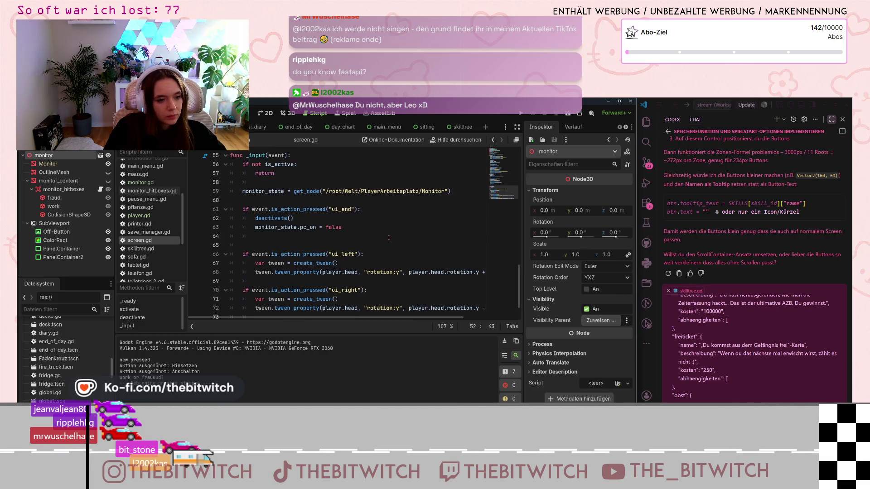
{"action": "scroll", "coordinate": [389, 237], "scroll_direction": "up", "scroll_amount": 6}
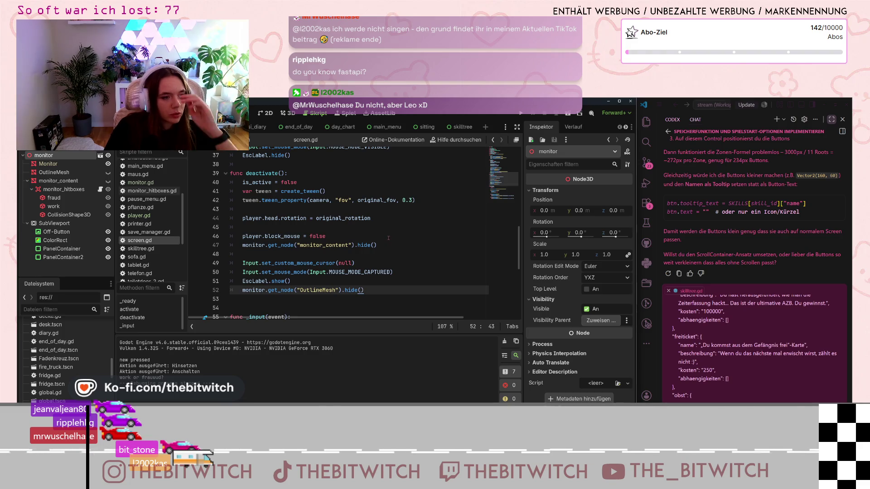
{"action": "scroll", "coordinate": [389, 238], "scroll_direction": "down", "scroll_amount": 4}
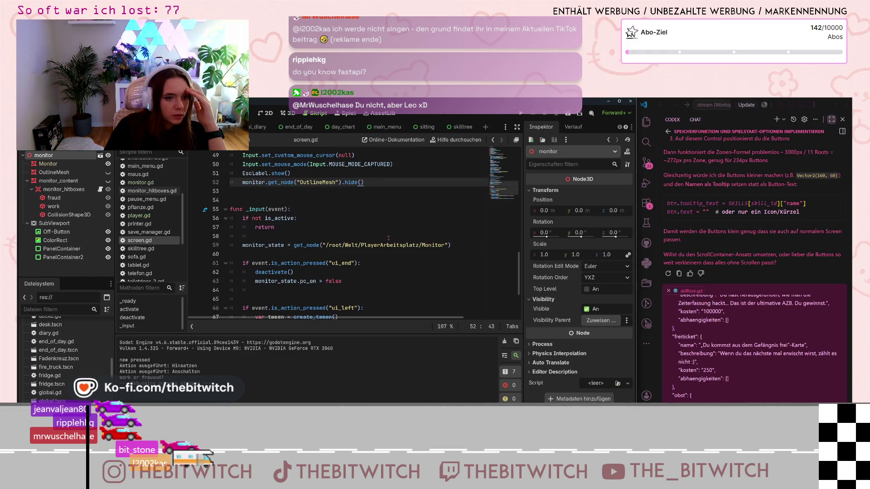
{"action": "scroll", "coordinate": [388, 237], "scroll_direction": "down", "scroll_amount": 2}
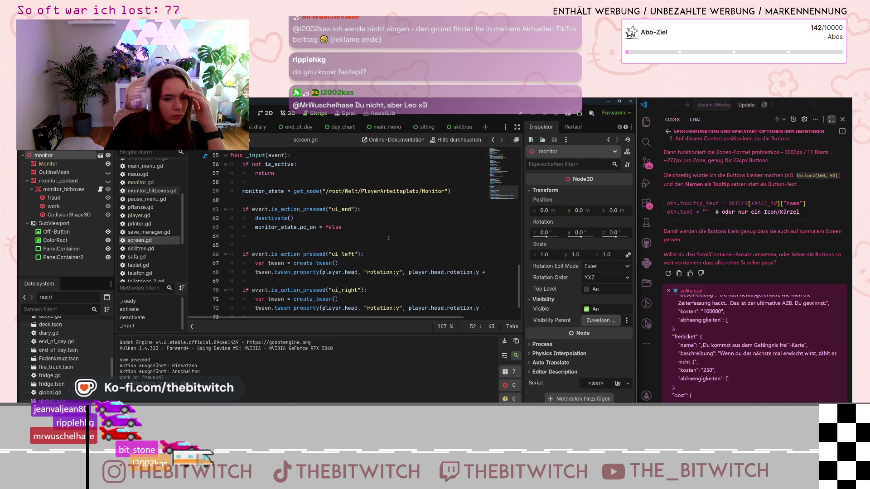
{"action": "scroll", "coordinate": [389, 238], "scroll_direction": "up", "scroll_amount": 4}
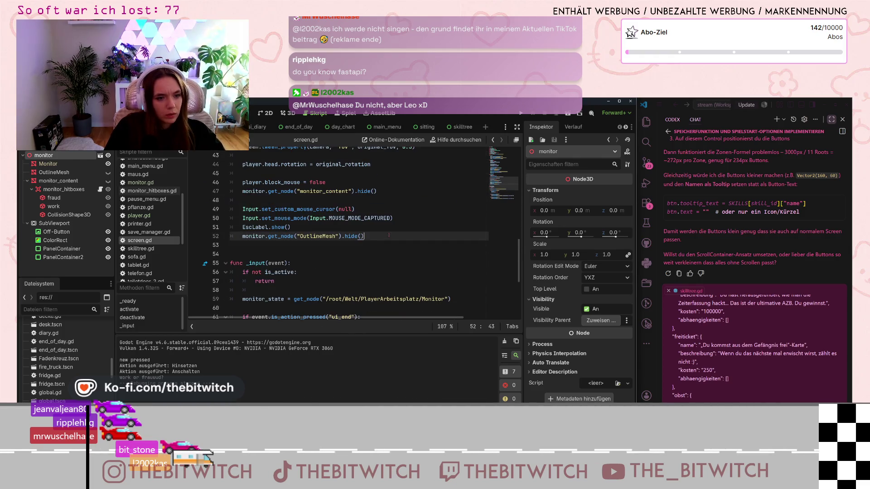
{"action": "key", "text": "ctrl+z"}
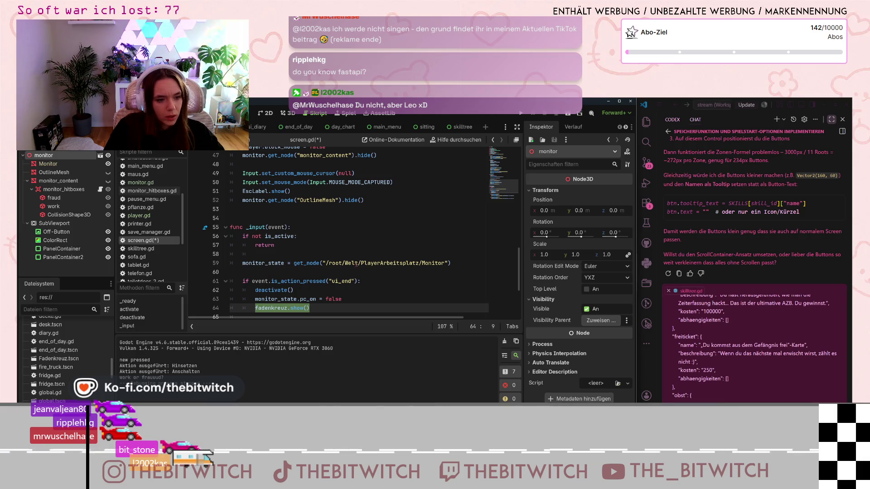
{"action": "key", "text": "ctrl+z"}
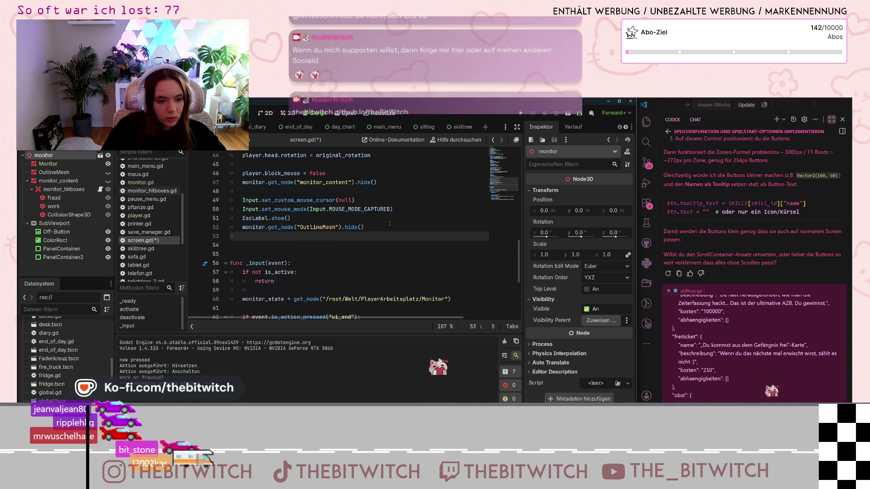
{"action": "key", "text": "ctrl+v"}
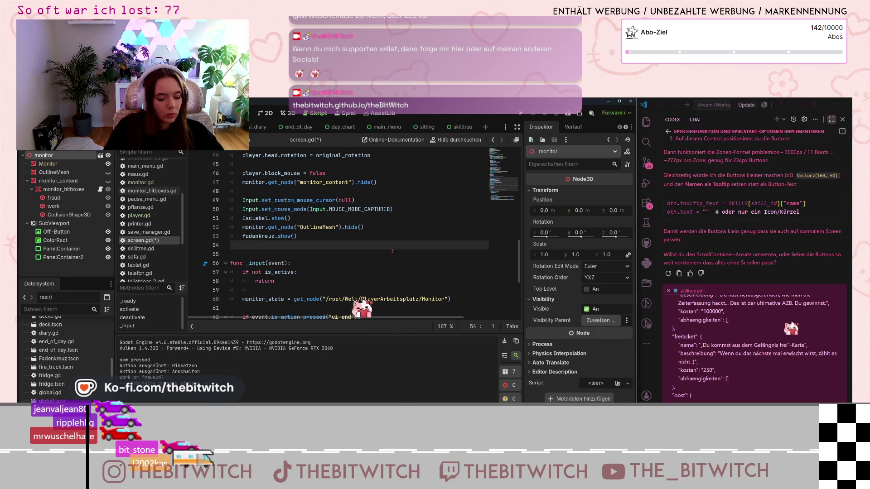
{"action": "key", "text": "ctrl+s"}
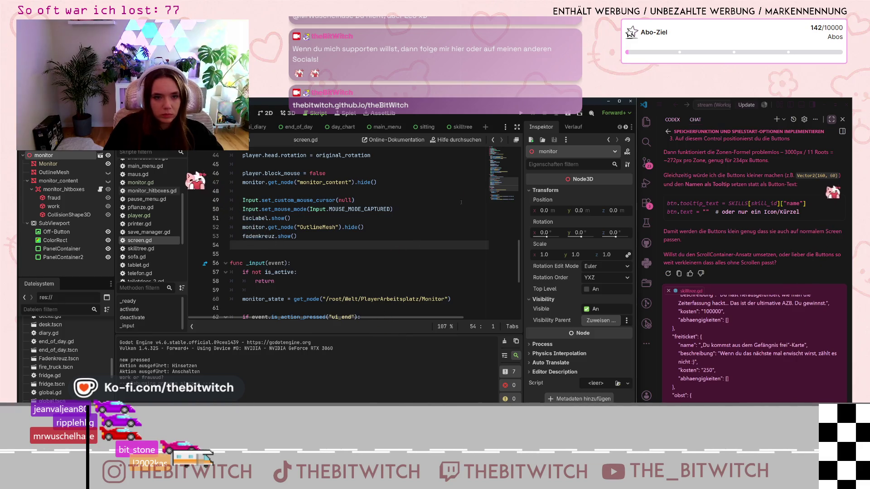
{"action": "key", "text": "F5"}
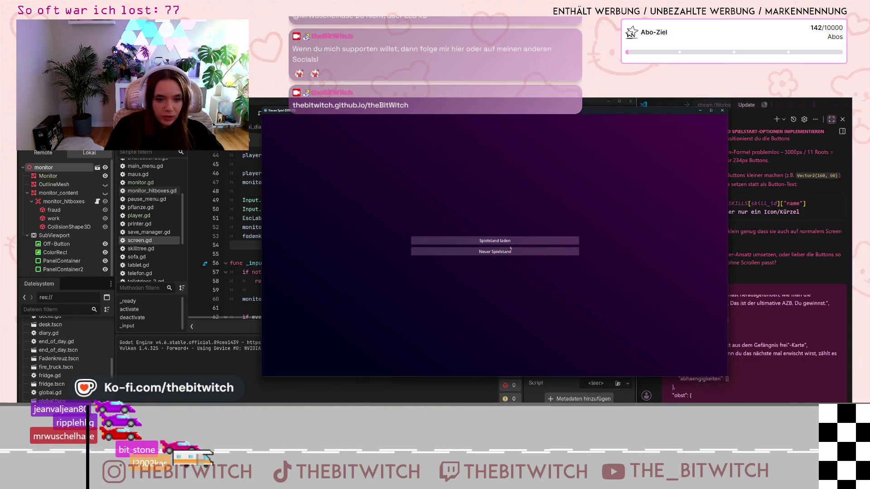
Start Neuer Spielstand, walk to the chair, sit with E to turn the monitor on, and move the window aside.
{"action": "key", "text": "Return"}
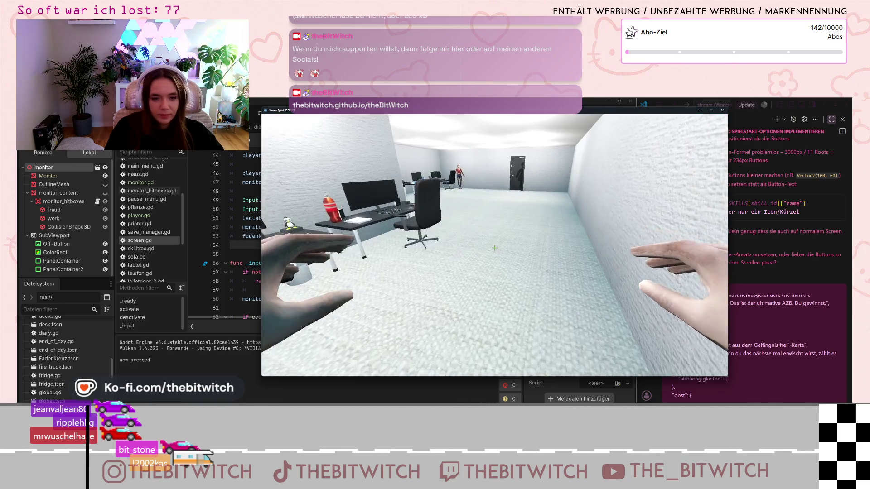
{"action": "key", "text": "w"}
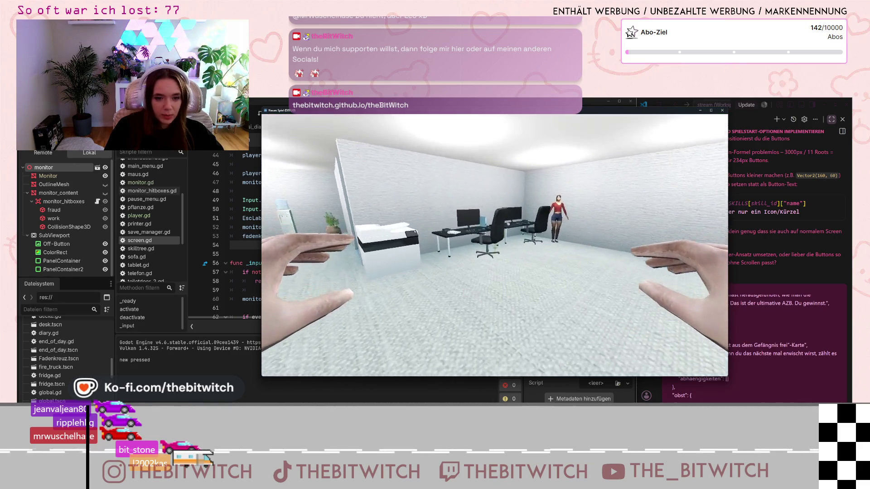
{"action": "key", "text": "e"}
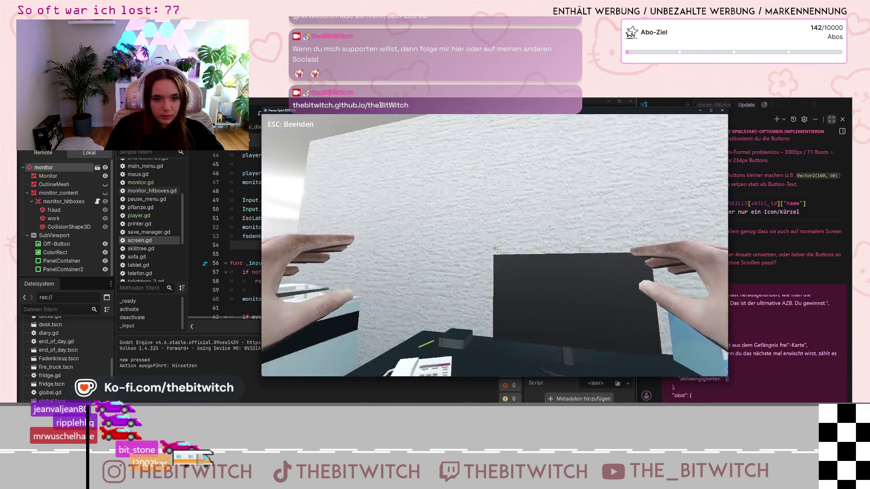
{"action": "key", "text": "e"}
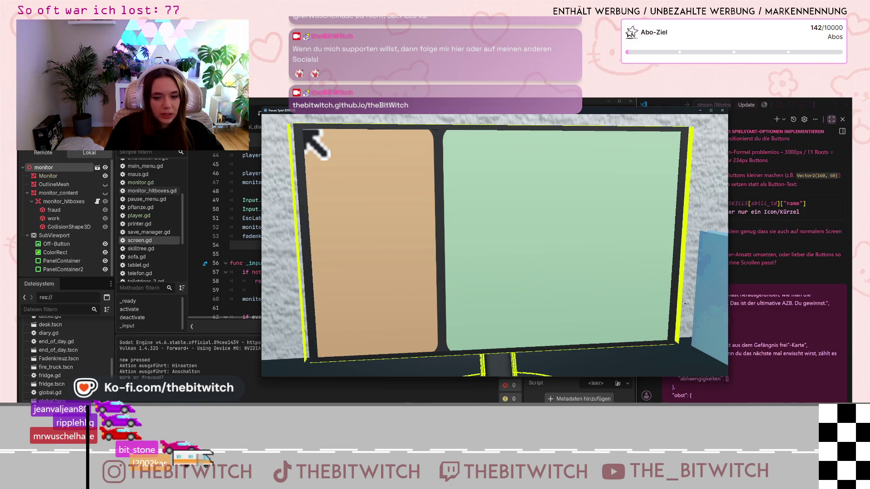
{"action": "mouse_move", "coordinate": [634, 111]}
{"action": "left_mouse_down"}
{"action": "mouse_move", "coordinate": [755, 178]}
{"action": "mouse_move", "coordinate": [545, 268]}
{"action": "mouse_move", "coordinate": [530, 265]}
{"action": "left_mouse_up"}
{"action": "scroll", "coordinate": [320, 241], "scroll_direction": "up", "scroll_amount": 3}
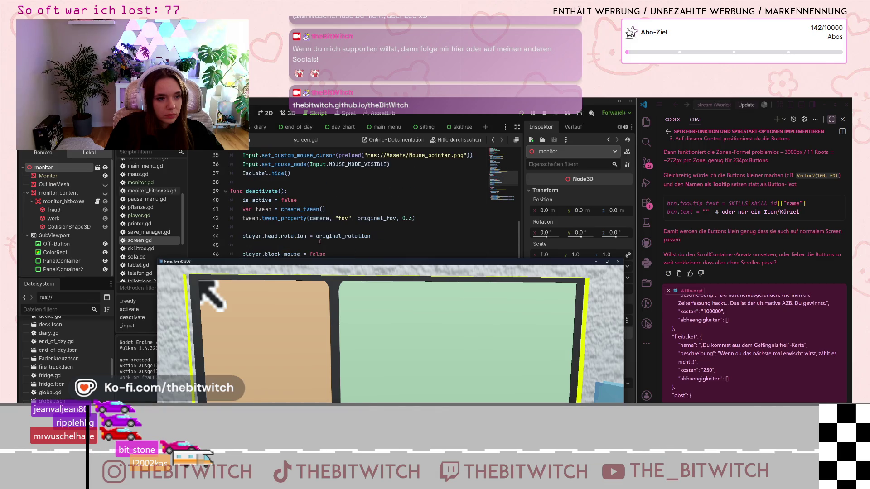
Change OutlineMesh's .hide() to .show() on line 52 in deactivate().
{"action": "scroll", "coordinate": [319, 241], "scroll_direction": "down", "scroll_amount": 3}
{"action": "left_click", "coordinate": [352, 227]}
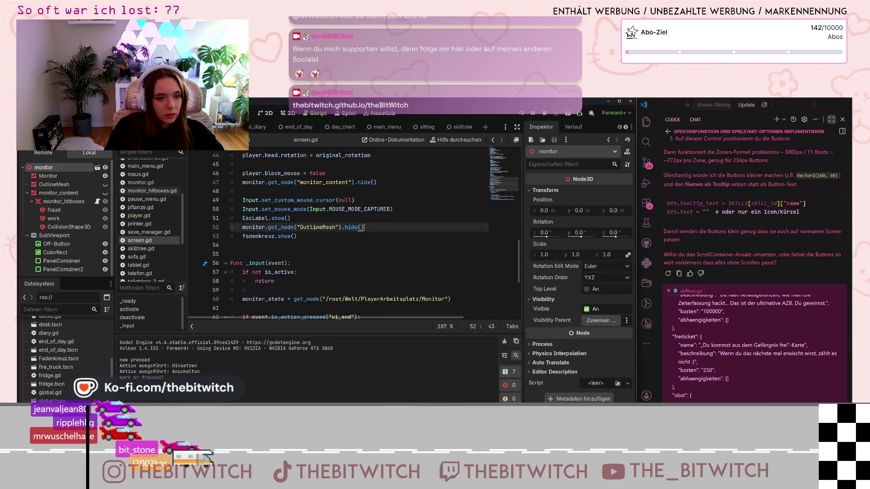
{"action": "left_click", "coordinate": [351, 227]}
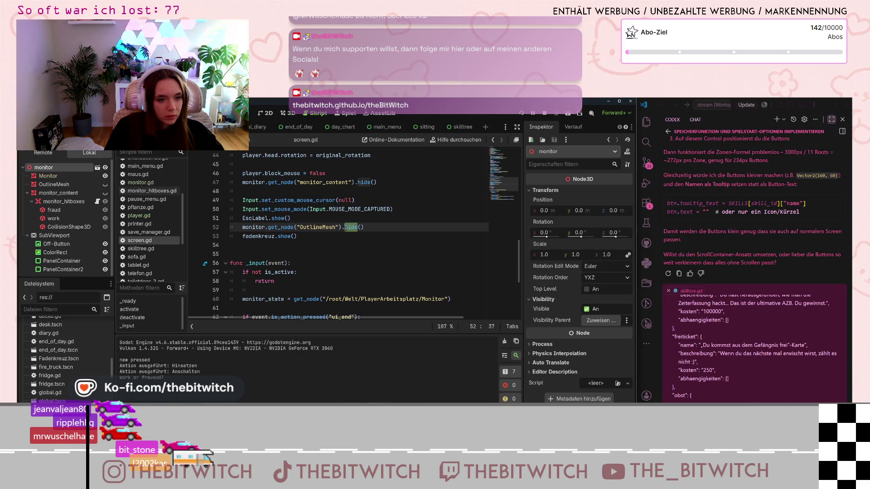
{"action": "key", "text": "End"}
{"action": "scroll", "coordinate": [372, 213], "scroll_direction": "up", "scroll_amount": 4}
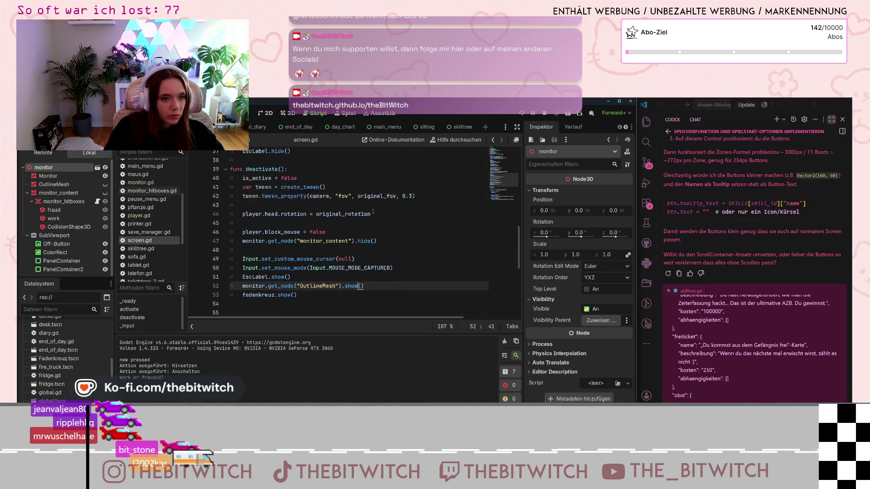
{"action": "key", "text": "Delete"}
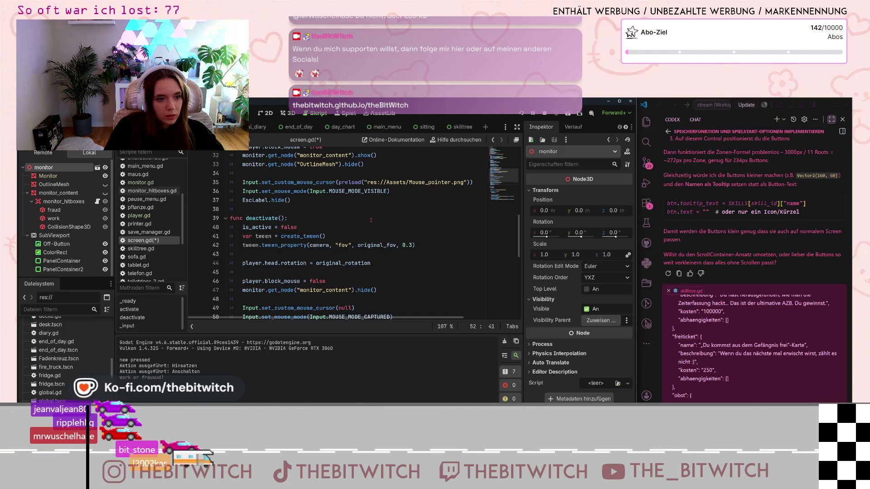
{"action": "scroll", "coordinate": [371, 220], "scroll_direction": "up", "scroll_amount": 6}
{"action": "scroll", "coordinate": [371, 220], "scroll_direction": "down", "scroll_amount": 3}
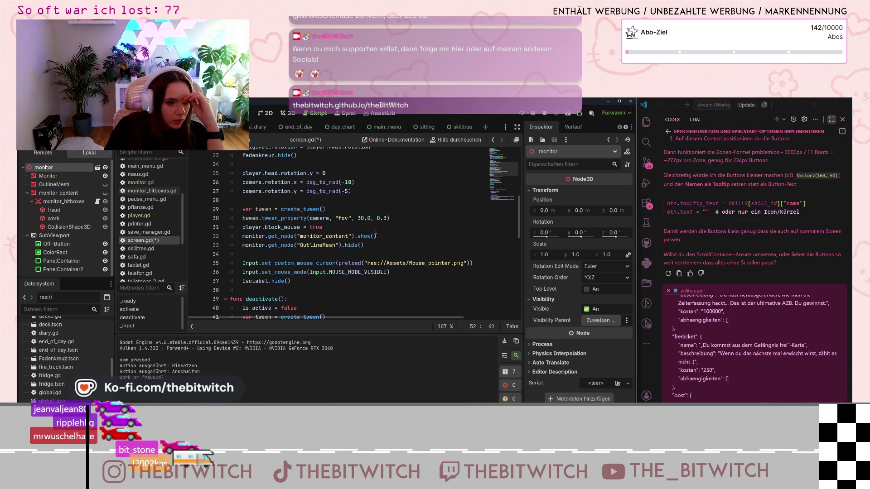
Make the OutlineMesh node hidden by default in the Scene dock and relaunch the game.
{"action": "left_click", "coordinate": [293, 245]}
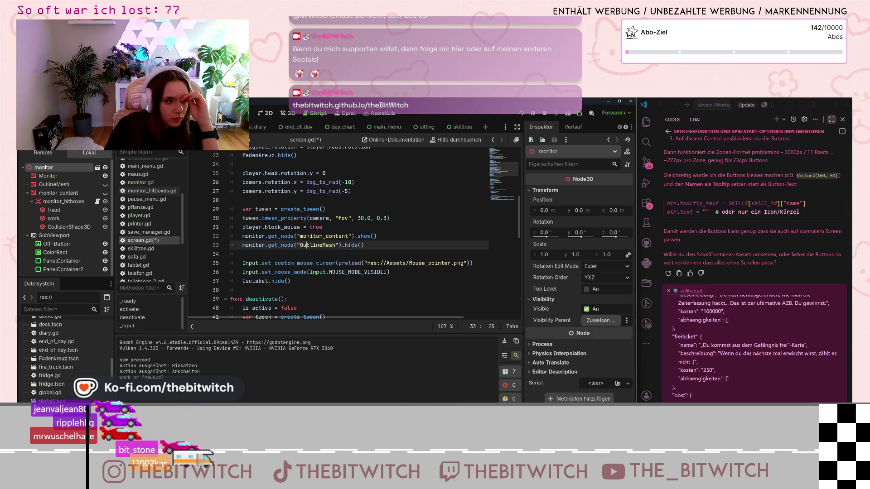
{"action": "left_click", "coordinate": [105, 186]}
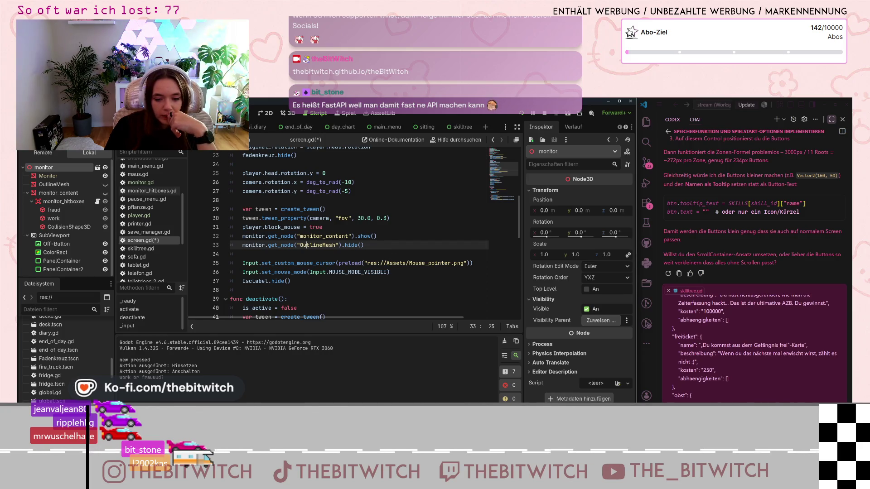
{"action": "key", "text": "F5"}
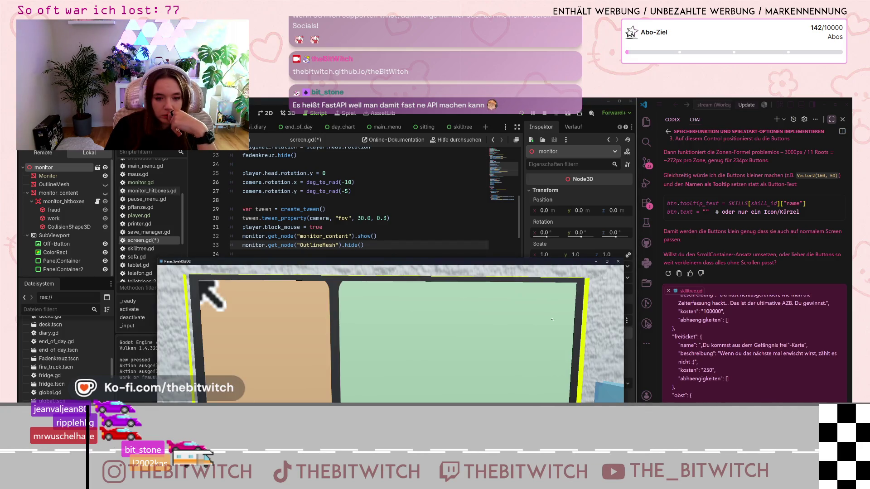
Pick the orange work panel on the in-game monitor screen.
{"action": "left_click", "coordinate": [344, 336]}
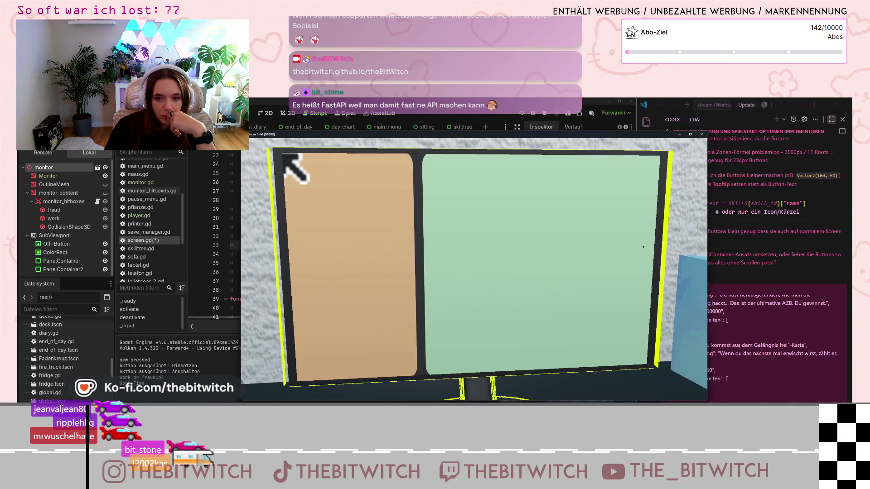
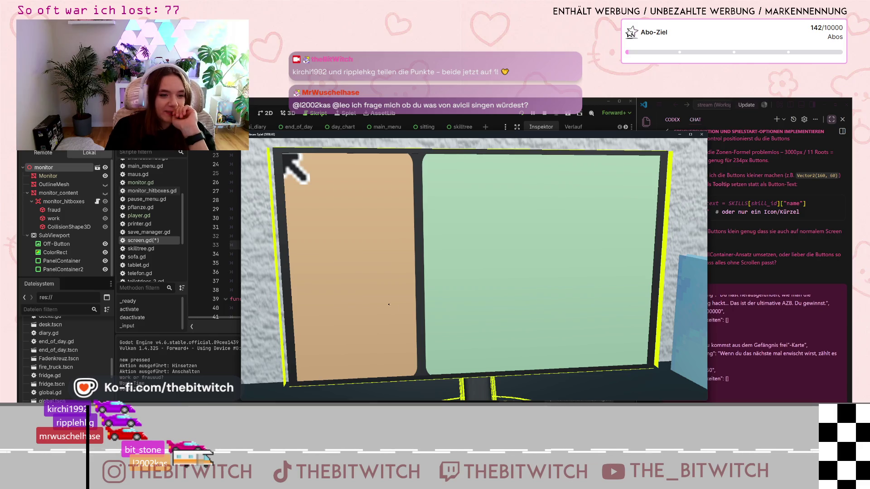
Stop the running game with F8 to get back to screen.gd.
{"action": "key", "text": "F8"}
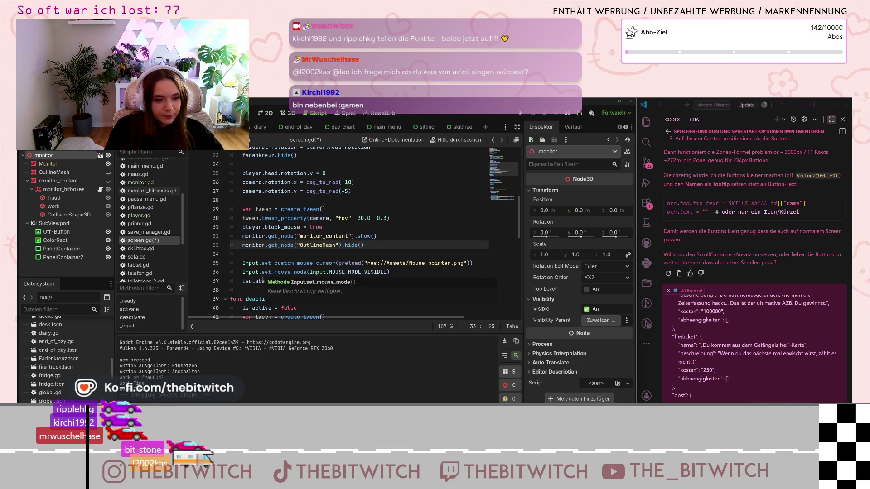
Look over lines 30–38 of activate() in screen.gd, then run the project with F5.
{"action": "left_click", "coordinate": [272, 290]}
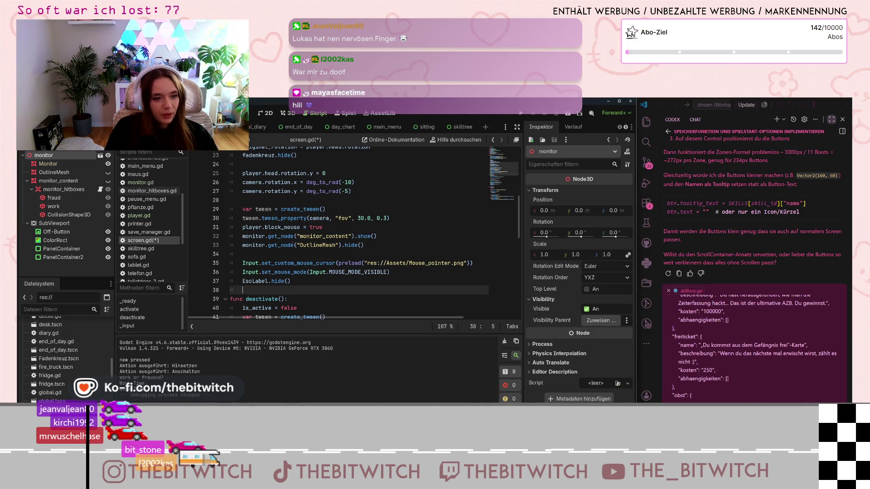
{"action": "key", "text": "Up"}
{"action": "key", "text": "Up"}
{"action": "key", "text": "Up"}
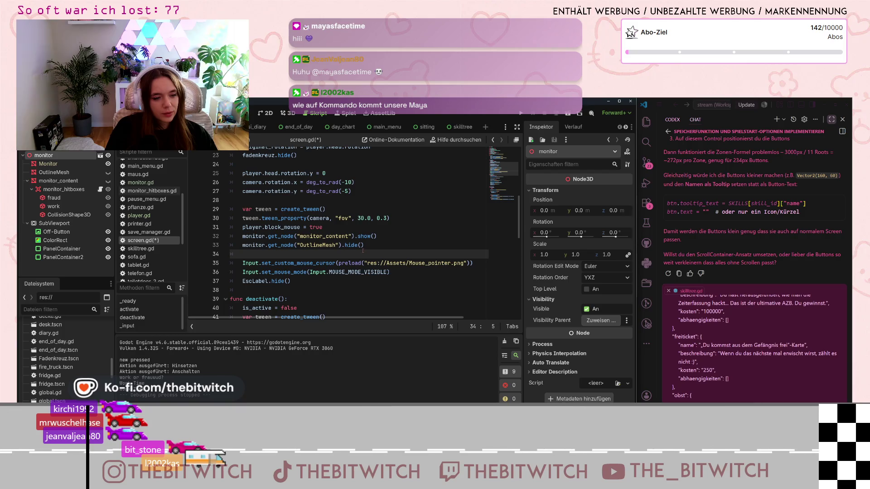
{"action": "scroll", "coordinate": [358, 256], "scroll_direction": "up", "scroll_amount": 3}
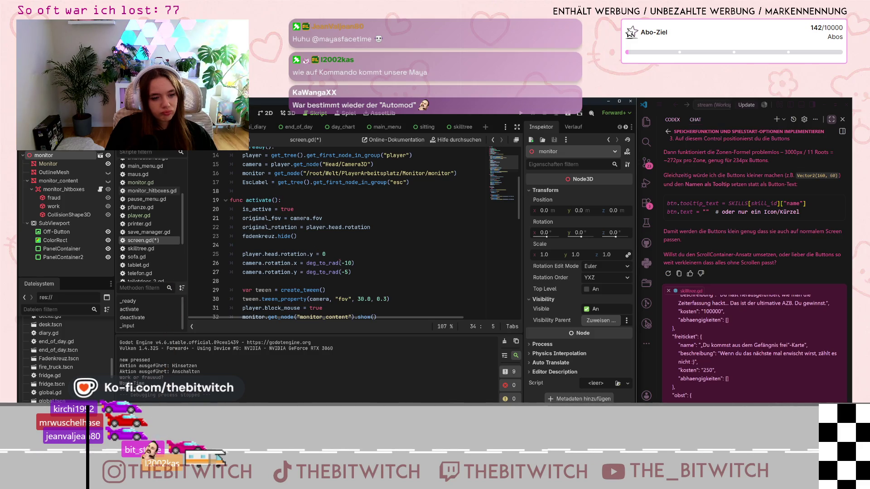
{"action": "scroll", "coordinate": [342, 262], "scroll_direction": "down", "scroll_amount": 1}
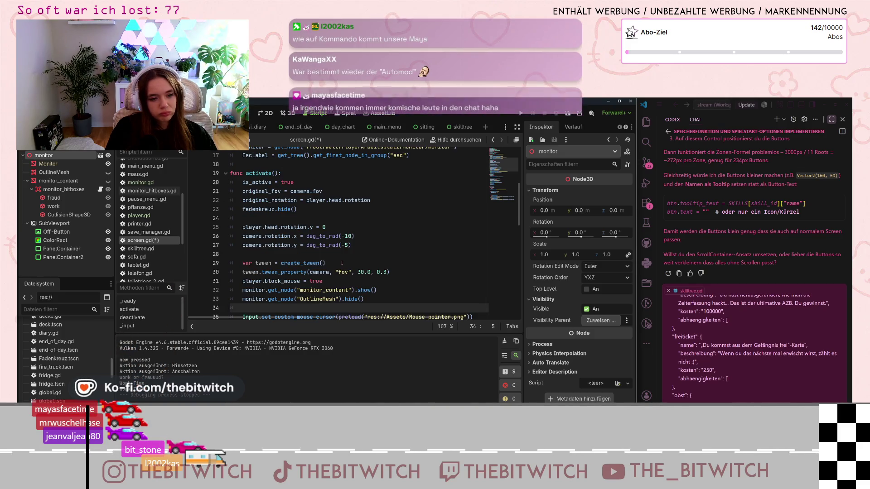
{"action": "scroll", "coordinate": [340, 268], "scroll_direction": "down", "scroll_amount": 2}
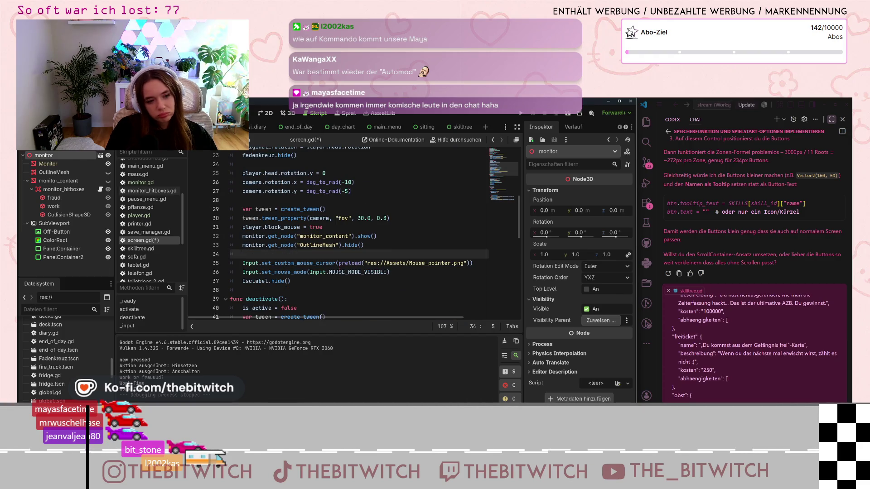
{"action": "mouse_move", "coordinate": [339, 273]}
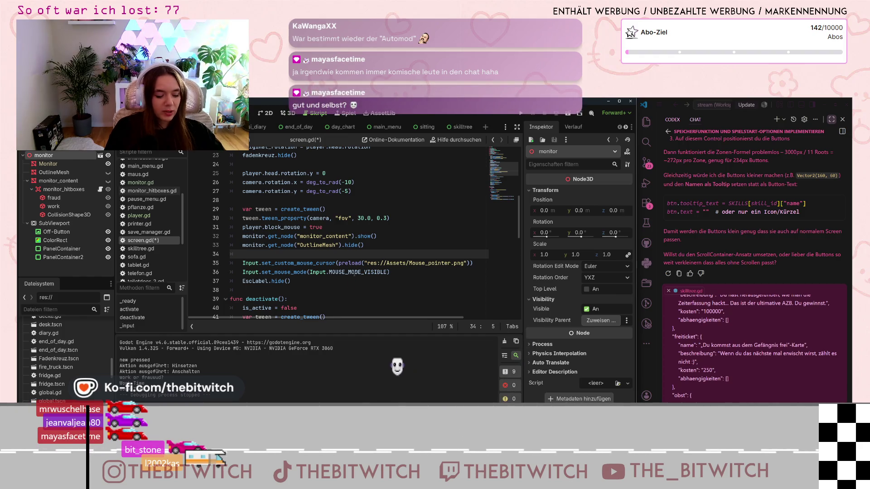
{"action": "left_click", "coordinate": [299, 281]}
{"action": "left_click", "coordinate": [458, 218]}
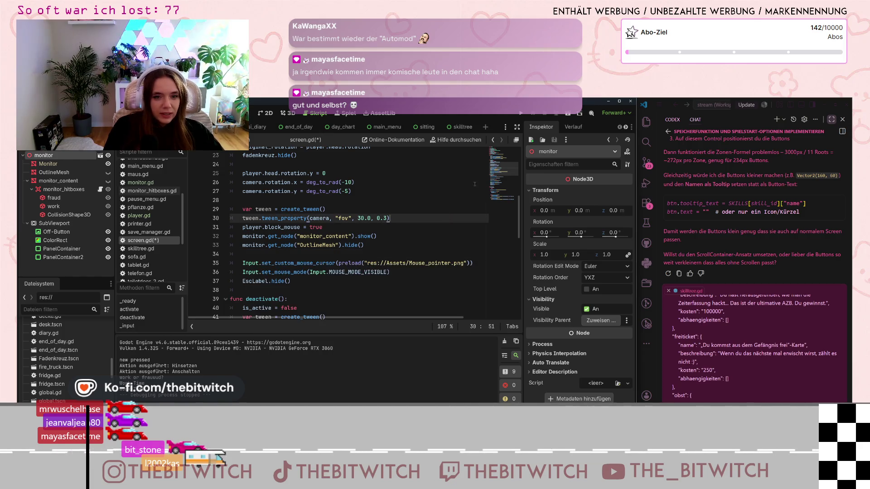
{"action": "key", "text": "F5"}
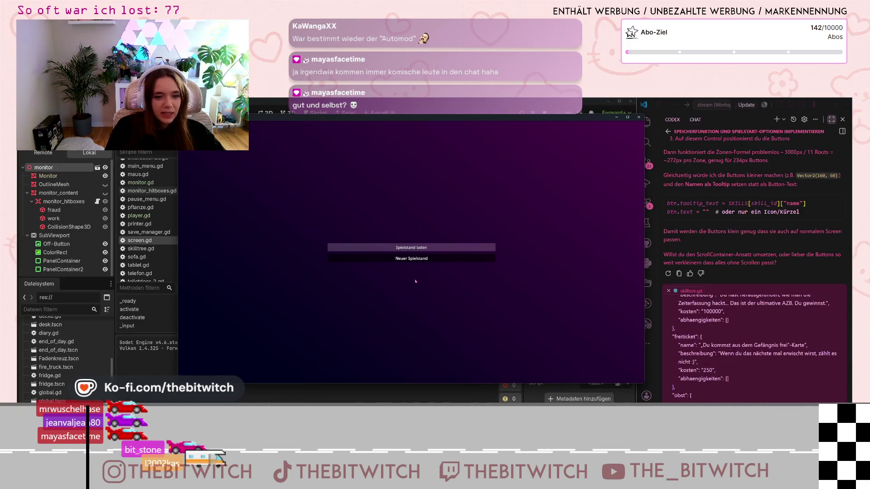
Start a new game, use the office monitor, answer Work, then close the game.
{"action": "left_click", "coordinate": [412, 258]}
{"action": "key", "text": "w"}
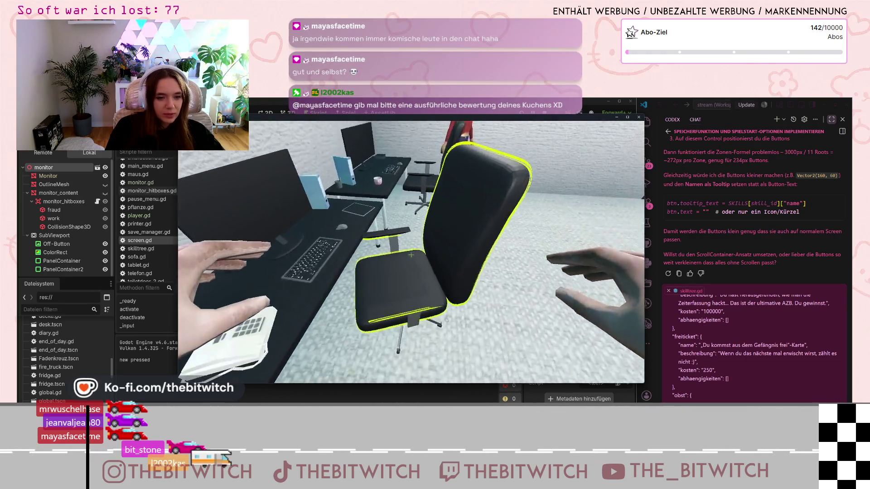
{"action": "key", "text": "e"}
{"action": "left_click", "coordinate": [400, 243]}
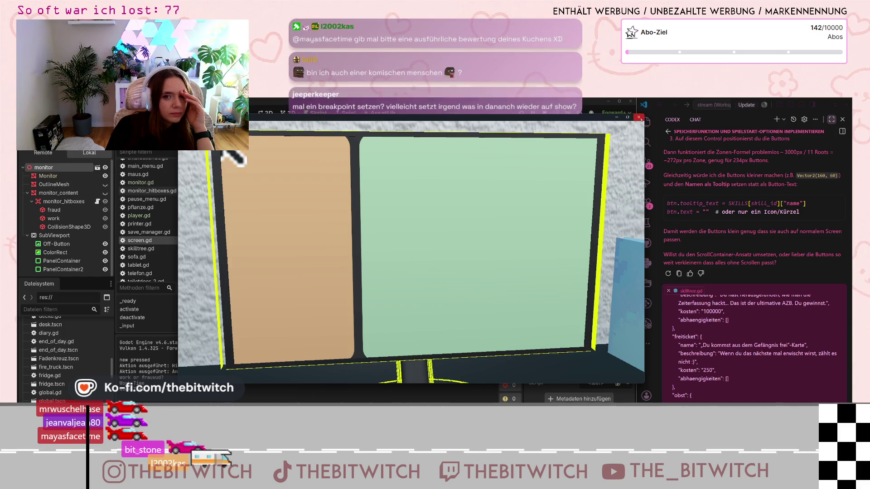
{"action": "key", "text": "alt+F4"}
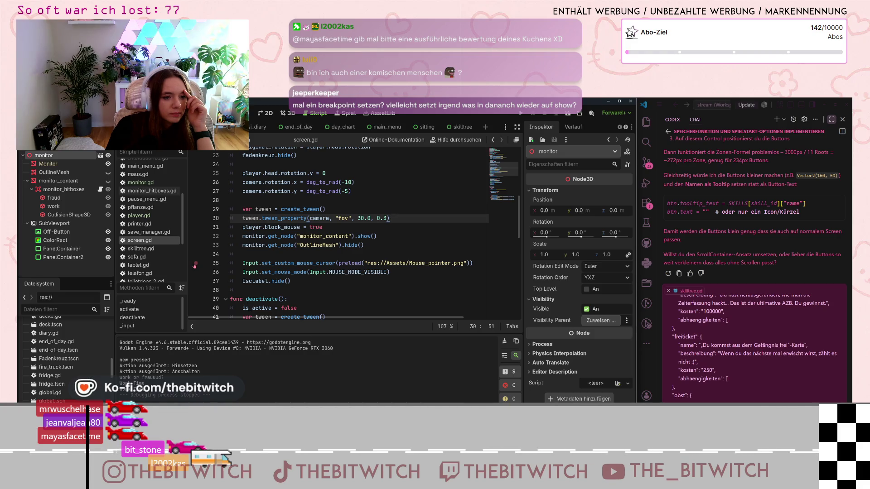
Set a breakpoint on line 33, run the game, start a new game and sit at the desk.
{"action": "left_click", "coordinate": [195, 245]}
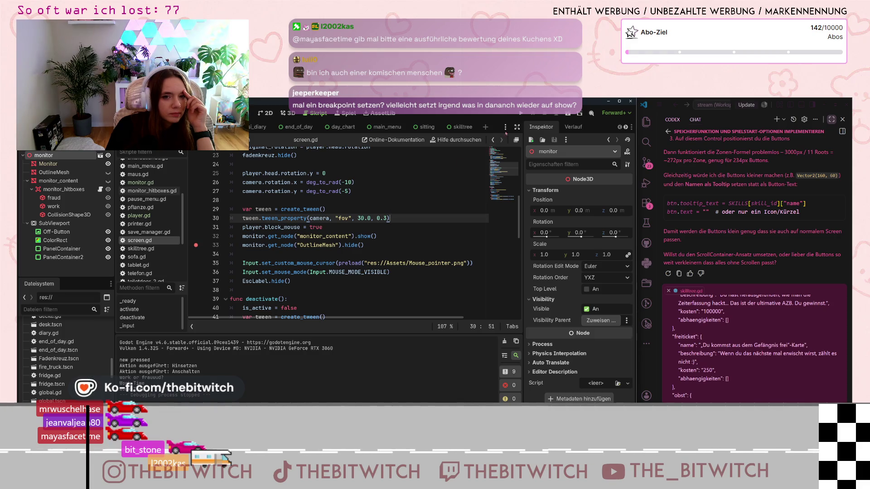
{"action": "left_click", "coordinate": [521, 113]}
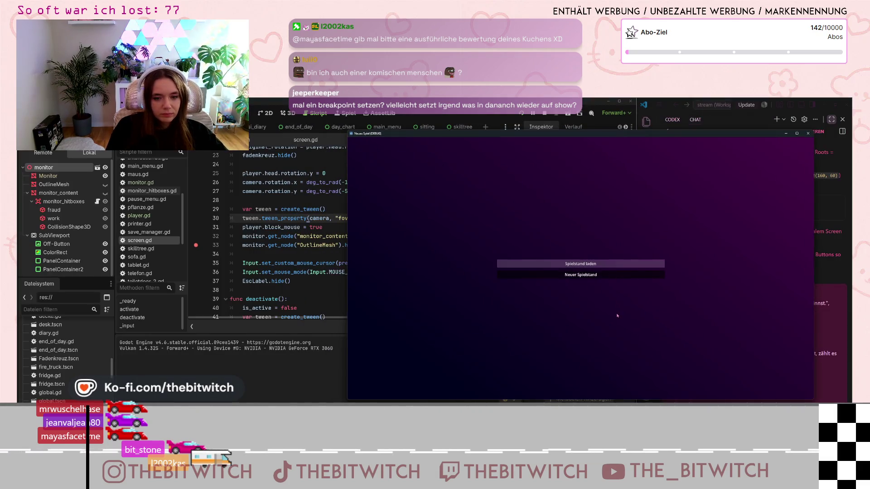
{"action": "left_click", "coordinate": [580, 274]}
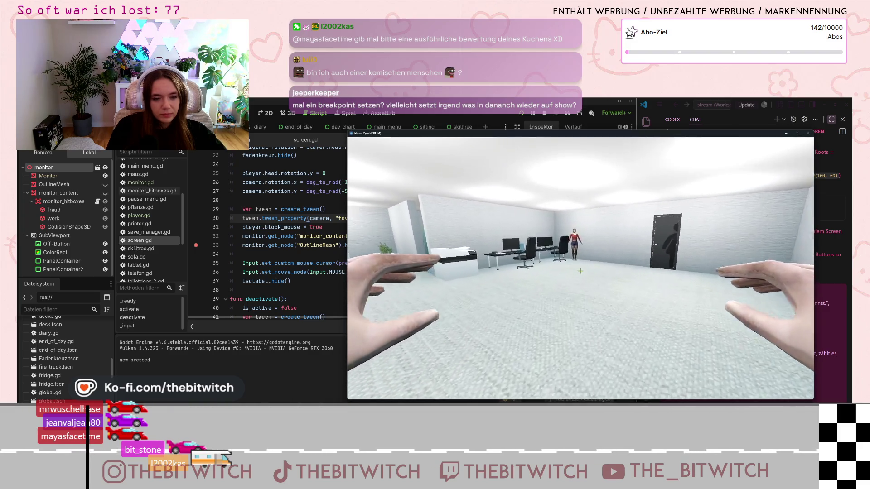
{"action": "key", "text": "w"}
{"action": "left_click", "coordinate": [580, 268]}
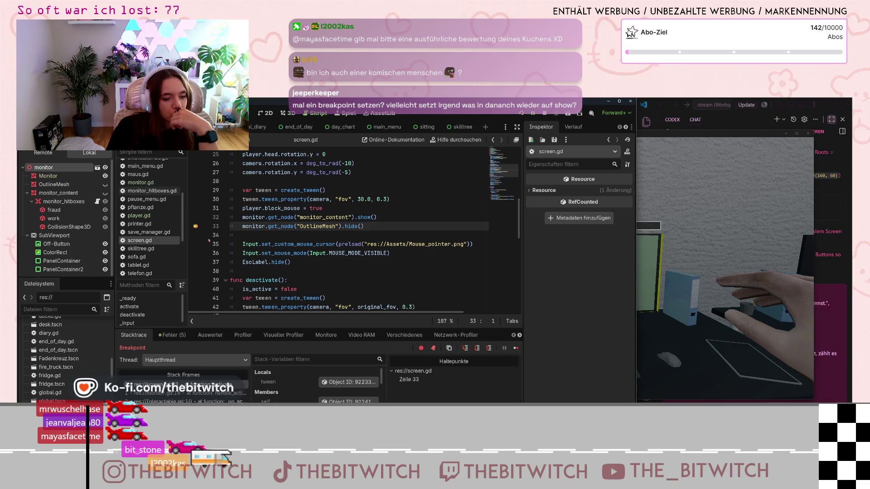
Resume past the line-33 breakpoint, then delete that breakpoint from screen.gd.
{"action": "left_click", "coordinate": [648, 281]}
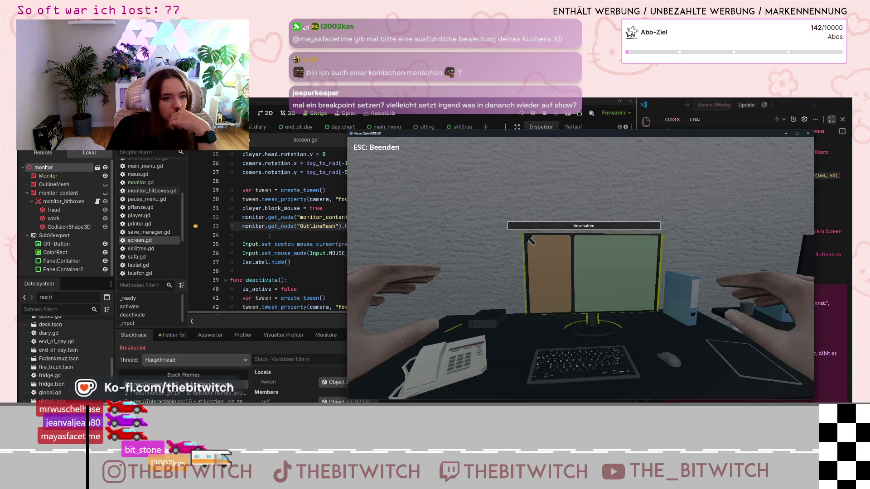
{"action": "left_click", "coordinate": [292, 237]}
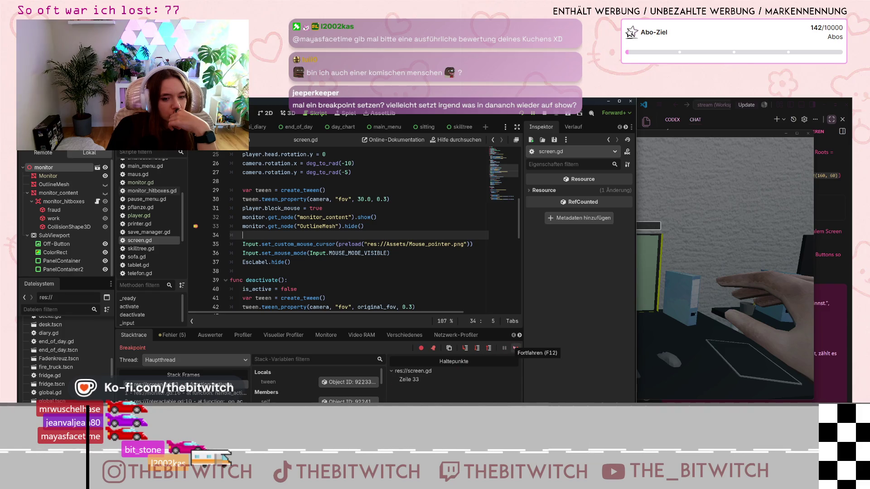
{"action": "left_click", "coordinate": [516, 348]}
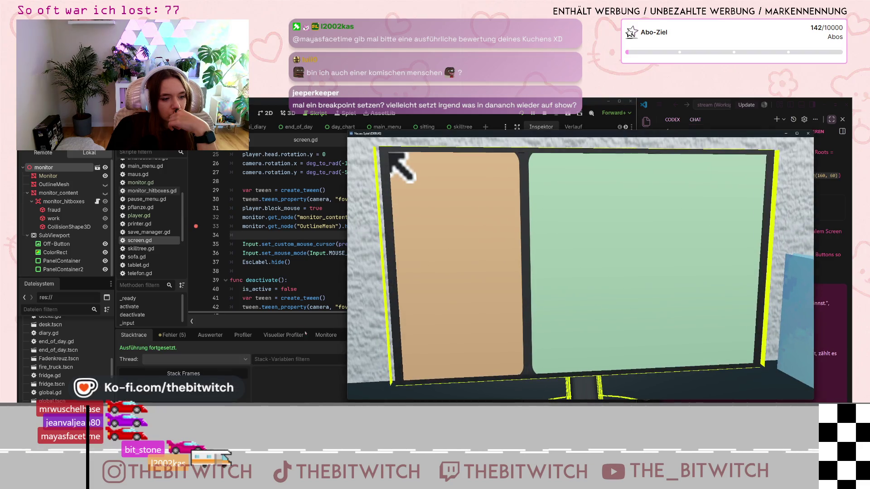
{"action": "key", "text": "alt+Tab"}
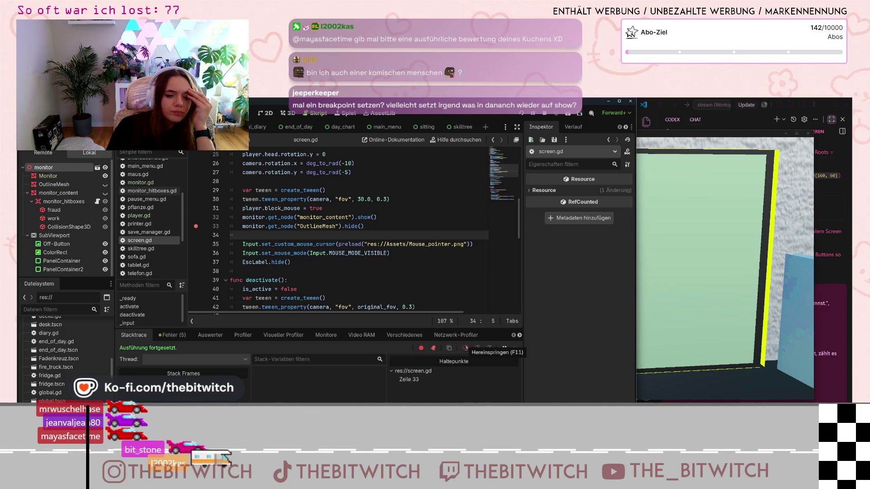
{"action": "left_click", "coordinate": [433, 381]}
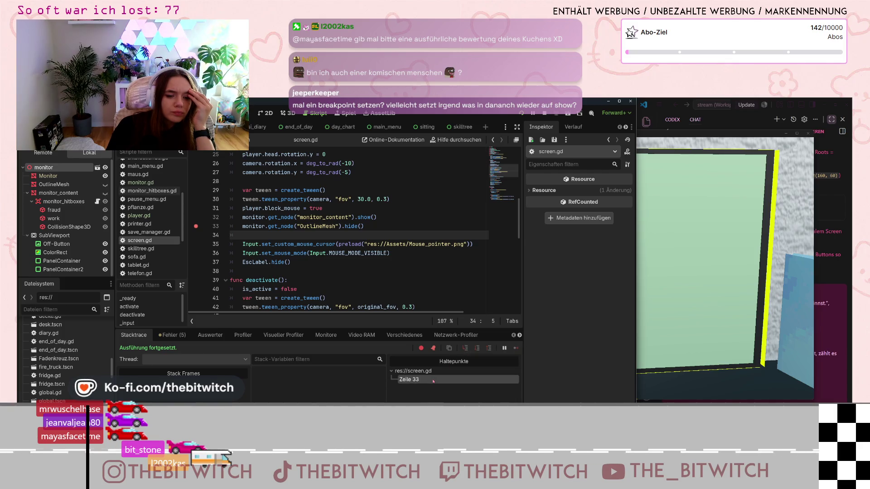
{"action": "left_click", "coordinate": [196, 226]}
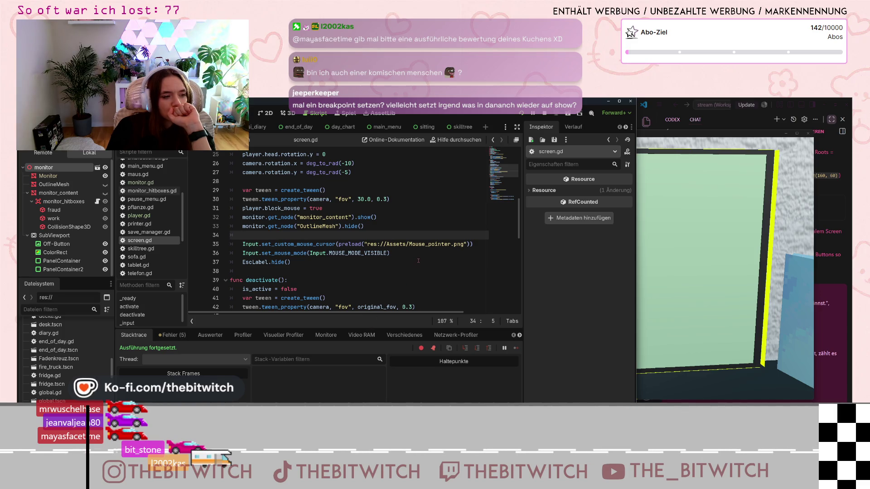
Put a breakpoint on line 35 of screen.gd, then restart the game in debug mode.
{"action": "scroll", "coordinate": [417, 260], "scroll_direction": "up", "scroll_amount": 4}
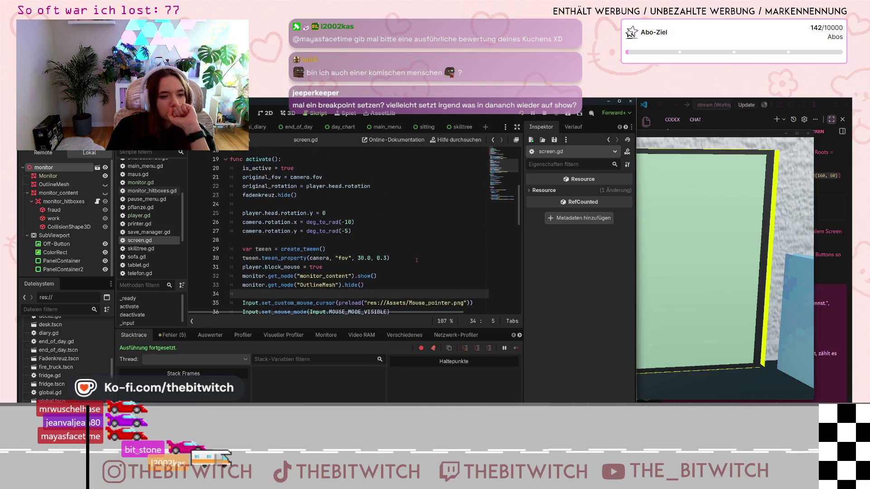
{"action": "scroll", "coordinate": [417, 260], "scroll_direction": "up", "scroll_amount": 2}
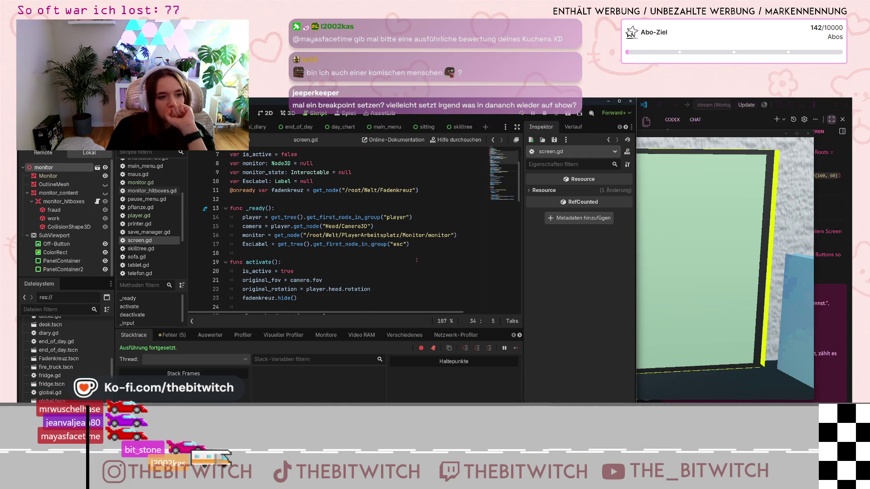
{"action": "scroll", "coordinate": [416, 260], "scroll_direction": "up", "scroll_amount": 1}
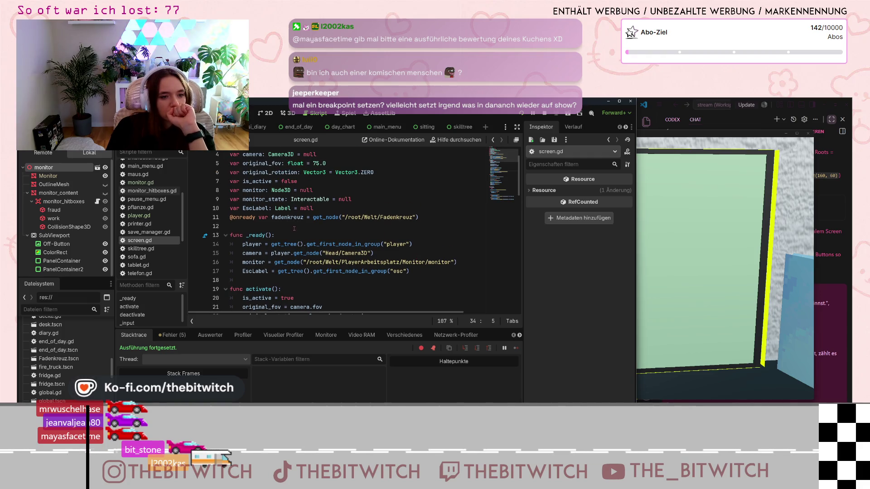
{"action": "scroll", "coordinate": [305, 234], "scroll_direction": "up", "scroll_amount": 1}
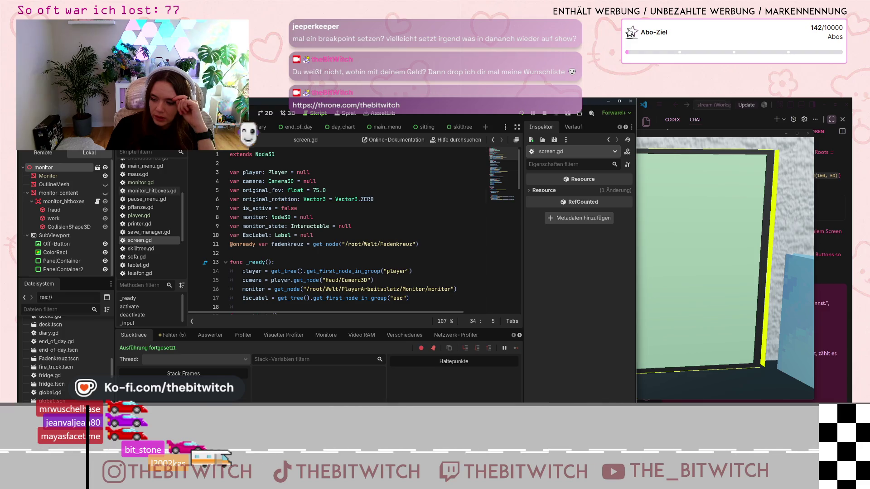
{"action": "scroll", "coordinate": [389, 269], "scroll_direction": "down", "scroll_amount": 8}
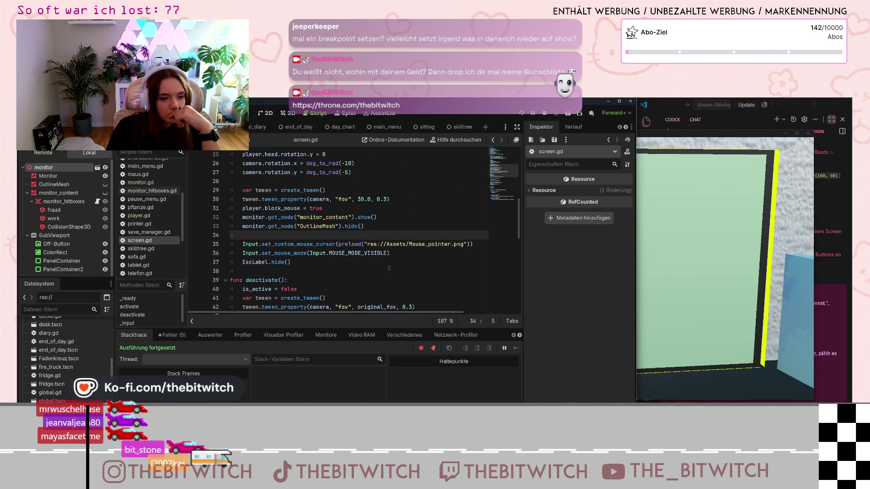
{"action": "scroll", "coordinate": [389, 268], "scroll_direction": "down", "scroll_amount": 1}
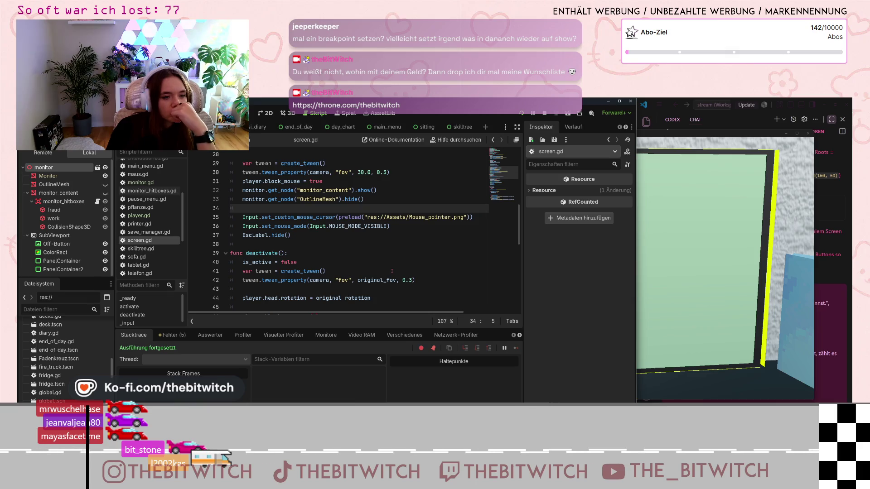
{"action": "scroll", "coordinate": [390, 273], "scroll_direction": "down", "scroll_amount": 1}
{"action": "scroll", "coordinate": [390, 274], "scroll_direction": "up", "scroll_amount": 2}
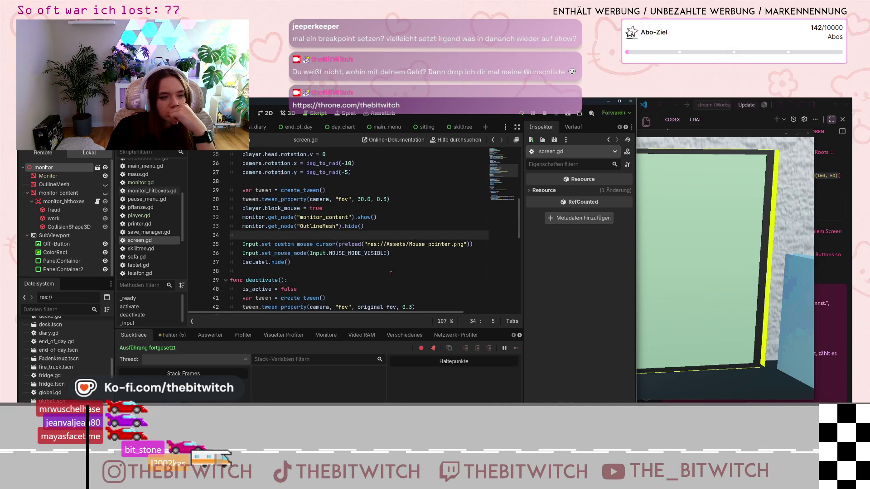
{"action": "scroll", "coordinate": [392, 275], "scroll_direction": "up", "scroll_amount": 1}
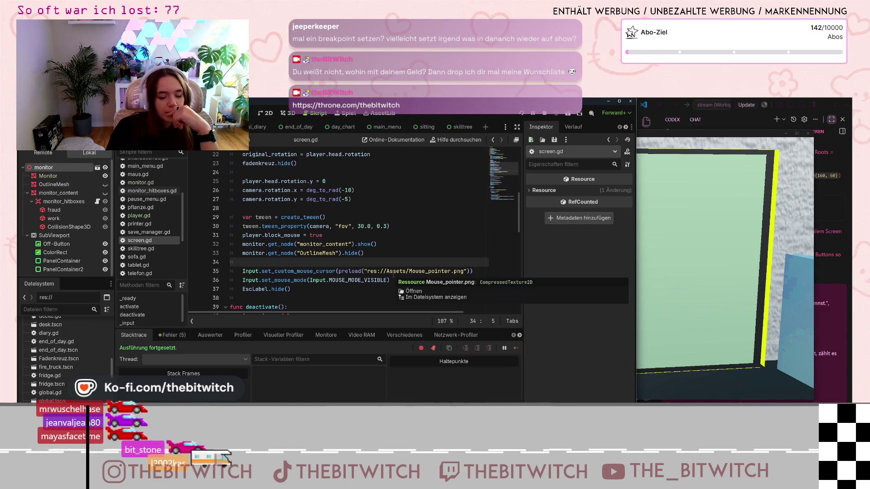
{"action": "scroll", "coordinate": [397, 278], "scroll_direction": "down", "scroll_amount": 3}
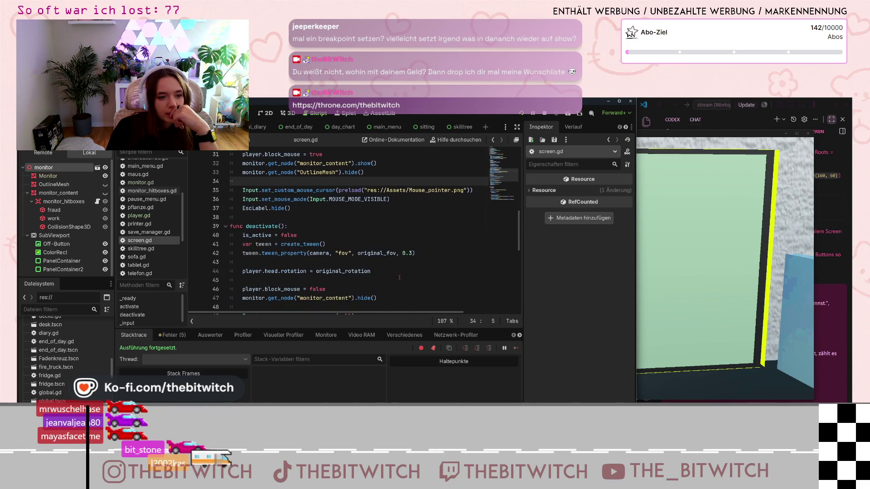
{"action": "scroll", "coordinate": [400, 279], "scroll_direction": "down", "scroll_amount": 1}
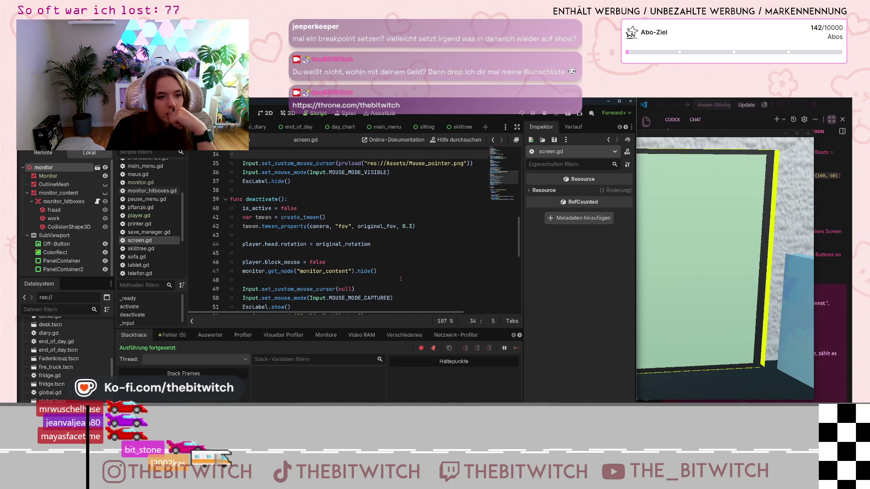
{"action": "scroll", "coordinate": [390, 275], "scroll_direction": "up", "scroll_amount": 3}
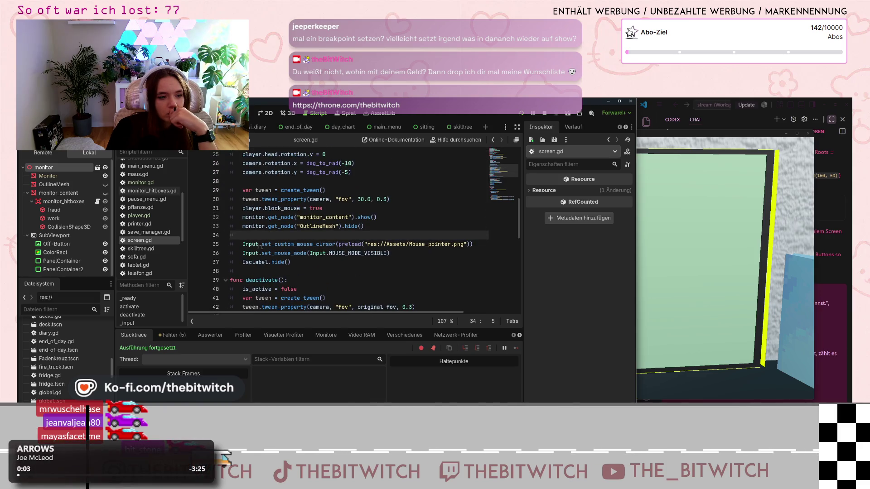
{"action": "left_click", "coordinate": [196, 244]}
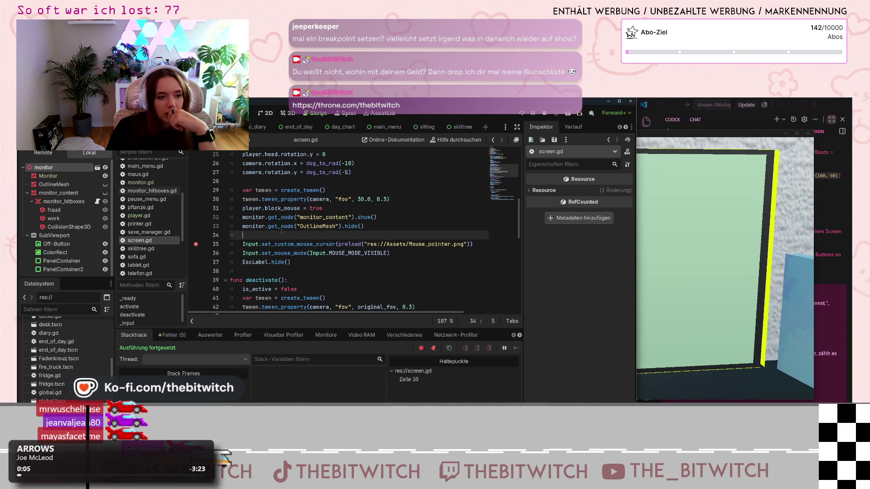
{"action": "key", "text": "F8"}
{"action": "key", "text": "F5"}
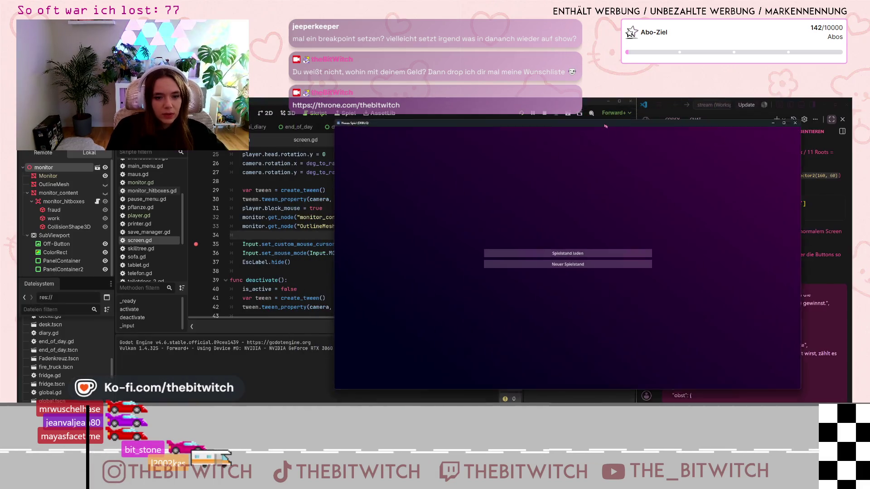
Load the save, sit at the desk and switch on the monitor so execution halts at line 35.
{"action": "left_click", "coordinate": [584, 262]}
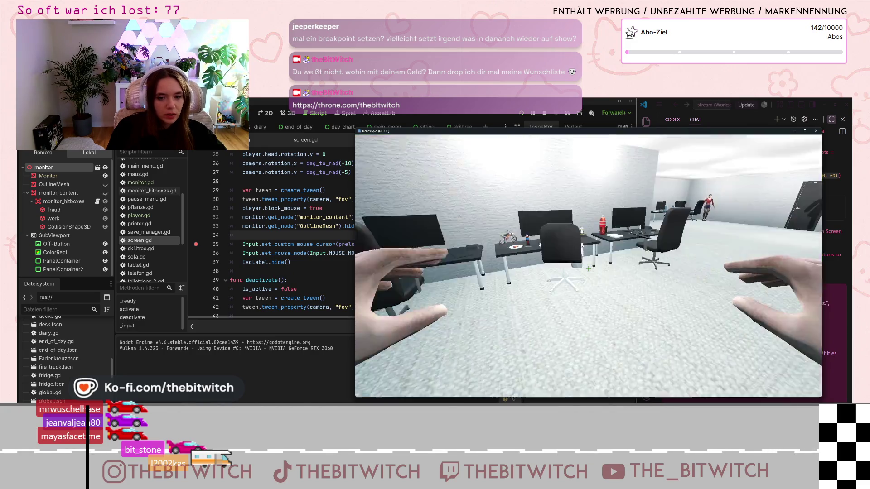
{"action": "key", "text": "w"}
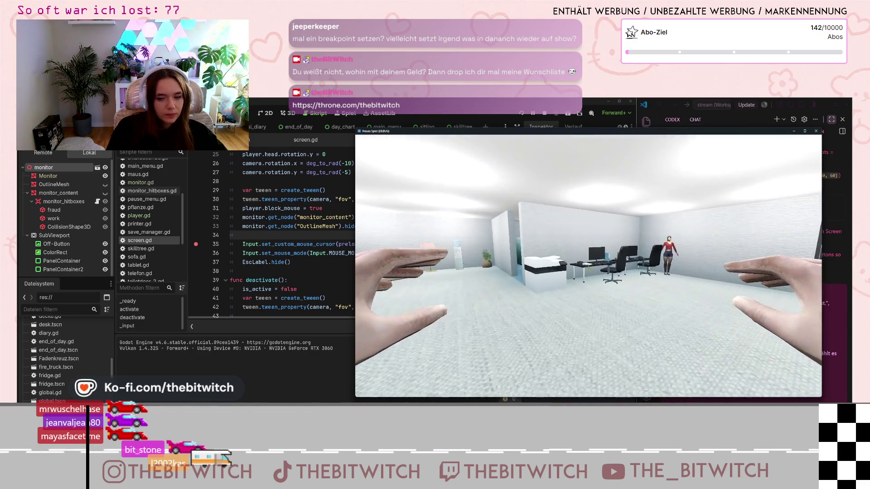
{"action": "left_click", "coordinate": [588, 269]}
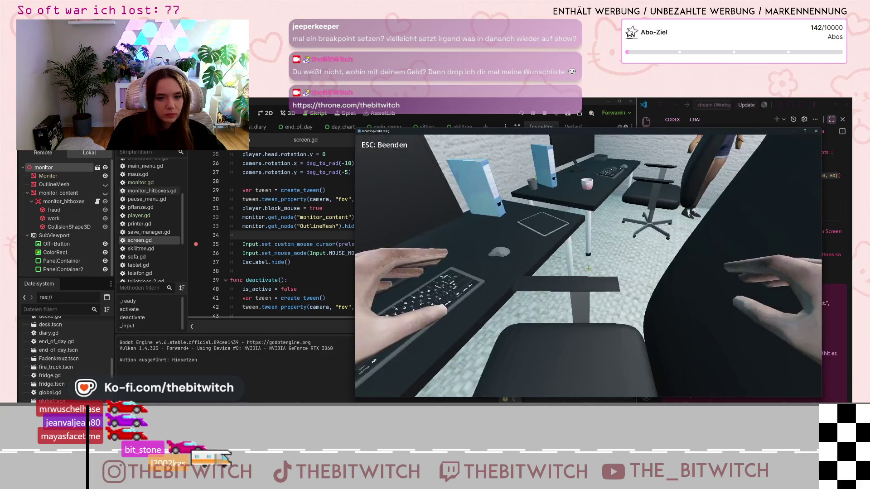
{"action": "left_click", "coordinate": [588, 268]}
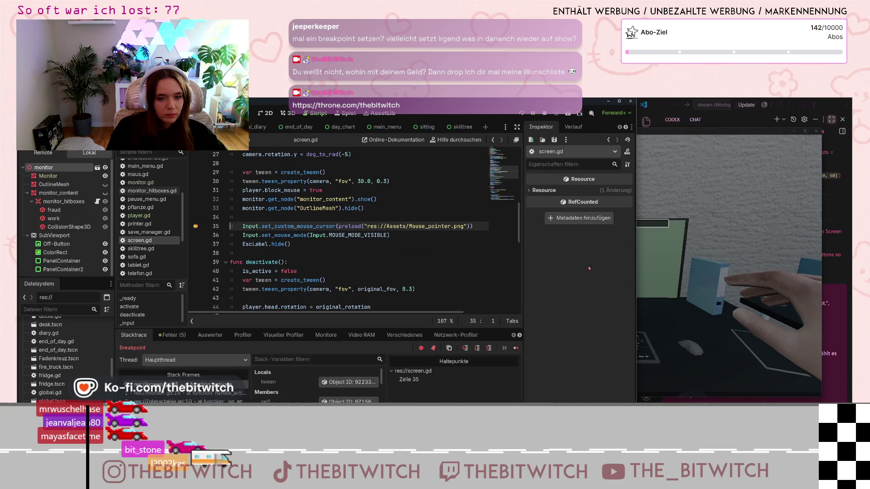
{"action": "left_click", "coordinate": [671, 280]}
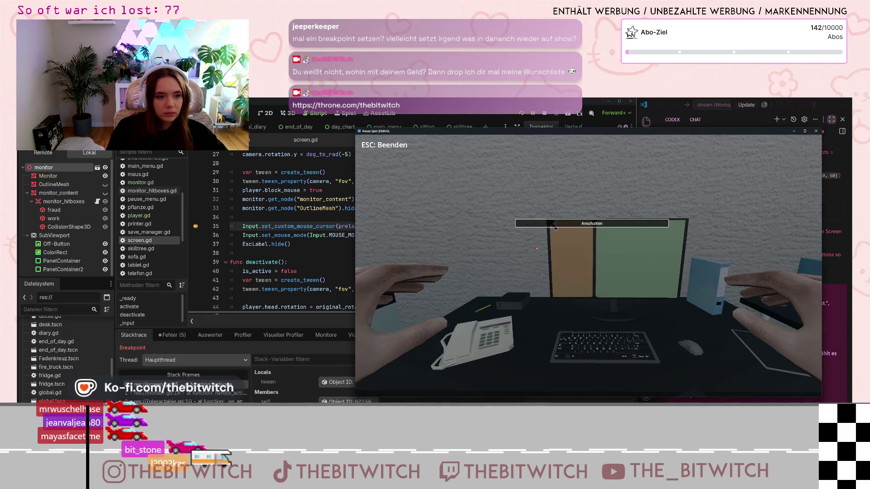
{"action": "left_click", "coordinate": [300, 246]}
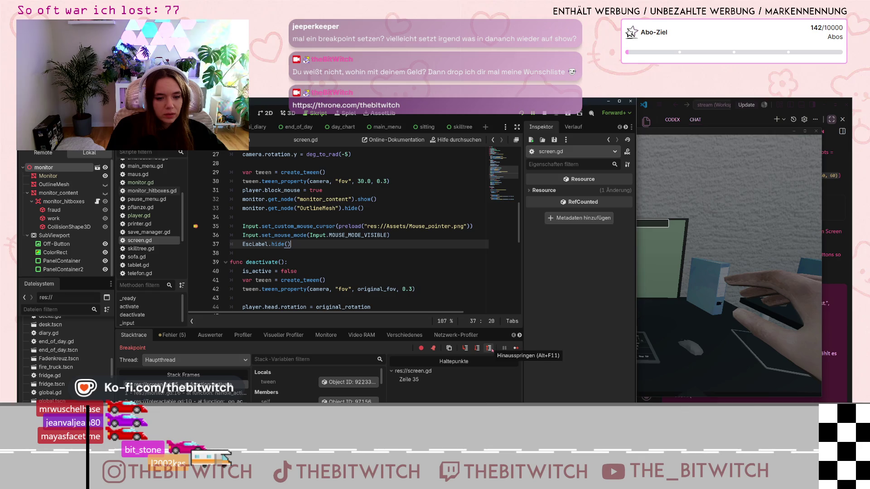
Step over lines 35 and 36 while checking variables, then step into InteractionUI.gd's button handler.
{"action": "left_click", "coordinate": [467, 349]}
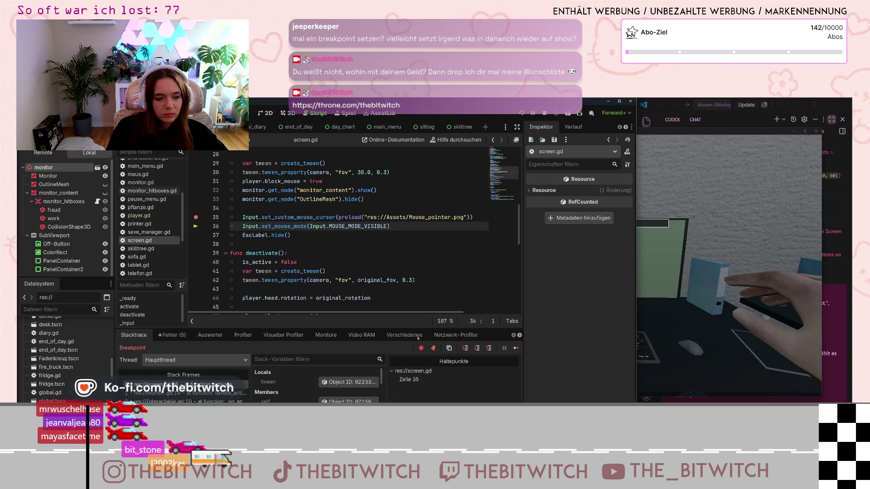
{"action": "scroll", "coordinate": [316, 389], "scroll_direction": "down", "scroll_amount": 1}
{"action": "scroll", "coordinate": [317, 389], "scroll_direction": "down", "scroll_amount": 4}
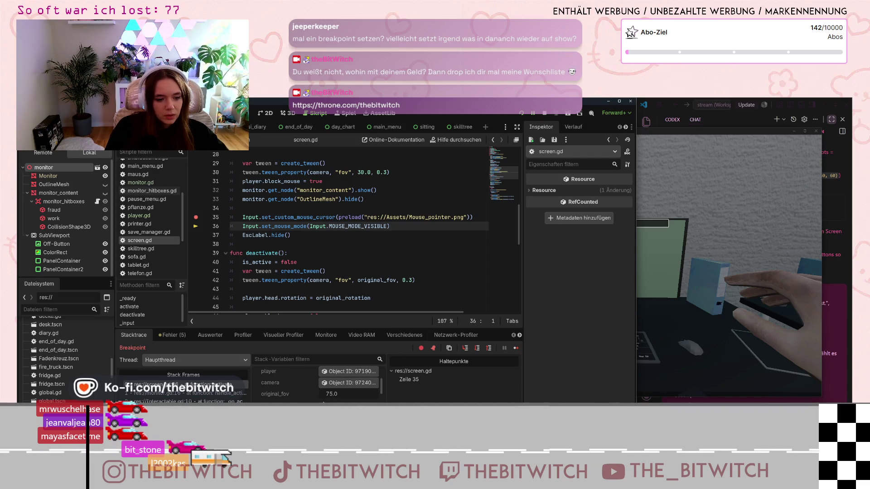
{"action": "scroll", "coordinate": [317, 386], "scroll_direction": "down", "scroll_amount": 5}
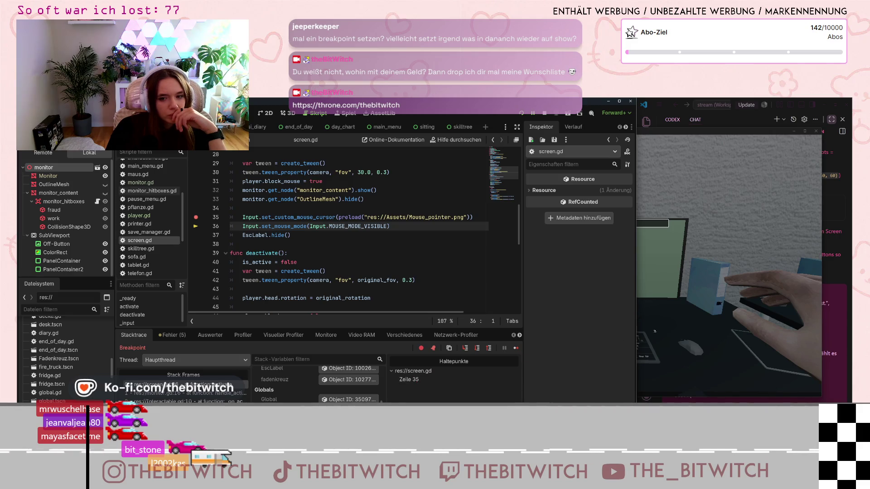
{"action": "left_click", "coordinate": [671, 324]}
{"action": "left_click", "coordinate": [552, 225]}
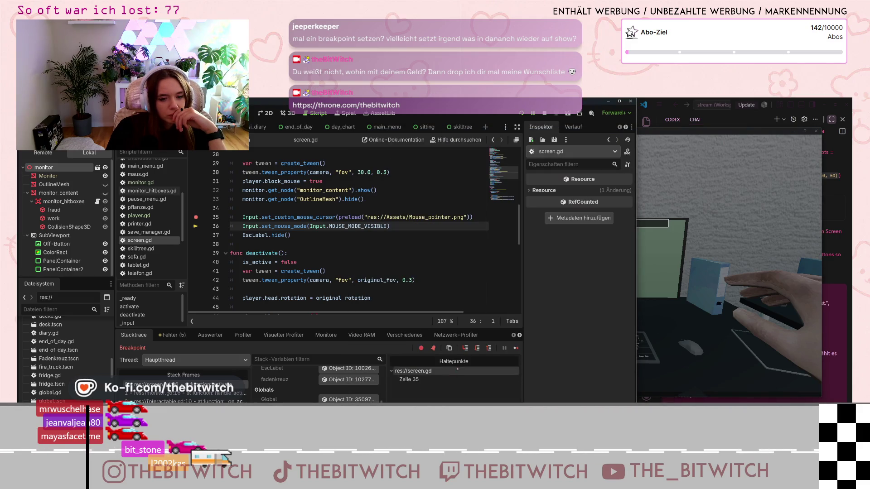
{"action": "left_click", "coordinate": [466, 348]}
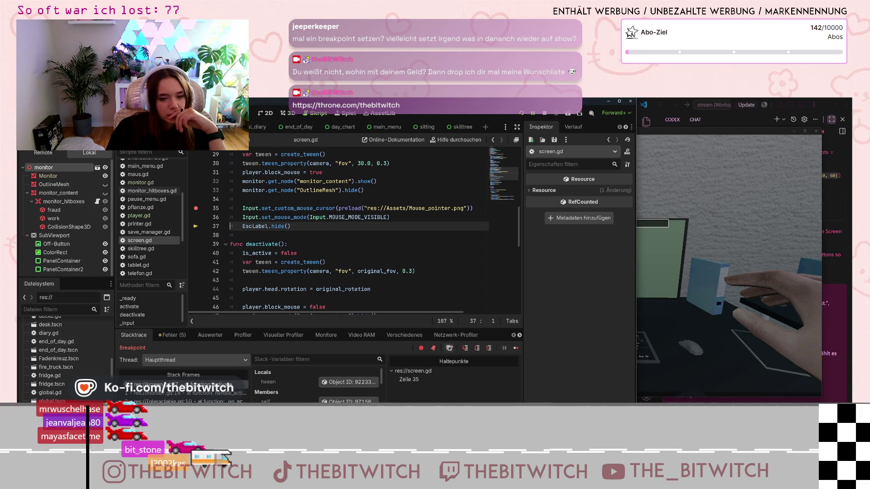
{"action": "left_click", "coordinate": [466, 347]}
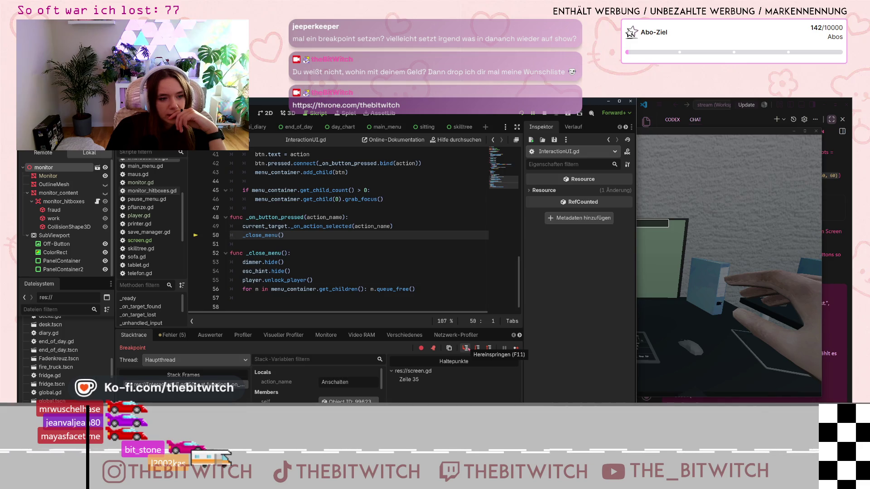
Step through _close_menu and the player's unlock function back to InteractionUI.gd line 56.
{"action": "left_click", "coordinate": [465, 348]}
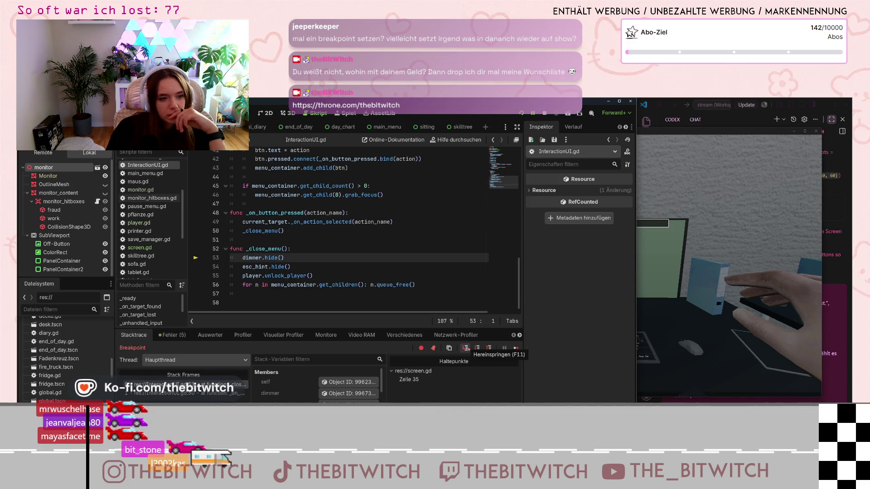
{"action": "left_click", "coordinate": [465, 348]}
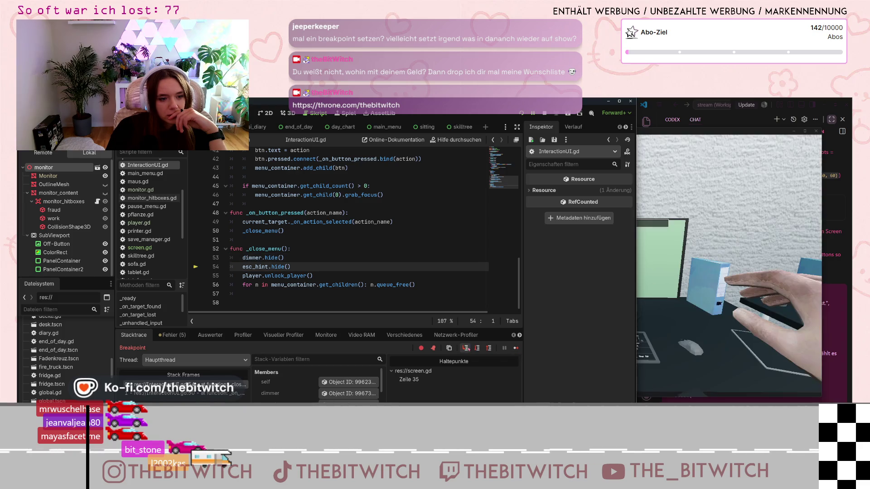
{"action": "left_click", "coordinate": [465, 348]}
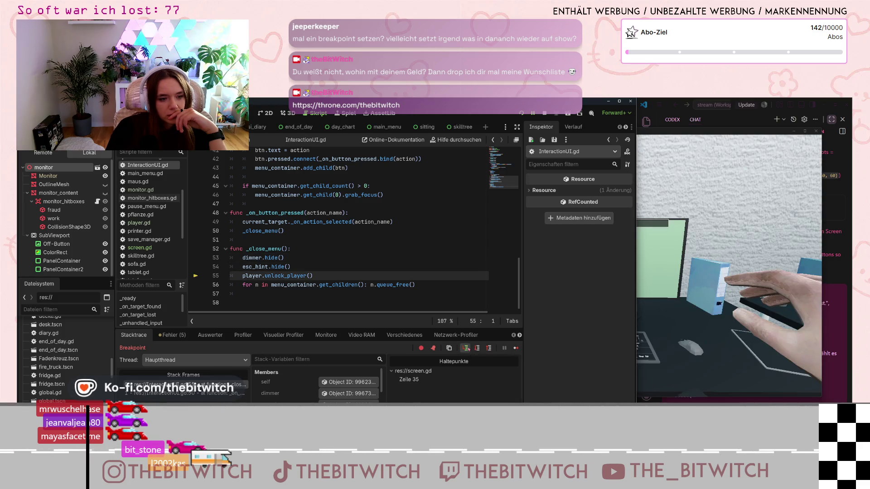
{"action": "left_click", "coordinate": [465, 348]}
{"action": "left_click", "coordinate": [466, 348]}
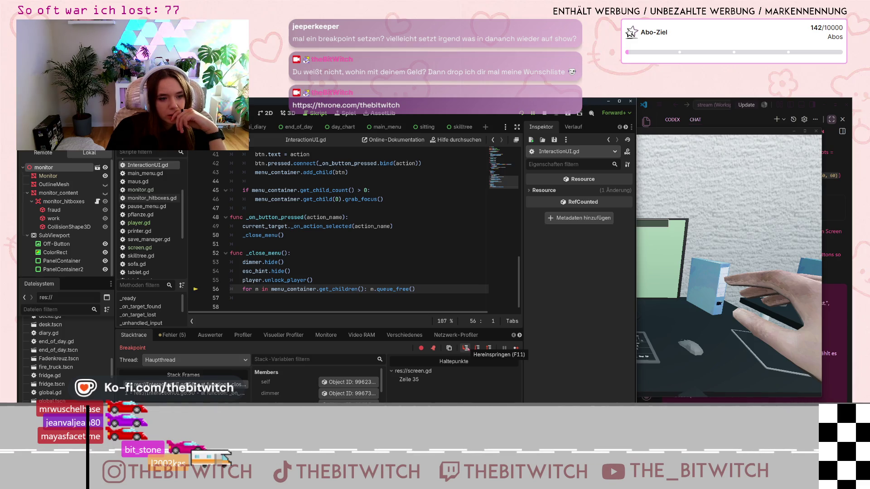
{"action": "left_click", "coordinate": [465, 348]}
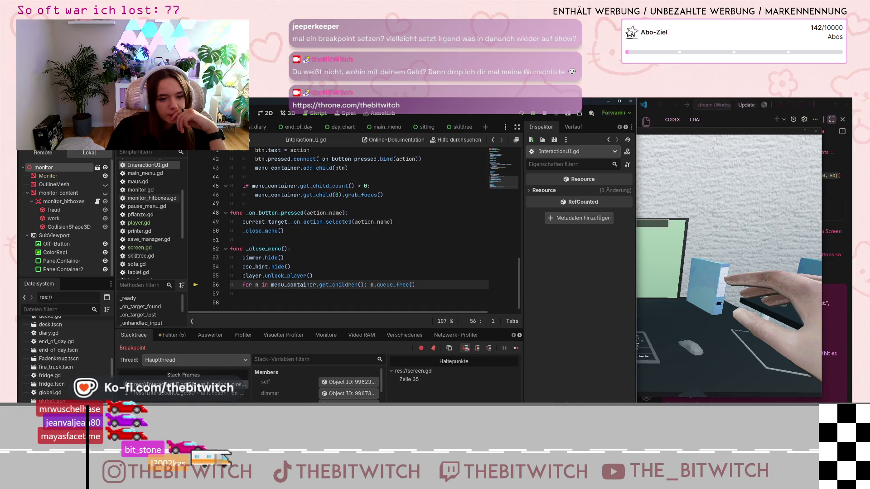
Step into sitting.gd's input handler past the is_sitting check to the ui_cancel check.
{"action": "left_click", "coordinate": [465, 348]}
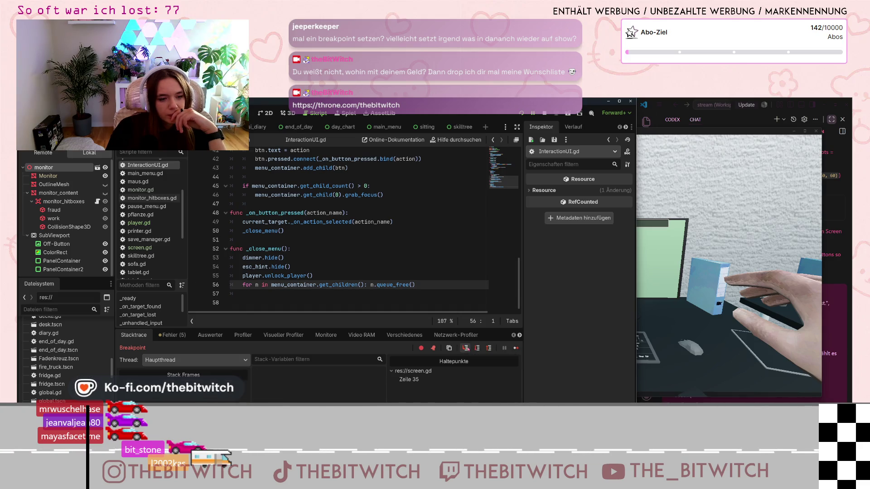
{"action": "scroll", "coordinate": [419, 283], "scroll_direction": "up", "scroll_amount": 4}
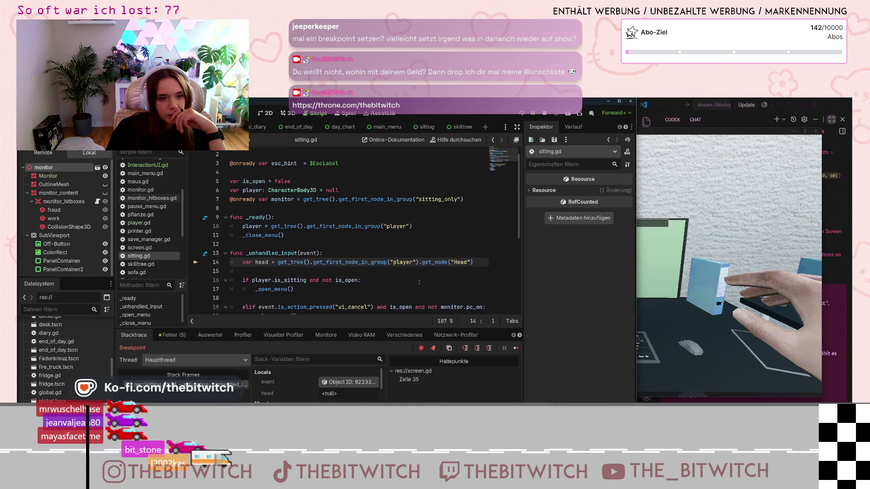
{"action": "scroll", "coordinate": [426, 289], "scroll_direction": "down", "scroll_amount": 1}
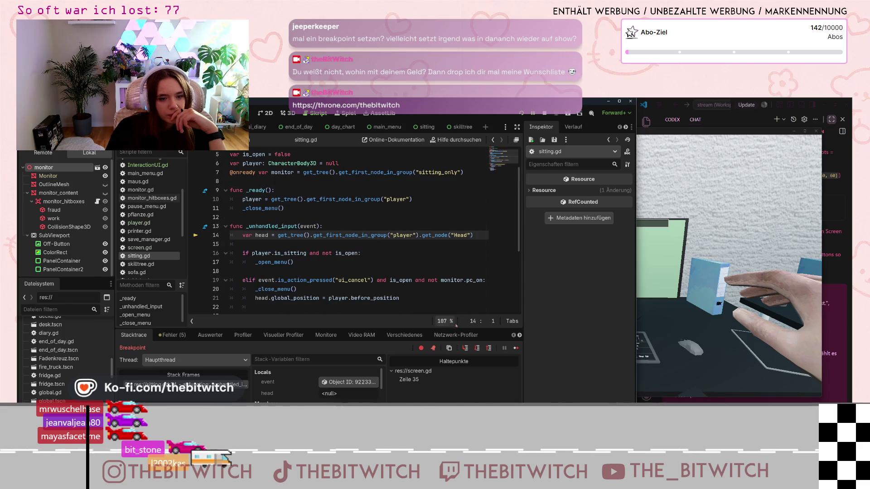
{"action": "left_click", "coordinate": [466, 347]}
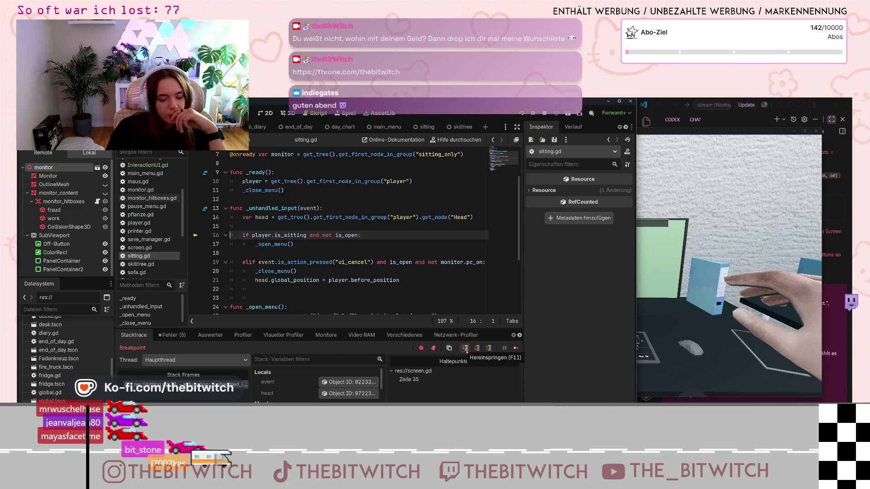
{"action": "left_click", "coordinate": [467, 351]}
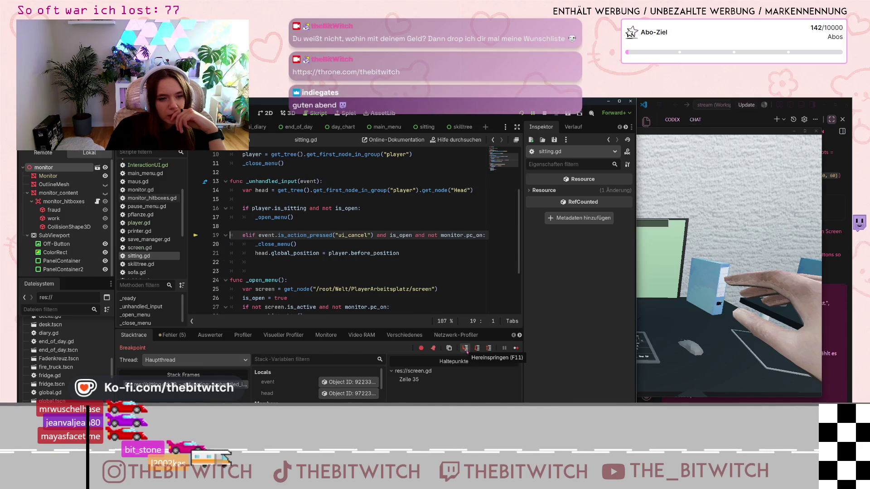
{"action": "left_click", "coordinate": [467, 351]}
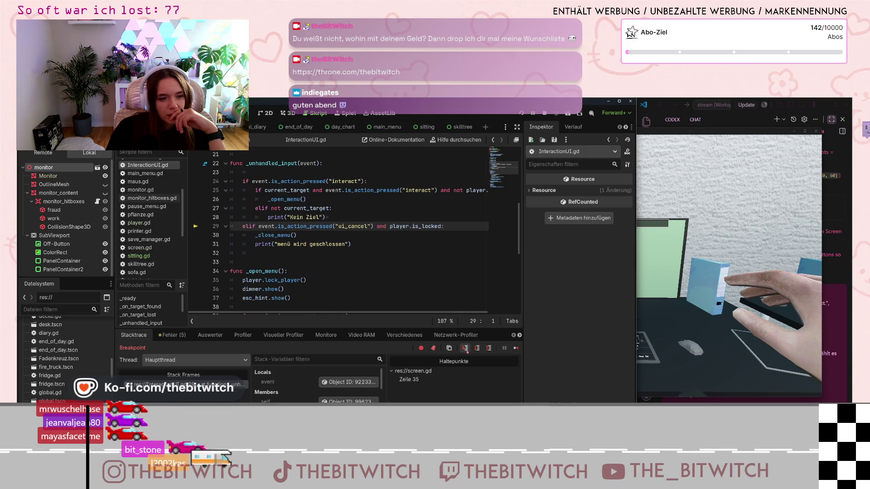
Step into player.gd's _physics_process through the movement check and the line-62 else branch.
{"action": "left_click", "coordinate": [467, 351]}
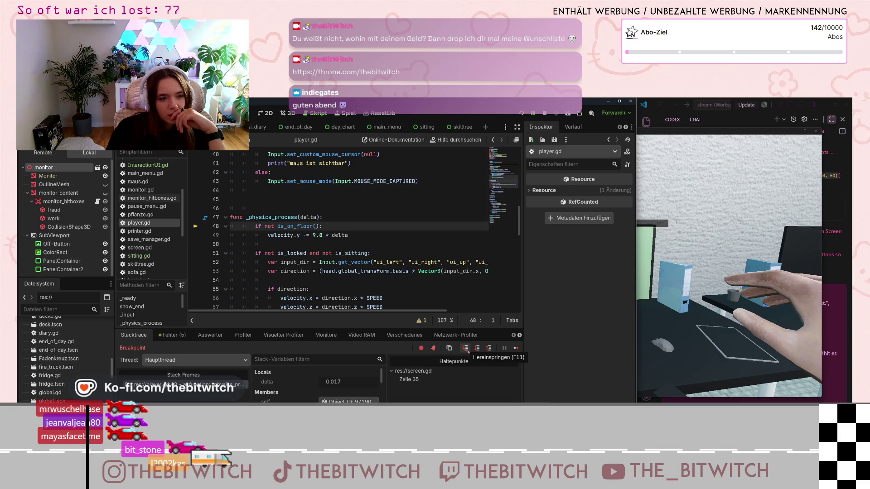
{"action": "left_click", "coordinate": [466, 351]}
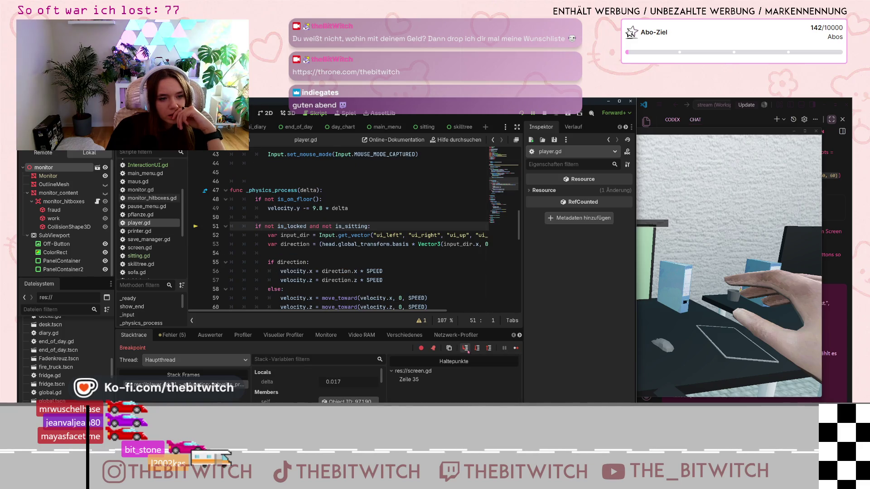
{"action": "left_click", "coordinate": [466, 352]}
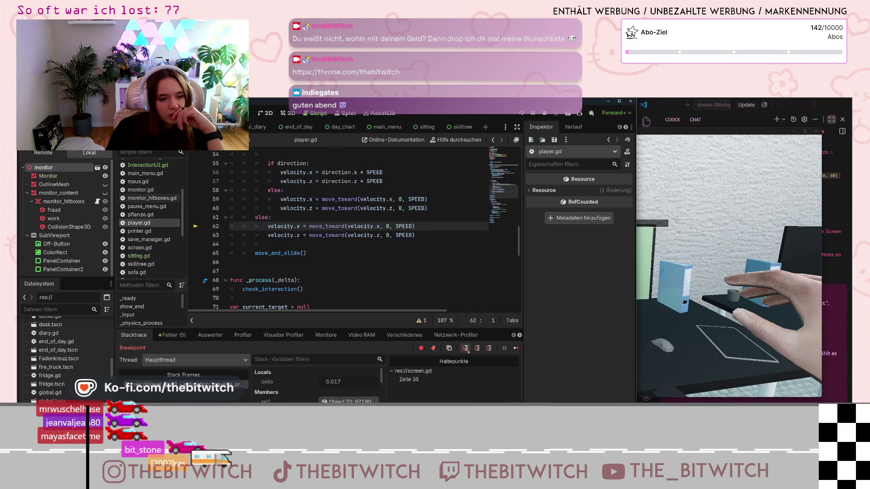
{"action": "left_click", "coordinate": [467, 351]}
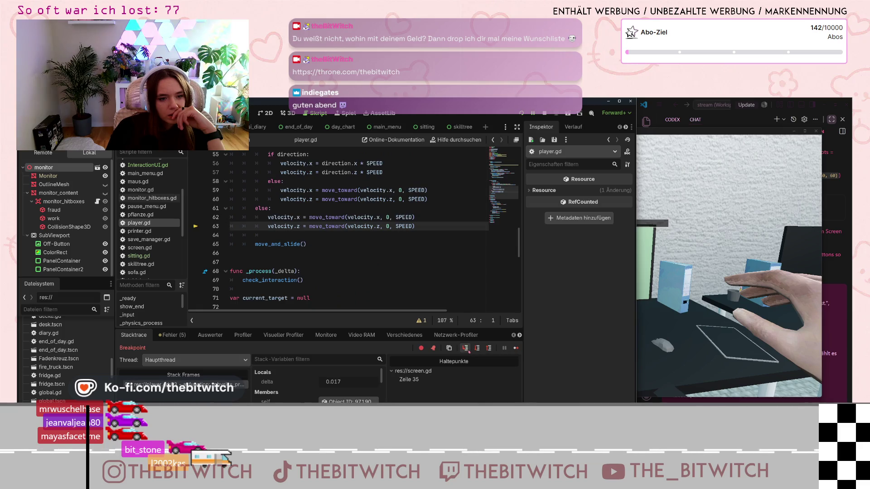
{"action": "left_click", "coordinate": [466, 351]}
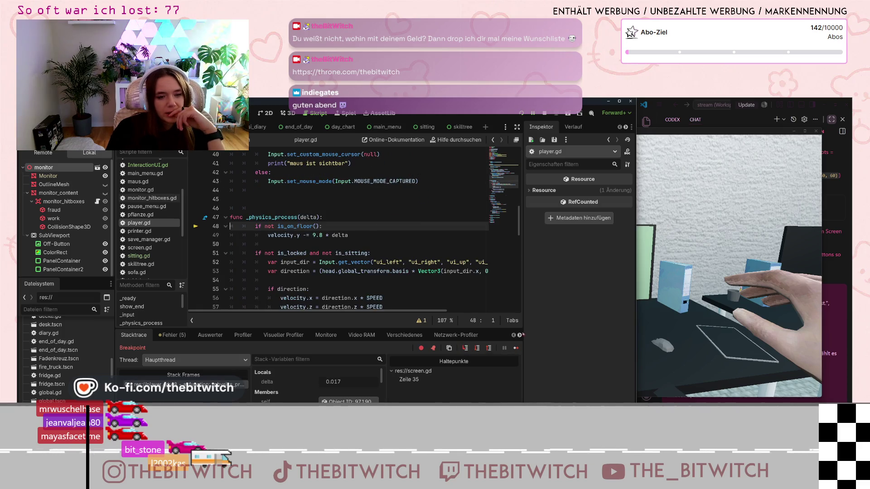
{"action": "left_click", "coordinate": [321, 281]}
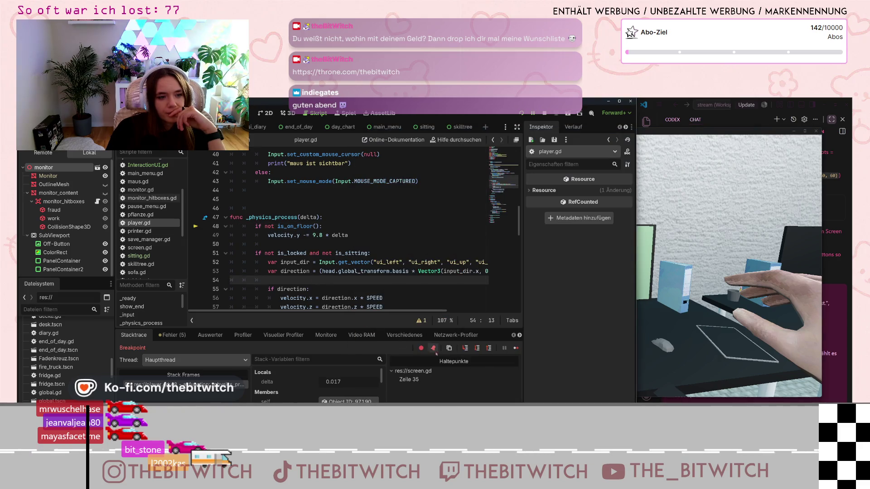
Keep stepping through _physics_process lines 51–63 until the game runs again.
{"action": "left_click", "coordinate": [466, 349]}
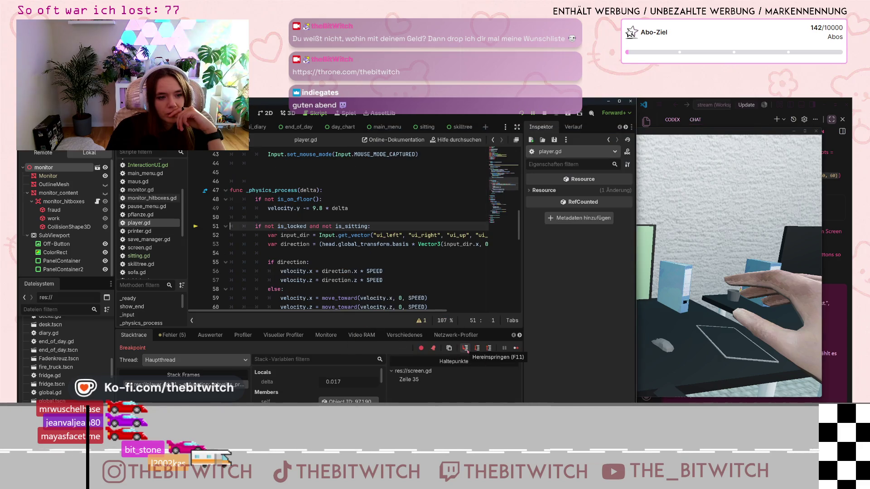
{"action": "left_click", "coordinate": [465, 348]}
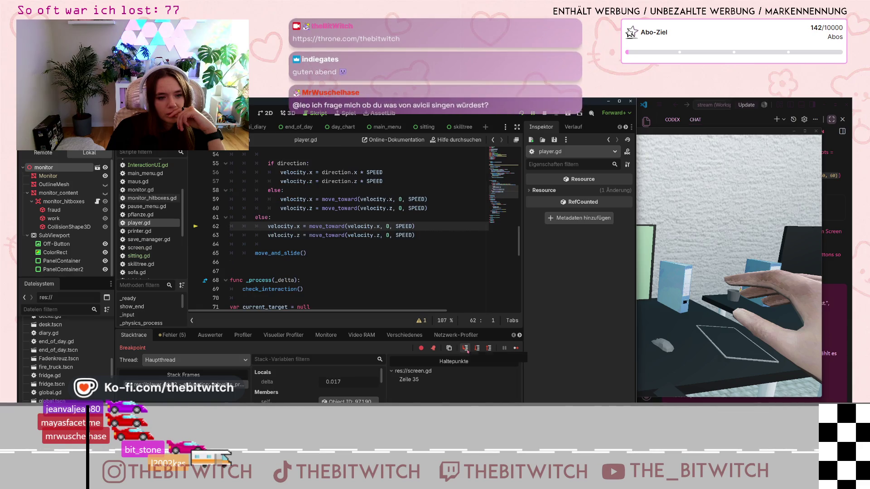
{"action": "left_click", "coordinate": [466, 350]}
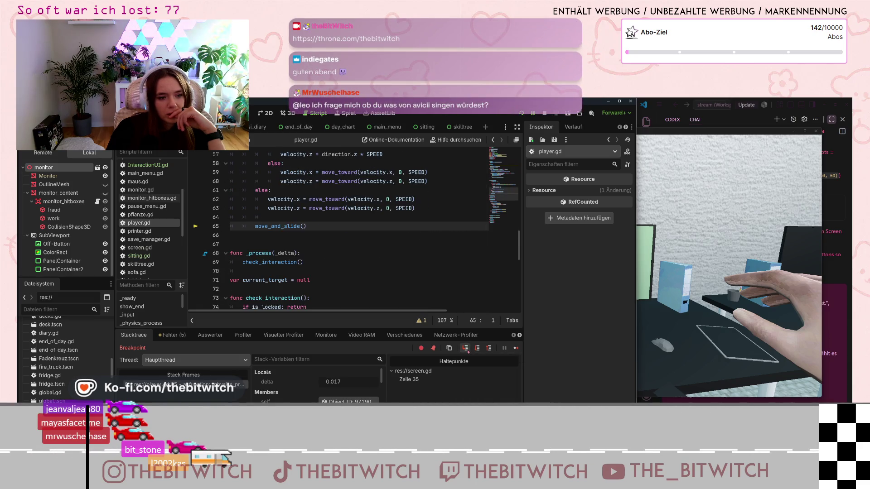
{"action": "left_click", "coordinate": [466, 349]}
{"action": "left_click", "coordinate": [466, 349]}
{"action": "left_click", "coordinate": [465, 349]}
{"action": "left_click", "coordinate": [465, 349]}
{"action": "left_click", "coordinate": [465, 349]}
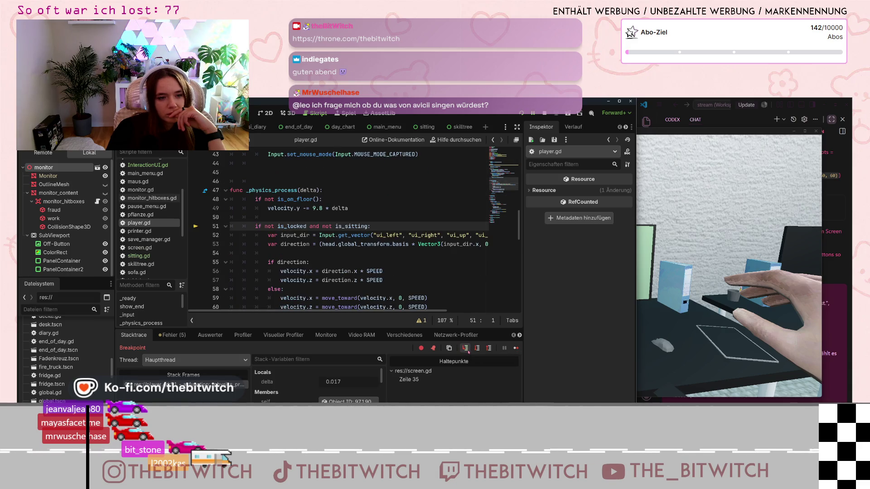
{"action": "left_click", "coordinate": [466, 349]}
{"action": "left_click", "coordinate": [465, 348]}
{"action": "left_click", "coordinate": [465, 349]}
{"action": "left_click", "coordinate": [466, 348]}
{"action": "left_click", "coordinate": [465, 349]}
{"action": "left_click", "coordinate": [465, 349]}
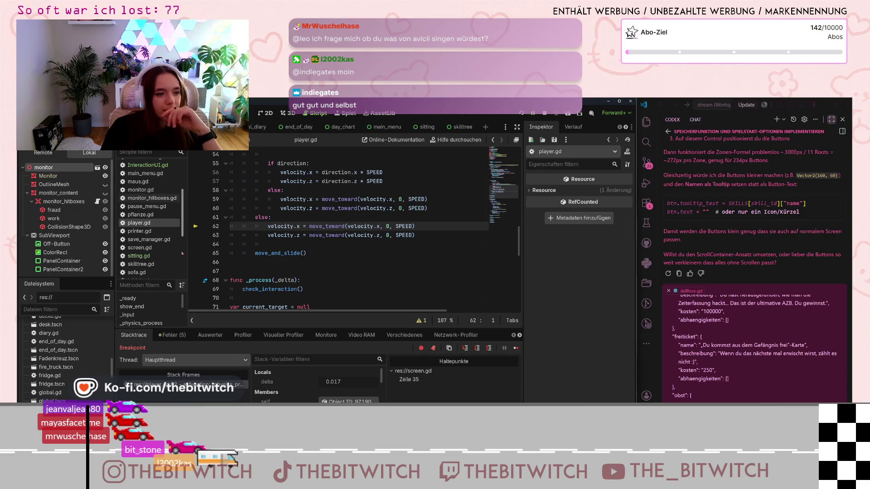
Toggle a breakpoint on line 62 of player.gd, then resume execution.
{"action": "scroll", "coordinate": [270, 217], "scroll_direction": "up", "scroll_amount": 4}
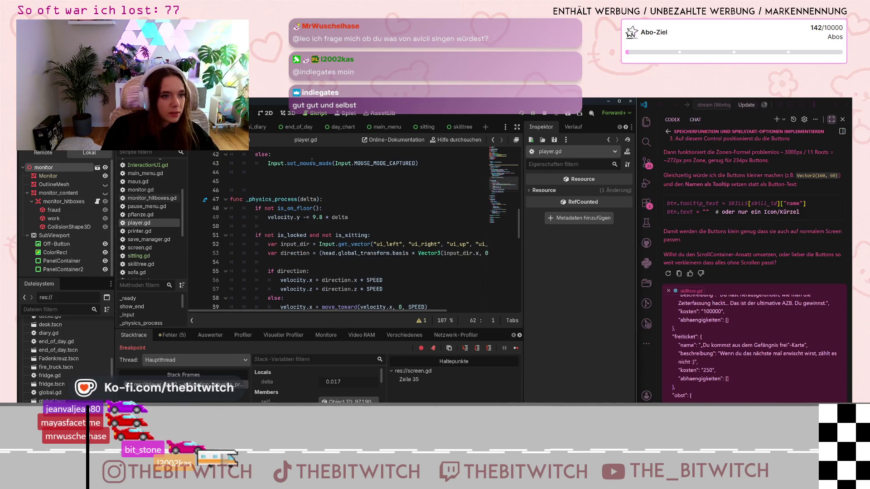
{"action": "scroll", "coordinate": [291, 243], "scroll_direction": "down", "scroll_amount": 5}
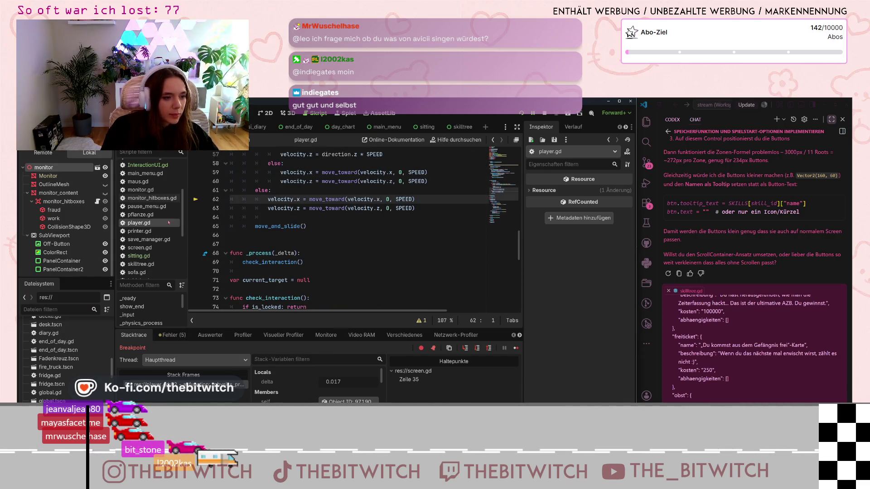
{"action": "scroll", "coordinate": [162, 239], "scroll_direction": "up", "scroll_amount": 1}
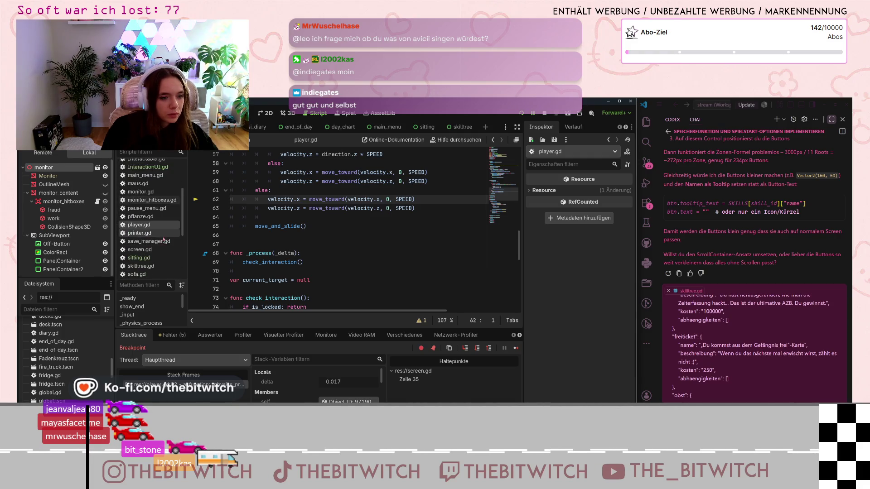
{"action": "scroll", "coordinate": [145, 227], "scroll_direction": "down", "scroll_amount": 3}
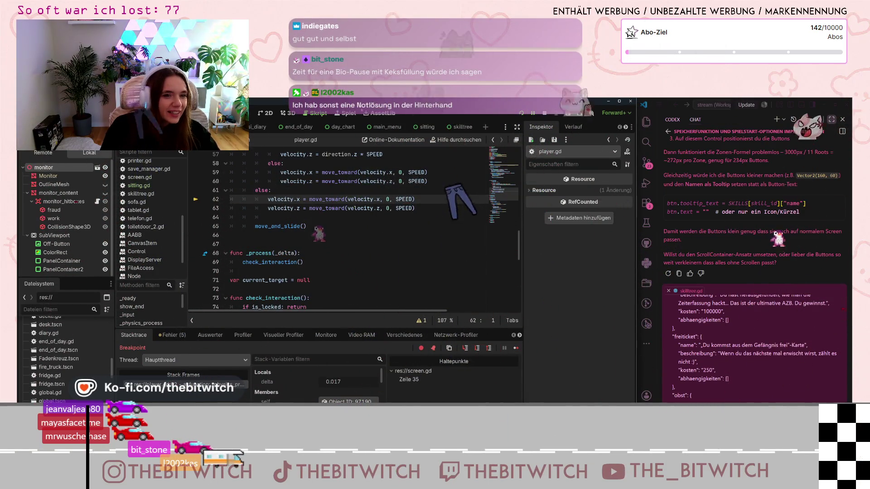
{"action": "scroll", "coordinate": [149, 218], "scroll_direction": "up", "scroll_amount": 5}
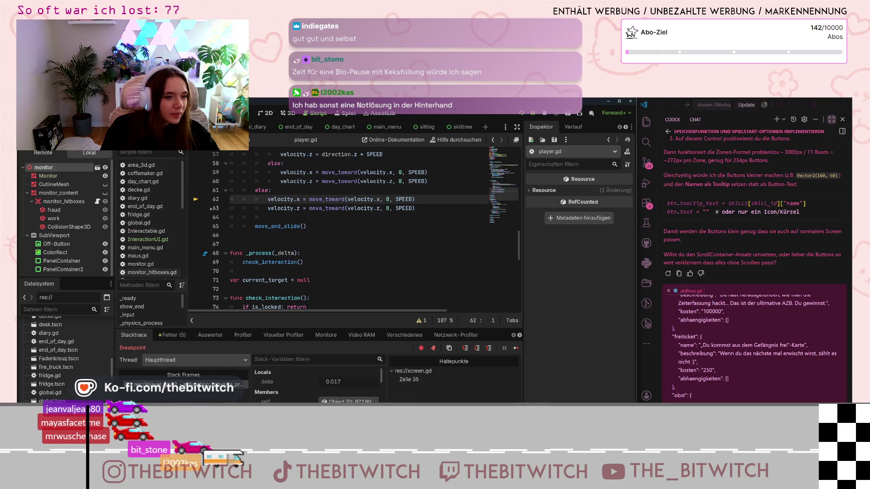
{"action": "scroll", "coordinate": [342, 225], "scroll_direction": "up", "scroll_amount": 3}
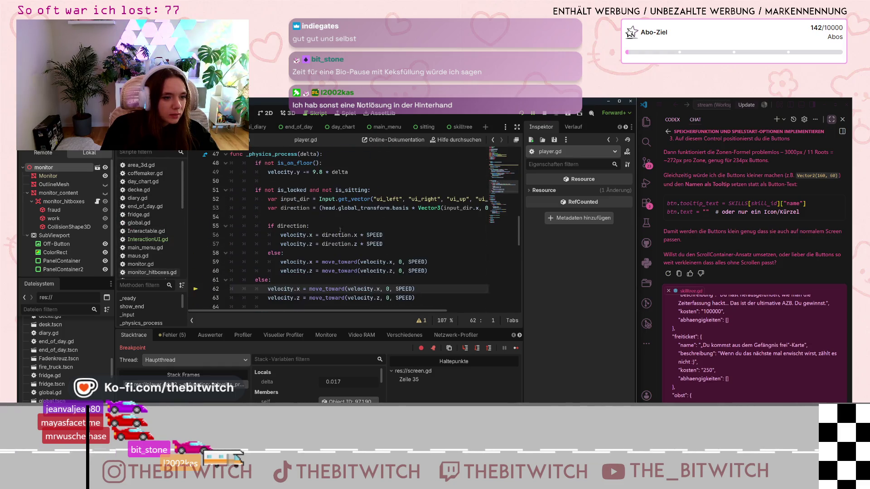
{"action": "left_click", "coordinate": [290, 253]}
{"action": "left_click", "coordinate": [195, 289]}
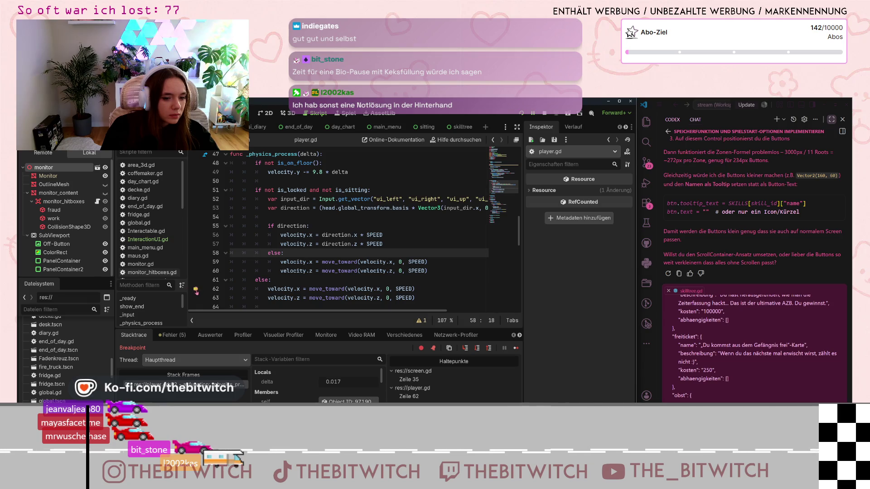
{"action": "scroll", "coordinate": [312, 292], "scroll_direction": "up", "scroll_amount": 10}
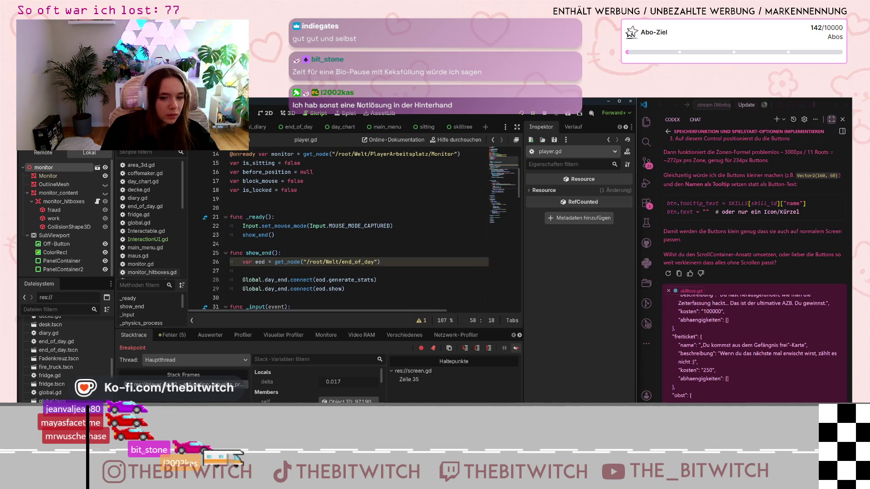
{"action": "left_click", "coordinate": [515, 348]}
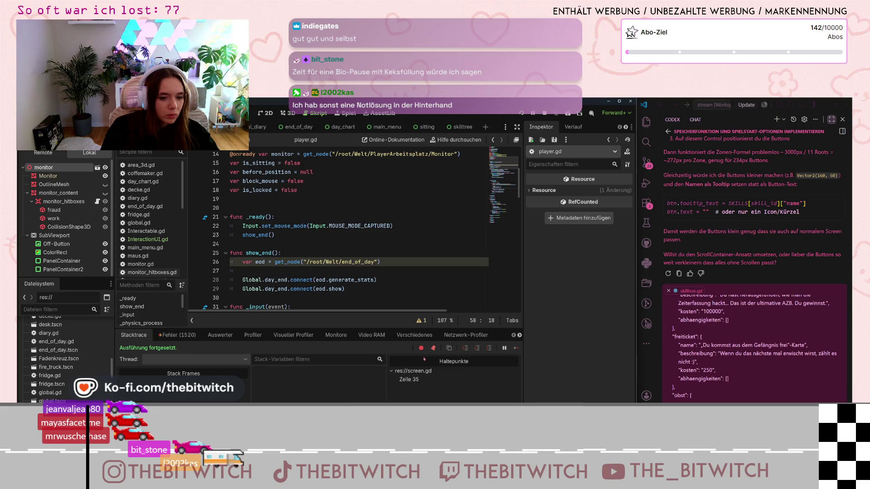
Stop the game, review the Fehler warnings list, then relaunch with F5 into a new save.
{"action": "left_click", "coordinate": [544, 113]}
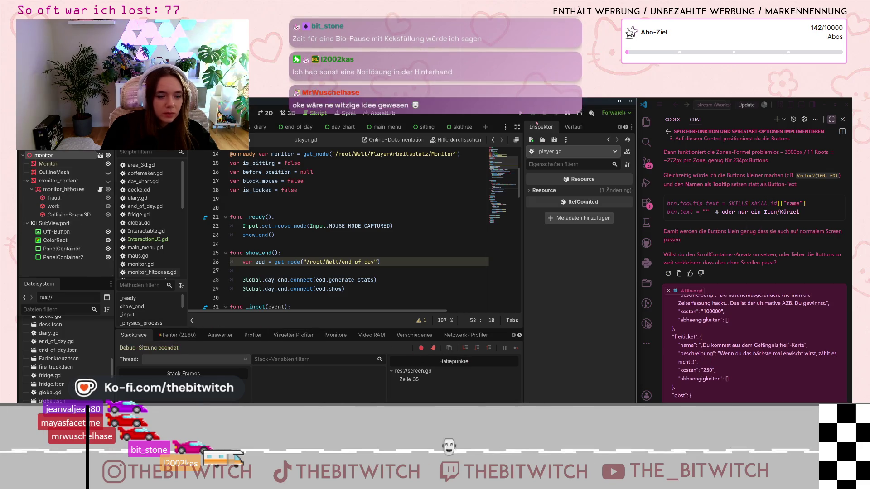
{"action": "left_click", "coordinate": [172, 335]}
{"action": "scroll", "coordinate": [236, 395], "scroll_direction": "down", "scroll_amount": 2}
{"action": "scroll", "coordinate": [318, 378], "scroll_direction": "up", "scroll_amount": 2}
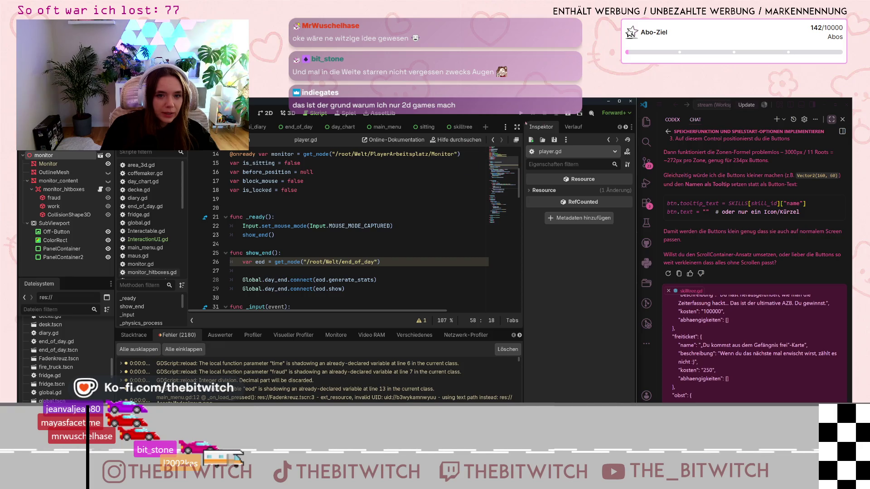
{"action": "key", "text": "F5"}
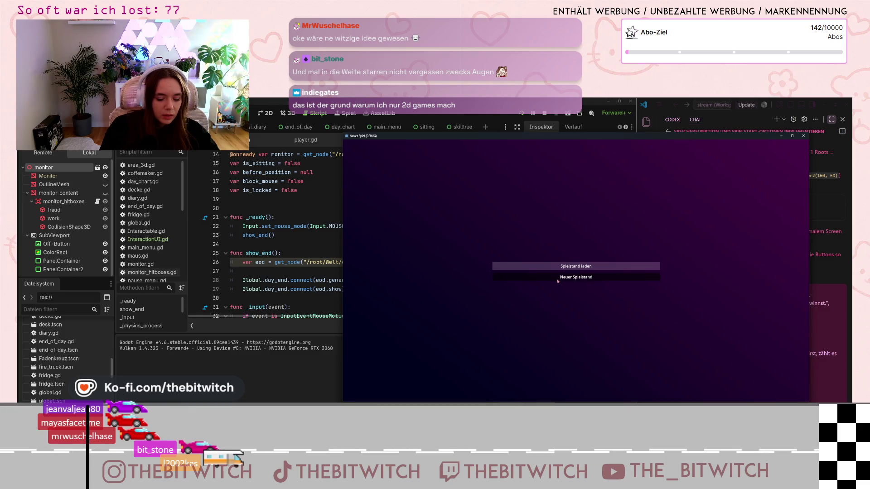
{"action": "left_click", "coordinate": [576, 277]}
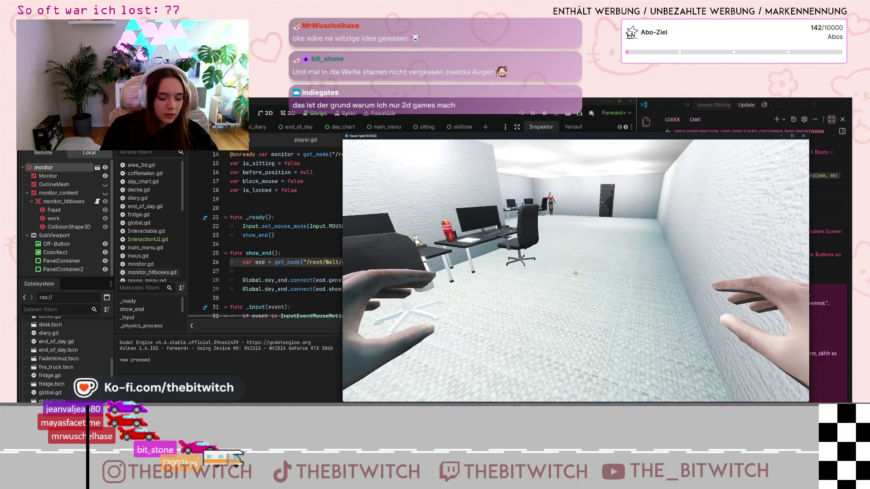
Walk to the office desk, sit down and activate the monitor, triggering the screen.gd breakpoint.
{"action": "key", "text": "w"}
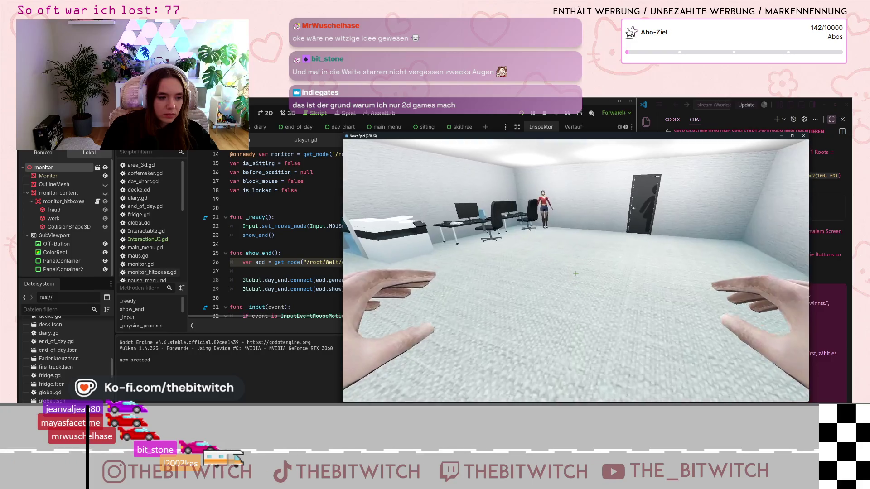
{"action": "key", "text": "w"}
{"action": "key", "text": "e"}
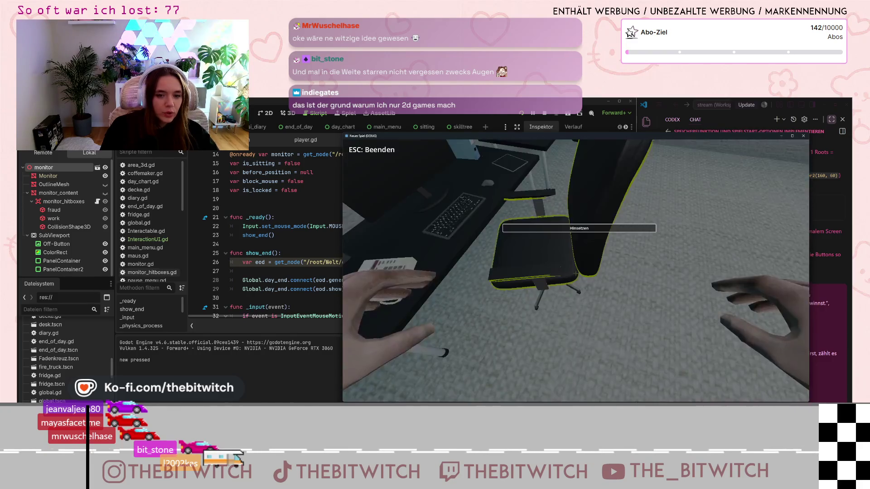
{"action": "key", "text": "e"}
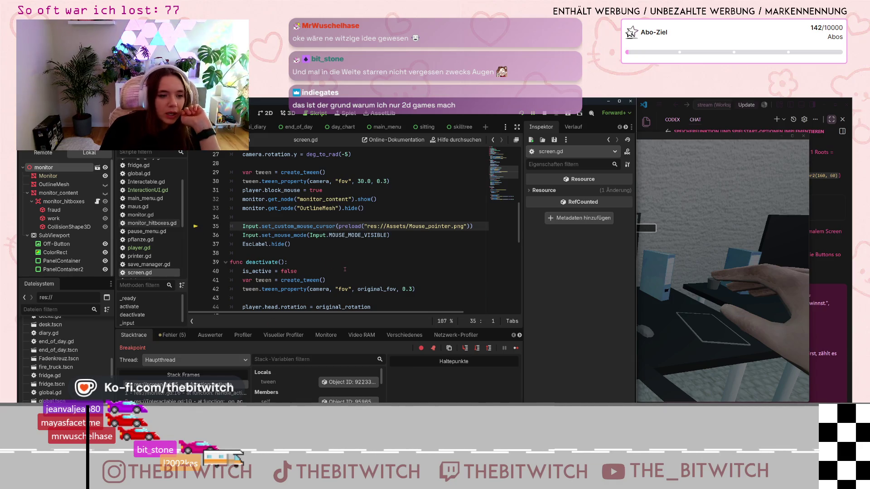
Resume past the line-35 breakpoint and return to the editor at line 34 of screen.gd.
{"action": "left_click", "coordinate": [515, 348]}
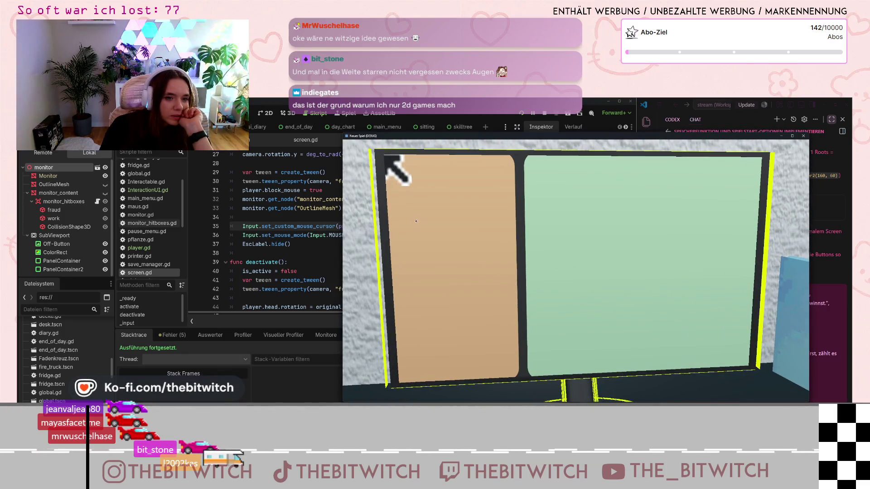
{"action": "left_click", "coordinate": [269, 236]}
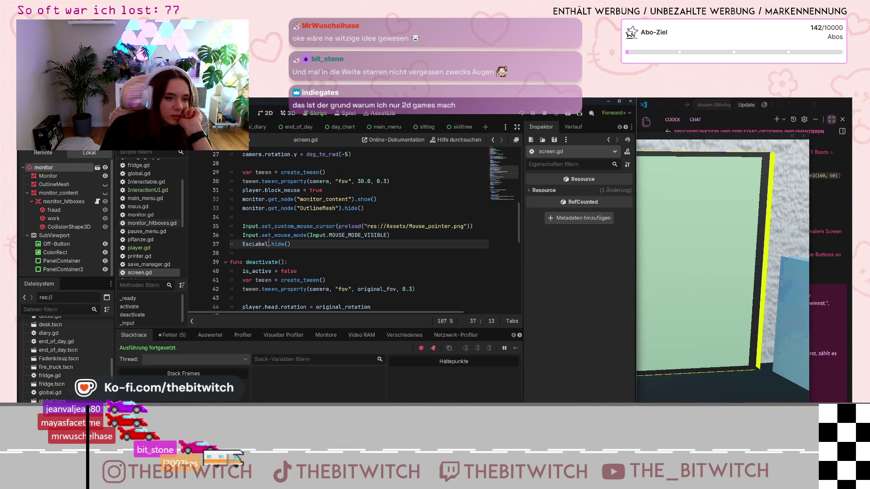
{"action": "key", "text": "Up"}
{"action": "key", "text": "Up"}
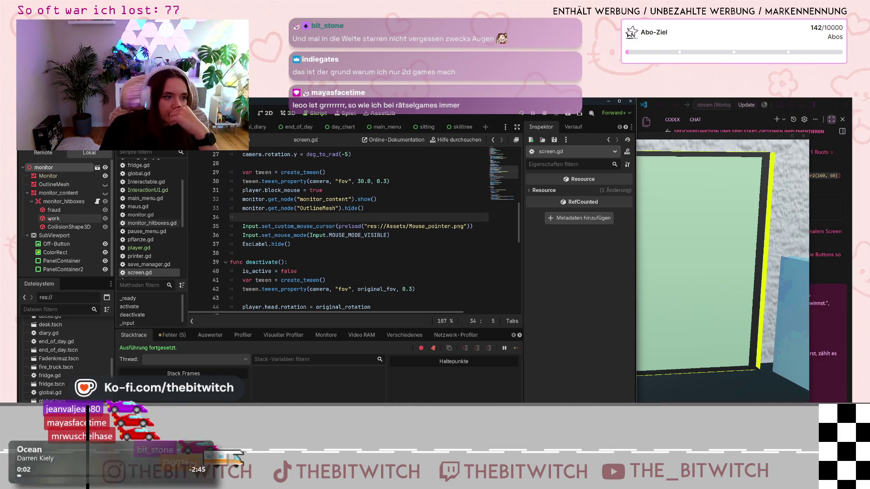
Read through InteractionUI.gd, glancing at Interactable.gd before returning to InteractionUI.gd.
{"action": "scroll", "coordinate": [150, 222], "scroll_direction": "up", "scroll_amount": 2}
{"action": "left_click", "coordinate": [149, 219]}
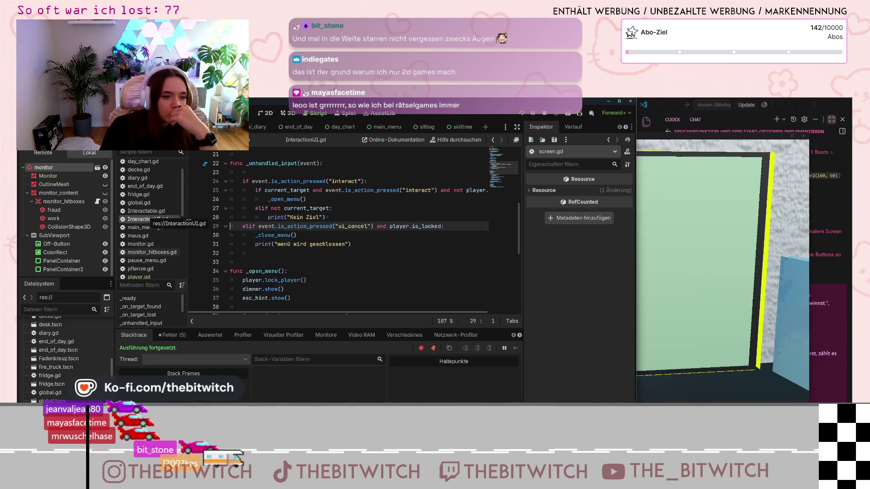
{"action": "scroll", "coordinate": [280, 241], "scroll_direction": "down", "scroll_amount": 3}
{"action": "scroll", "coordinate": [280, 240], "scroll_direction": "down", "scroll_amount": 3}
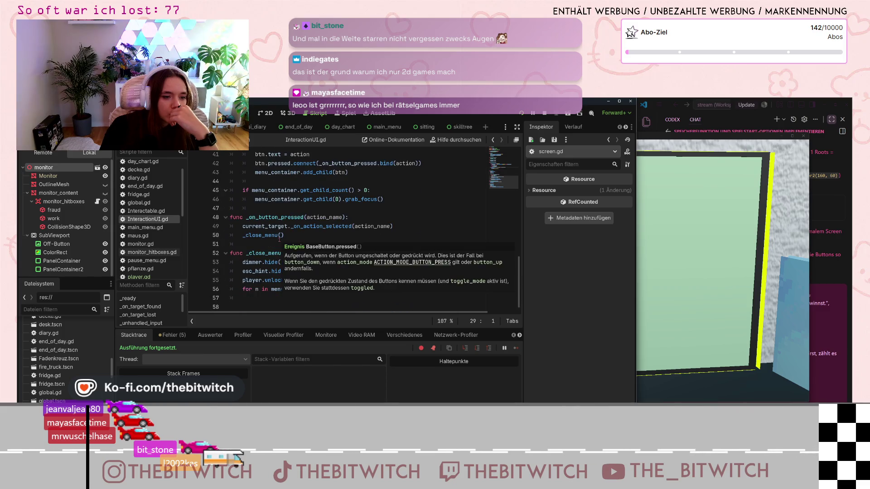
{"action": "scroll", "coordinate": [280, 240], "scroll_direction": "up", "scroll_amount": 4}
{"action": "left_click", "coordinate": [145, 211]}
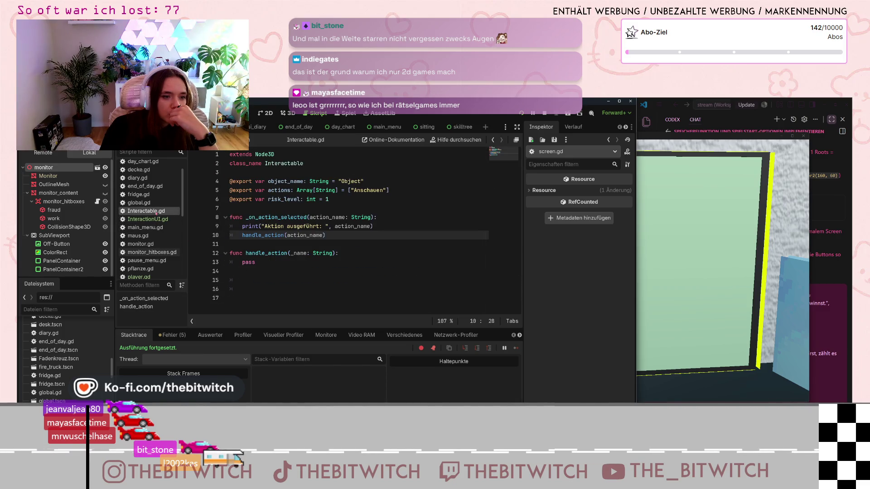
{"action": "left_click", "coordinate": [157, 219]}
{"action": "scroll", "coordinate": [346, 237], "scroll_direction": "down", "scroll_amount": 1}
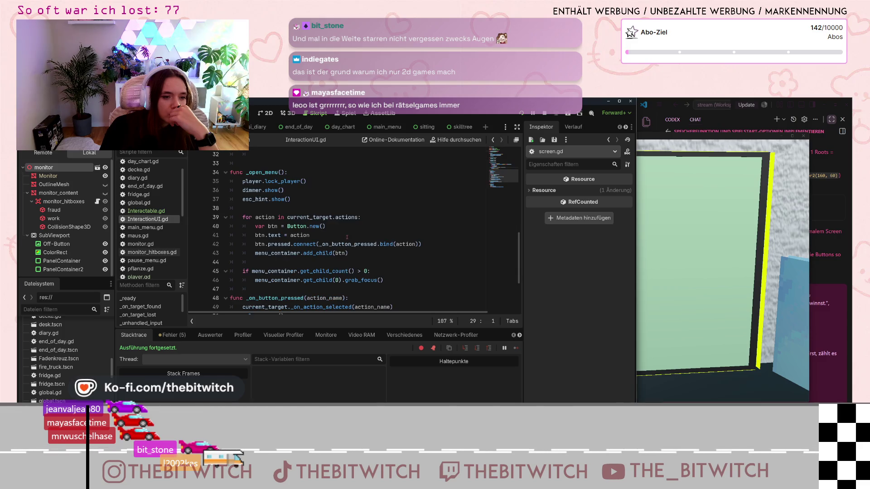
{"action": "scroll", "coordinate": [346, 239], "scroll_direction": "up", "scroll_amount": 3}
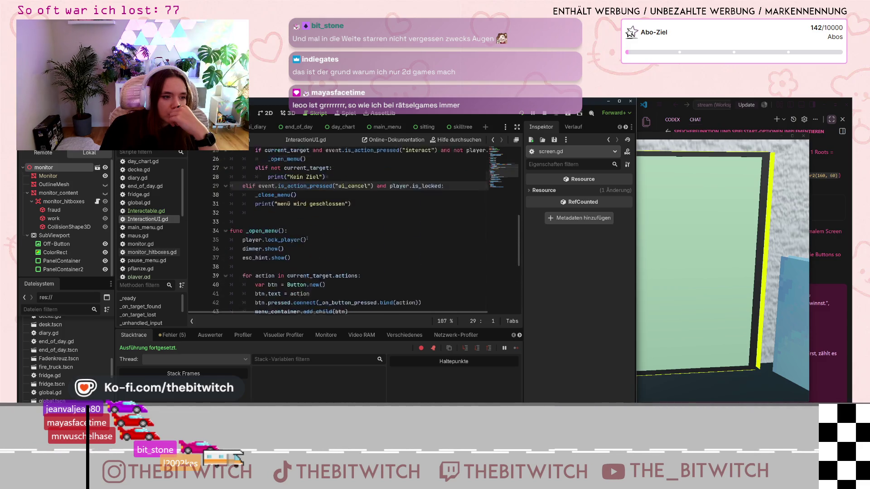
{"action": "scroll", "coordinate": [161, 237], "scroll_direction": "up", "scroll_amount": 2}
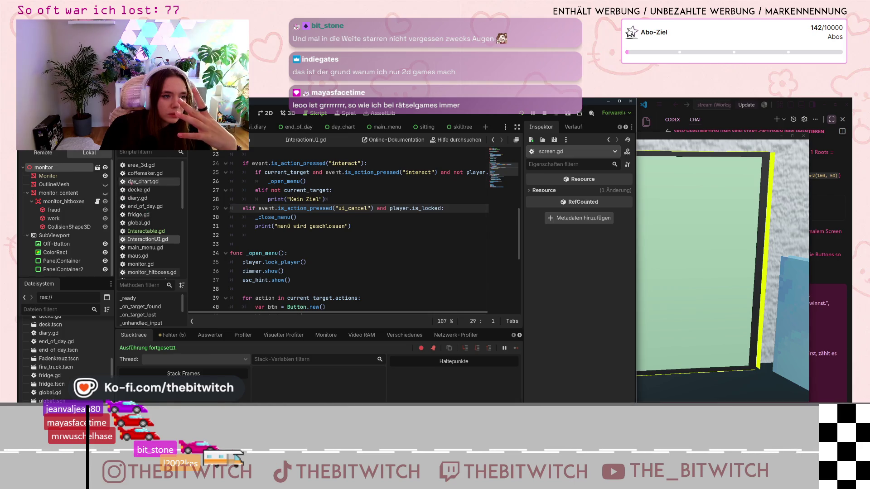
{"action": "scroll", "coordinate": [154, 224], "scroll_direction": "down", "scroll_amount": 3}
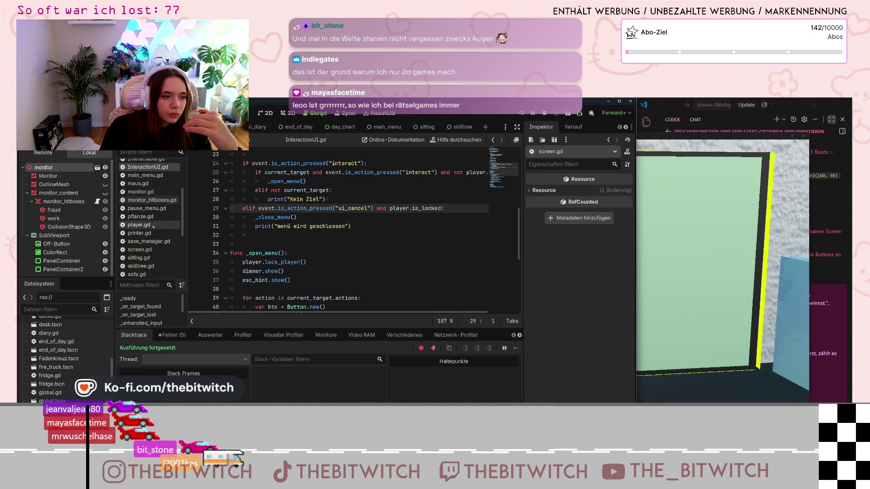
Scroll through player.gd to review the player script.
{"action": "left_click", "coordinate": [155, 225]}
{"action": "scroll", "coordinate": [353, 257], "scroll_direction": "down", "scroll_amount": 5}
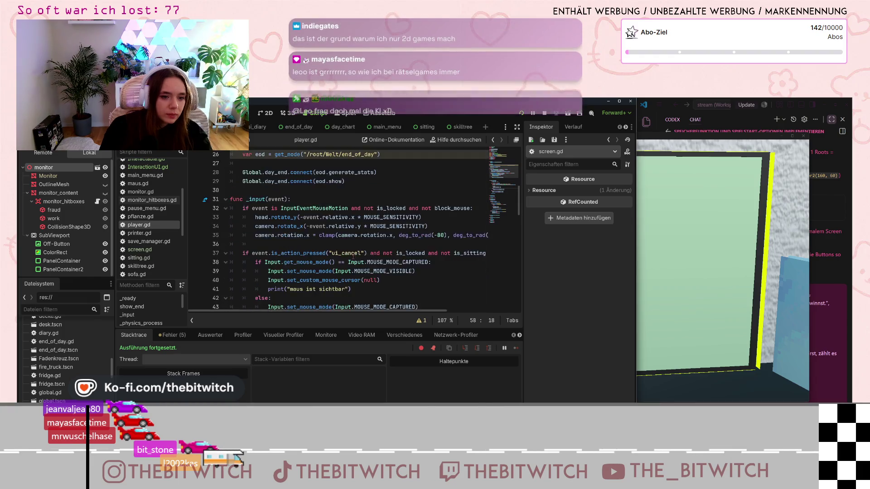
{"action": "mouse_move", "coordinate": [283, 287]}
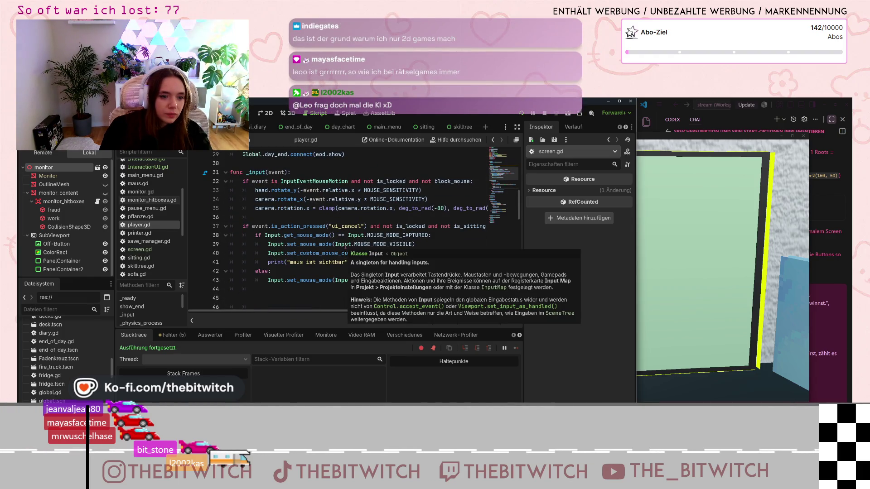
{"action": "scroll", "coordinate": [476, 276], "scroll_direction": "up", "scroll_amount": 7}
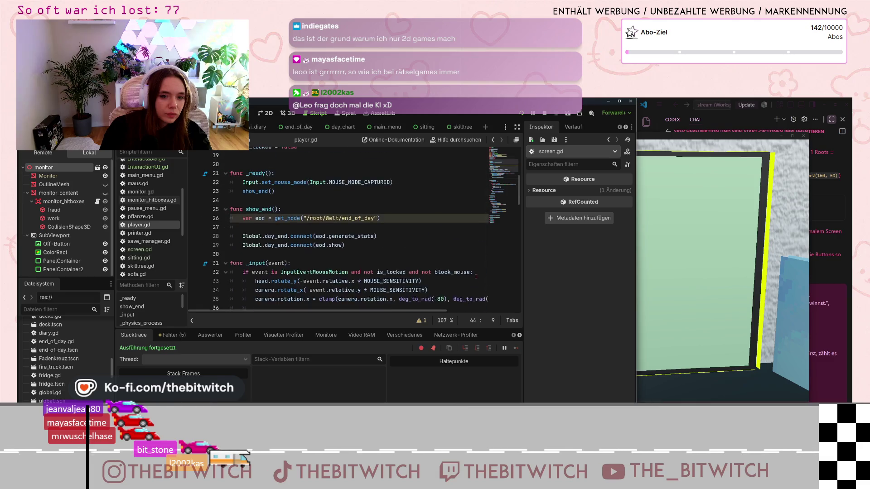
{"action": "scroll", "coordinate": [476, 277], "scroll_direction": "up", "scroll_amount": 1}
{"action": "scroll", "coordinate": [471, 276], "scroll_direction": "up", "scroll_amount": 1}
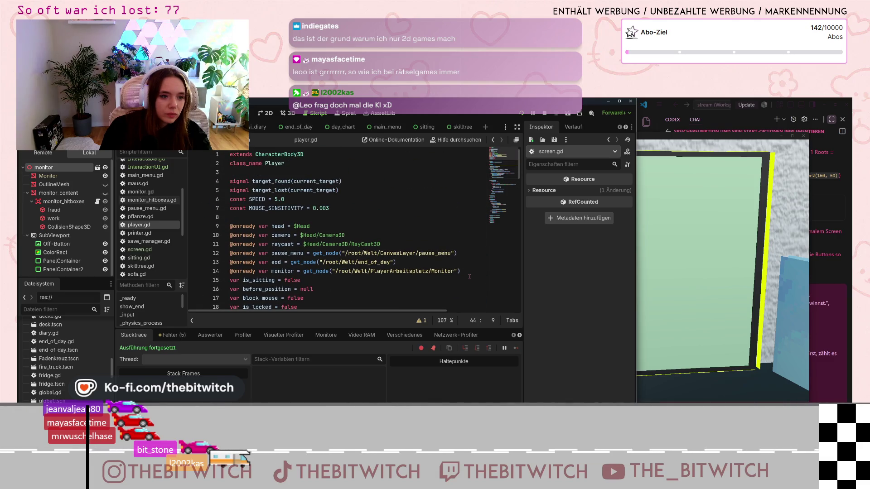
Revisit screen.gd, then open global.gd and scroll back to its first line.
{"action": "left_click", "coordinate": [149, 251]}
{"action": "scroll", "coordinate": [152, 256], "scroll_direction": "up", "scroll_amount": 5}
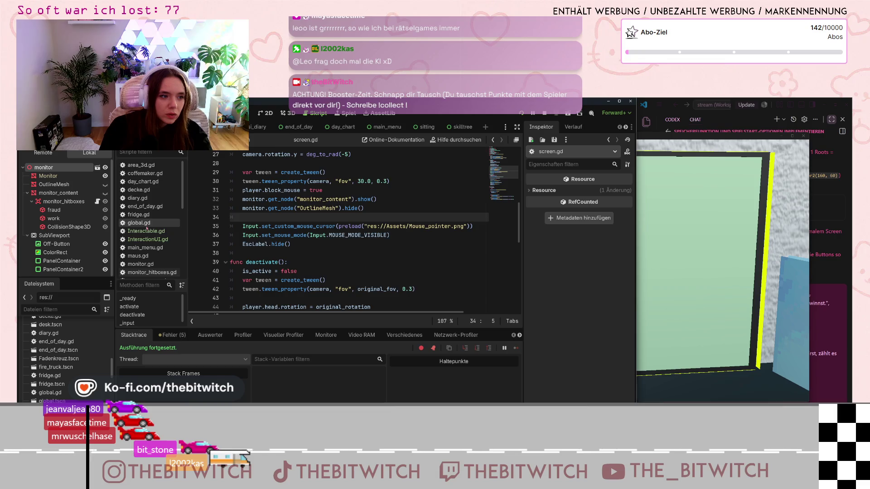
{"action": "left_click", "coordinate": [139, 222]}
{"action": "scroll", "coordinate": [341, 250], "scroll_direction": "down", "scroll_amount": 4}
{"action": "scroll", "coordinate": [342, 254], "scroll_direction": "up", "scroll_amount": 9}
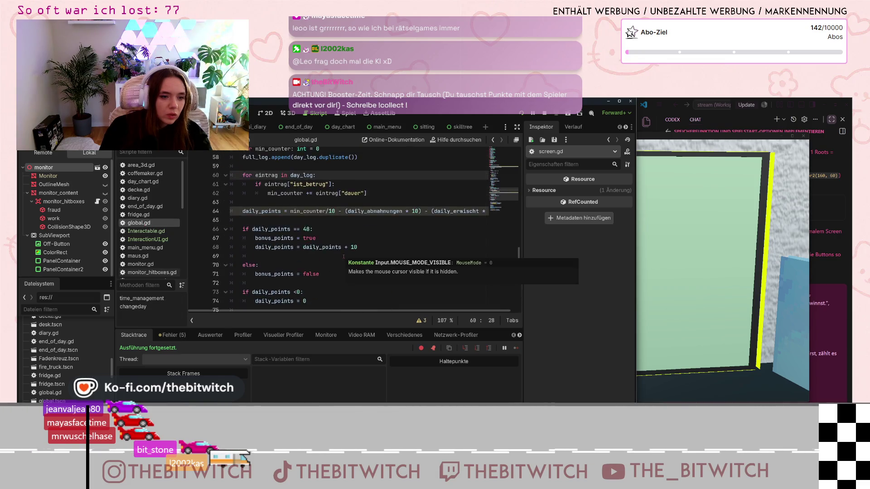
{"action": "scroll", "coordinate": [343, 257], "scroll_direction": "up", "scroll_amount": 14}
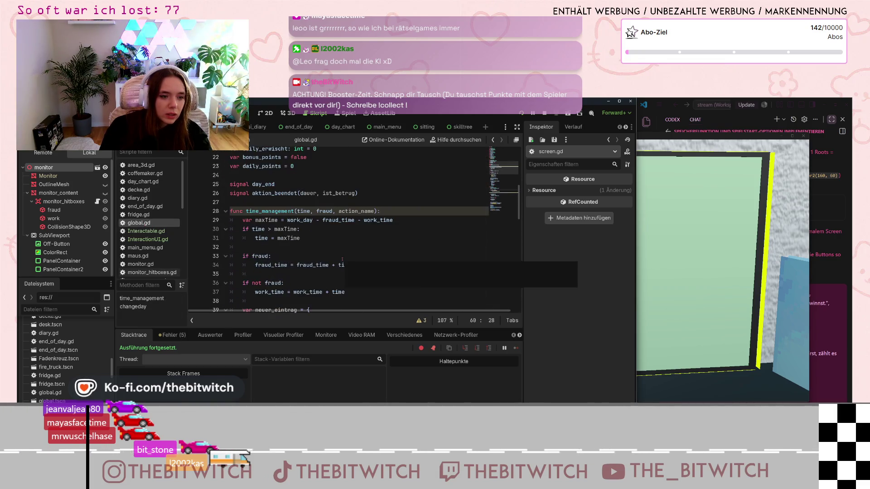
{"action": "scroll", "coordinate": [343, 261], "scroll_direction": "up", "scroll_amount": 1}
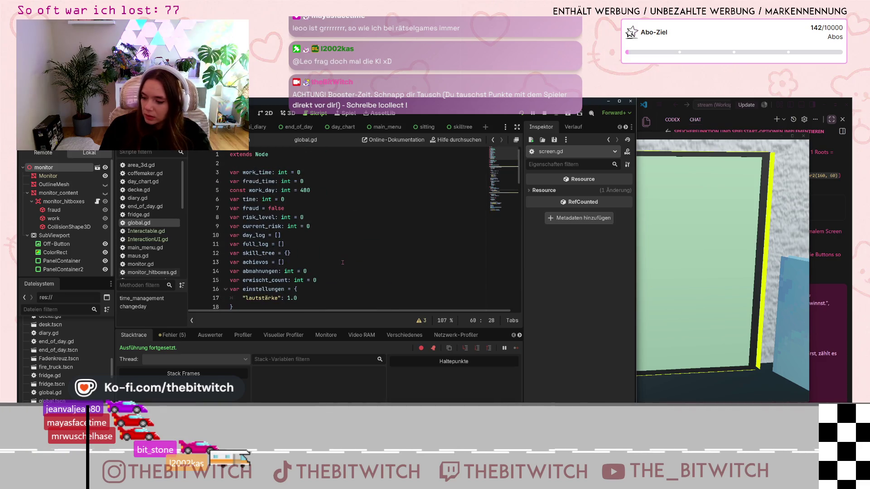